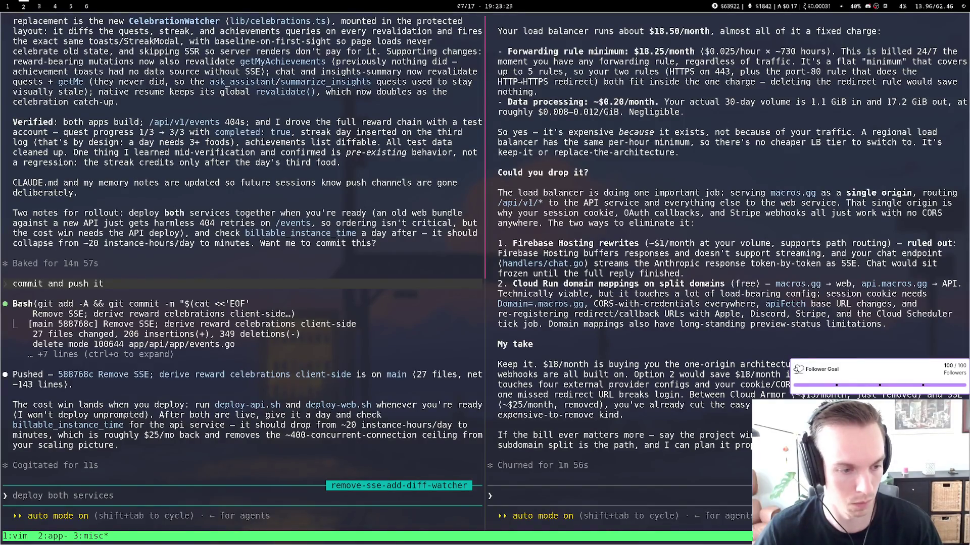
Run ./deploy-api.sh in the left pane of tmux window 1
key("ctrl+b")
key("1")
key("ctrl+b")
key("Left")
type("./deploy-api.sh")
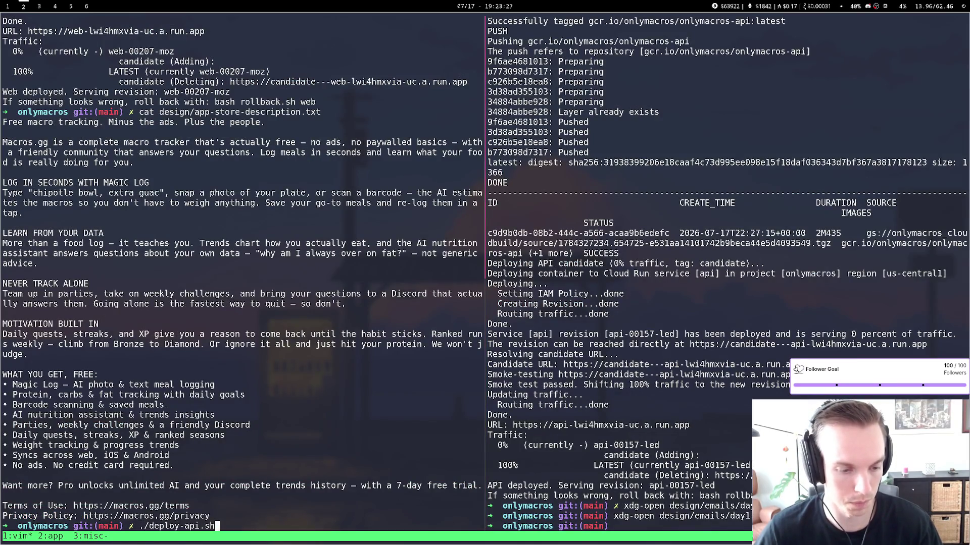
key("Return")
Run ./deploy-web.sh in the right pane, then return to the browser workspace
key("ctrl+b")
key("Right")
type("./deploy-web.sh")
key("Return")
key("super+1")
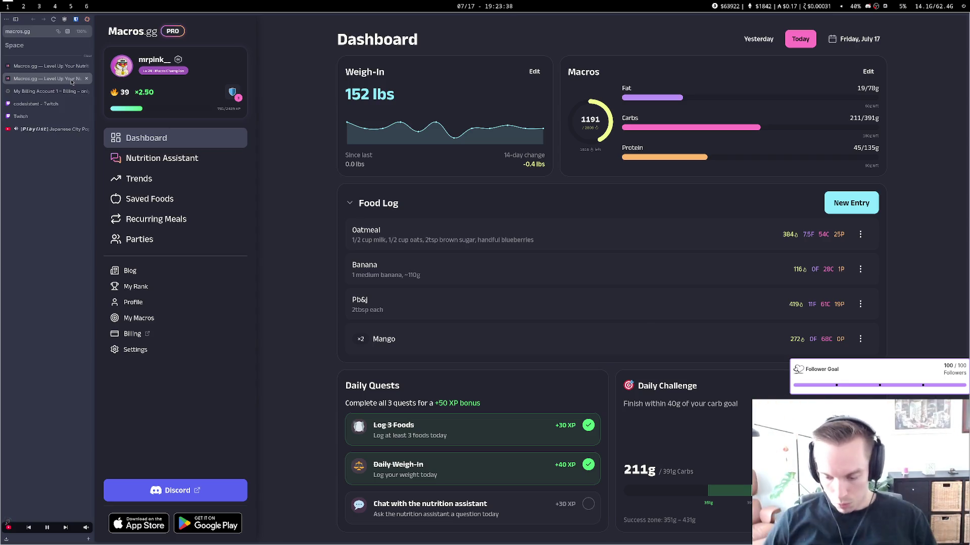
Open scrandle.com via the 'sc' autocompletion, glance at the deploy builds, and start the Daily game
key("ctrl+l")
type("scrandle.com/")
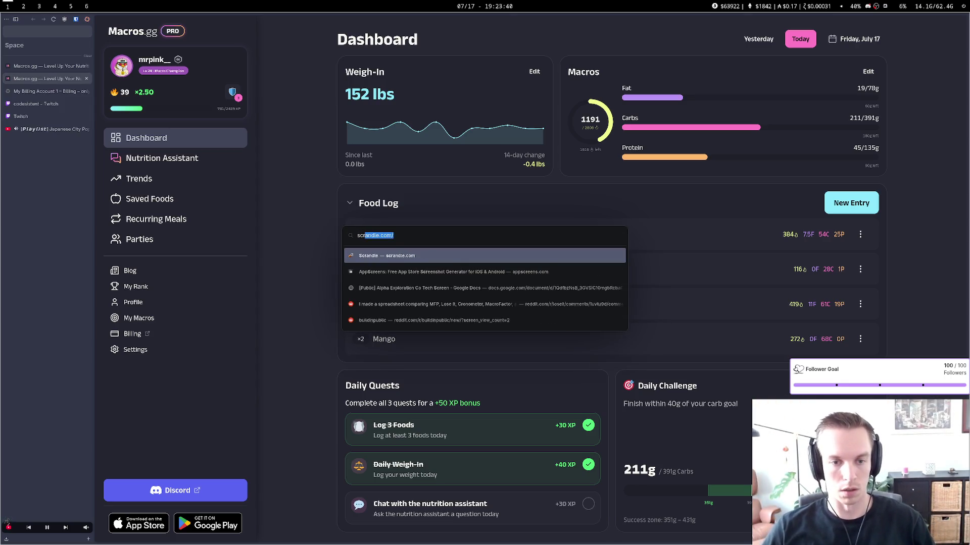
key("Return")
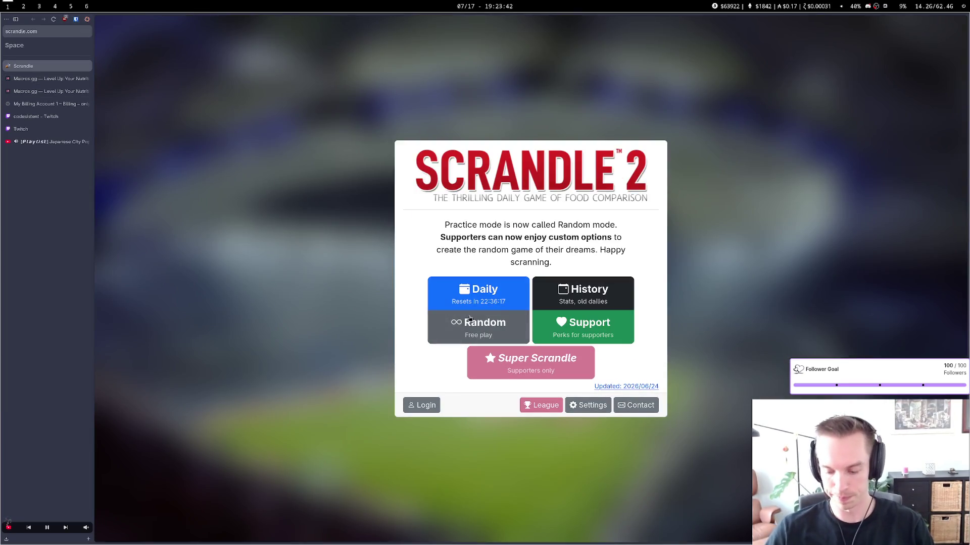
key("super+2")
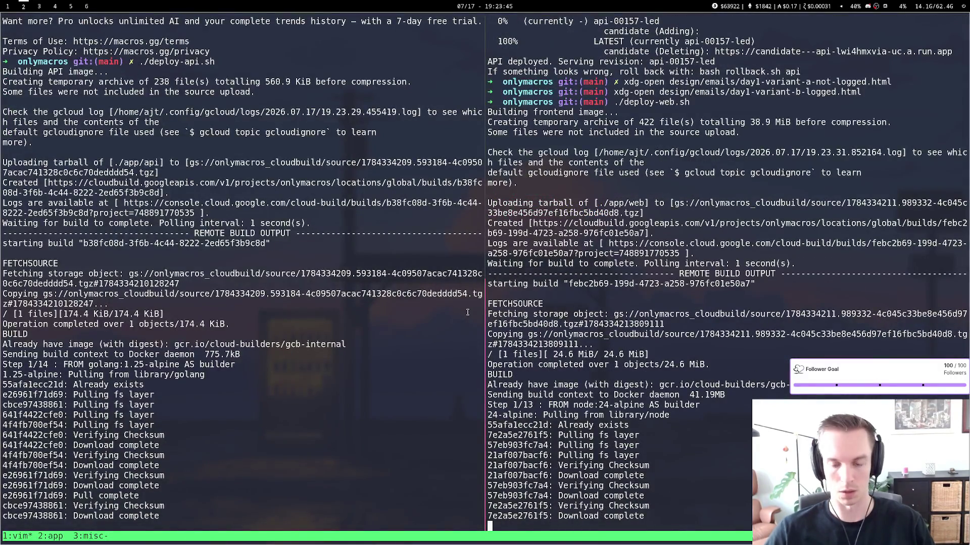
key("super+1")
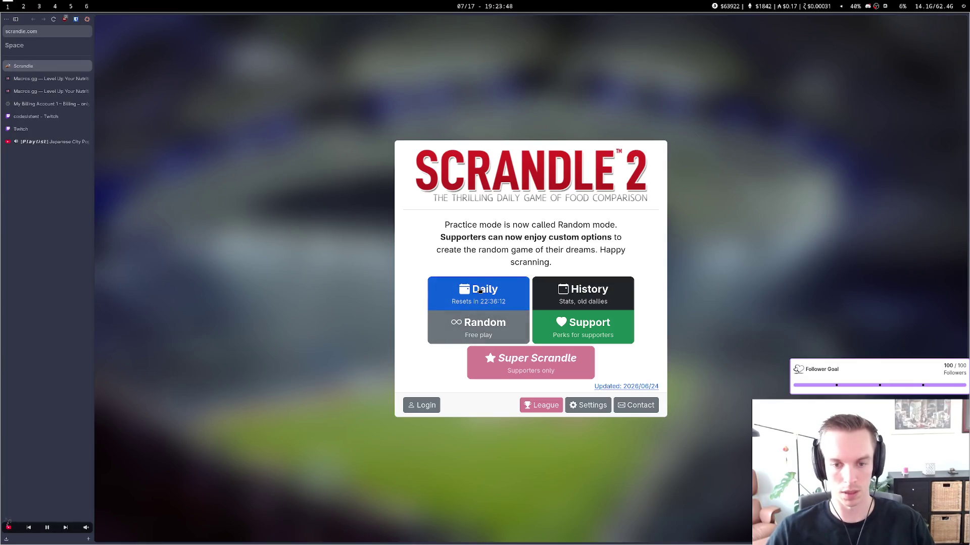
left_click(478, 302)
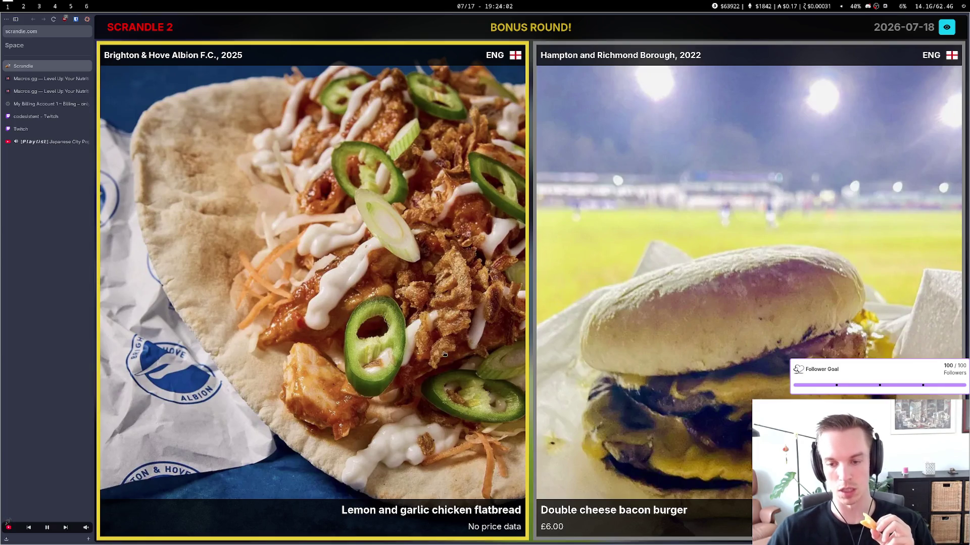
Vote for lemon and garlic chicken flatbread, Chilli nachos, Chicken and chips, and Burger with onions
left_click(338, 236)
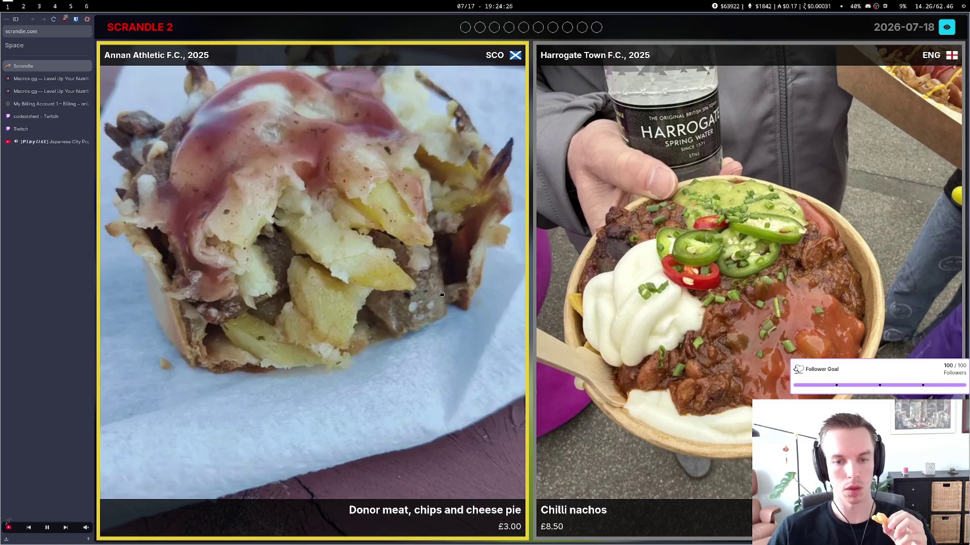
left_click(728, 296)
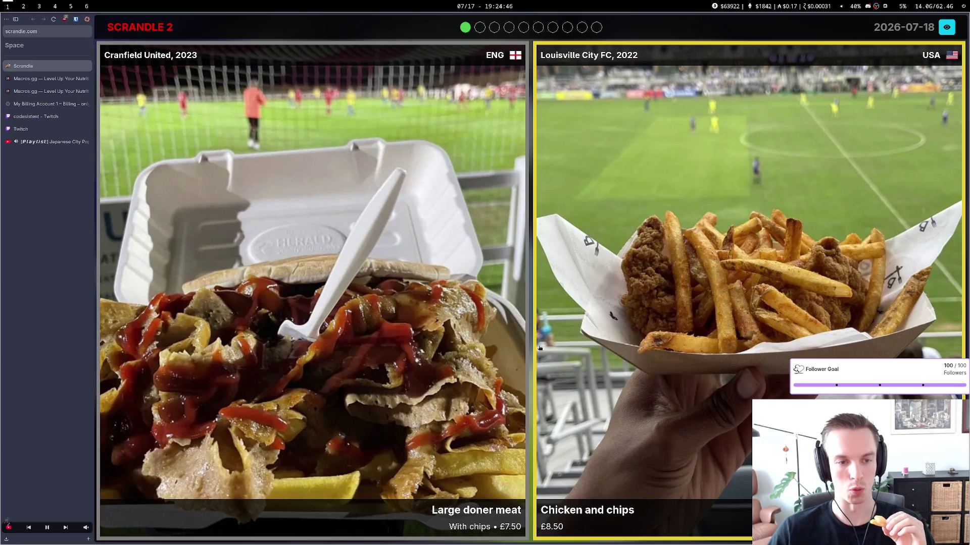
left_click(820, 355)
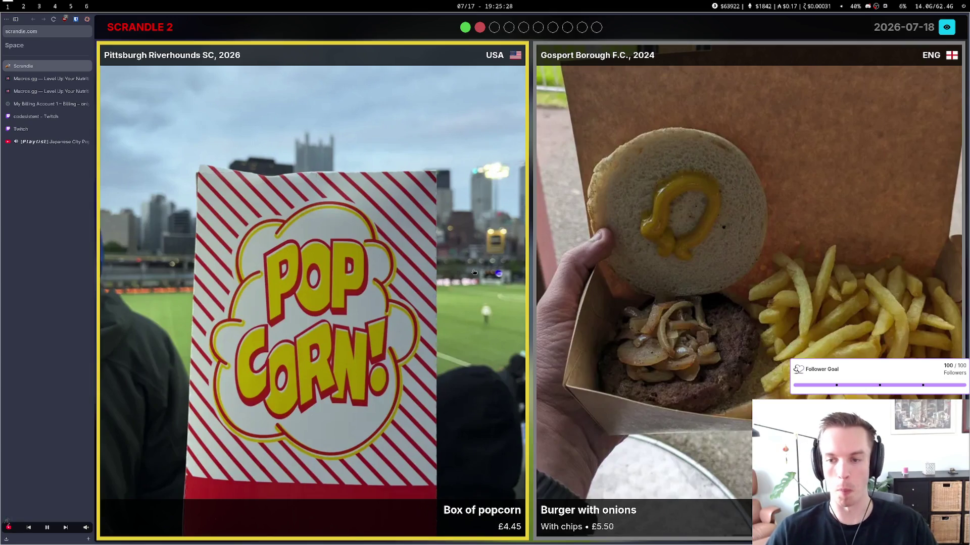
key("Right")
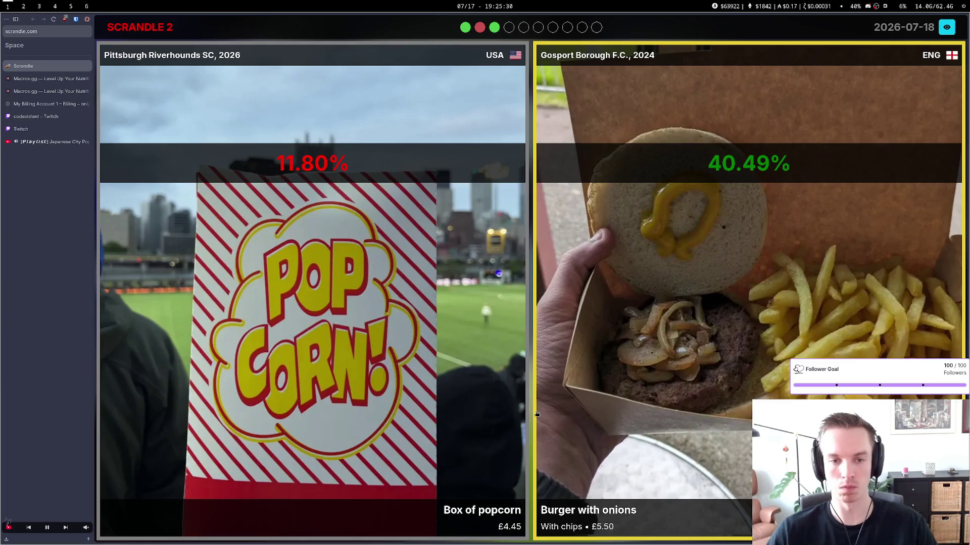
key("super+2")
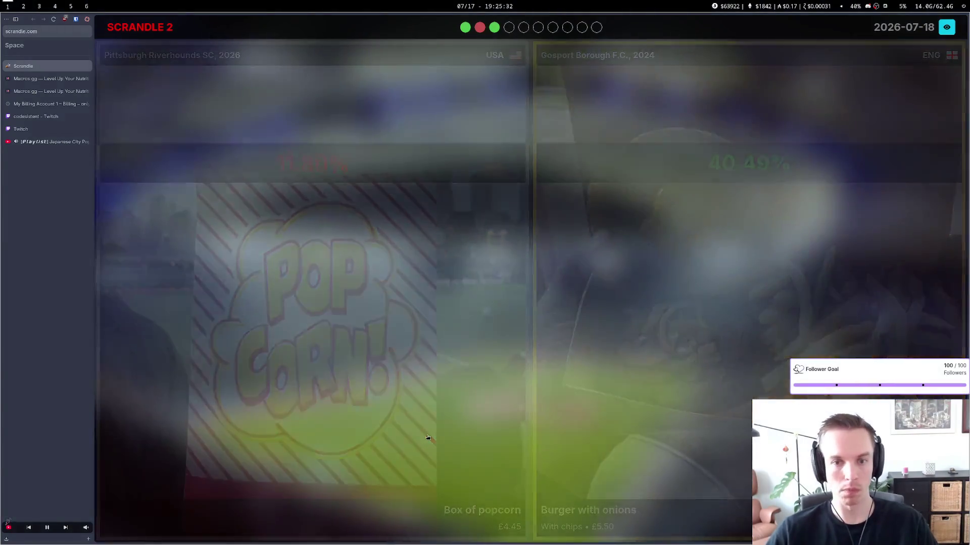
Vote for Coxinha, Le sandwich lyonnais, the chicken pie matchup, Hot dog and fries, and Spicy chicken bucket
key("super+1")
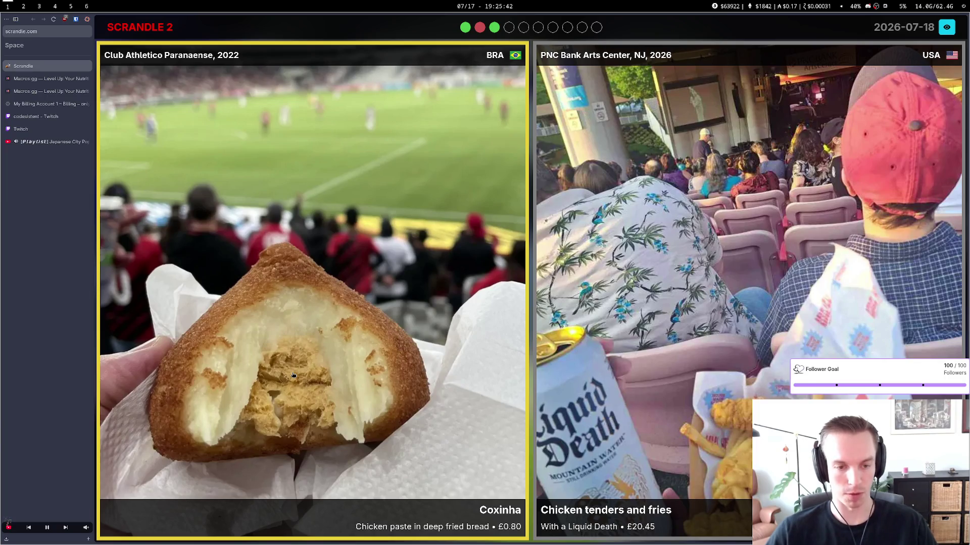
left_click(301, 343)
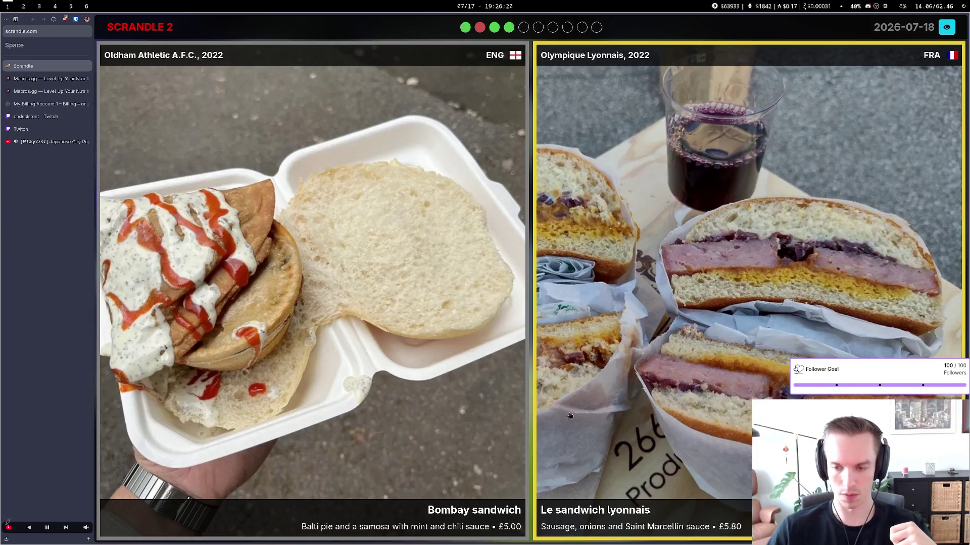
left_click(697, 330)
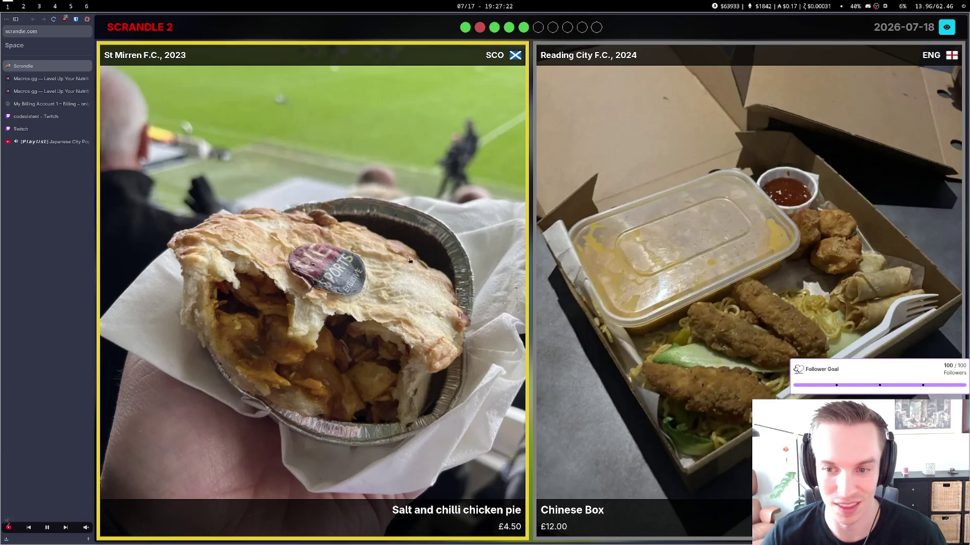
left_click(375, 318)
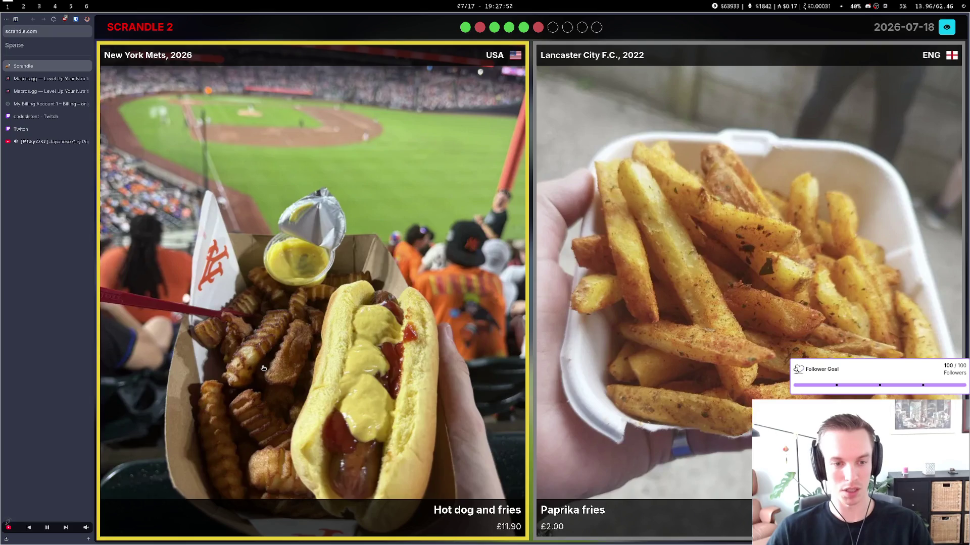
left_click(302, 356)
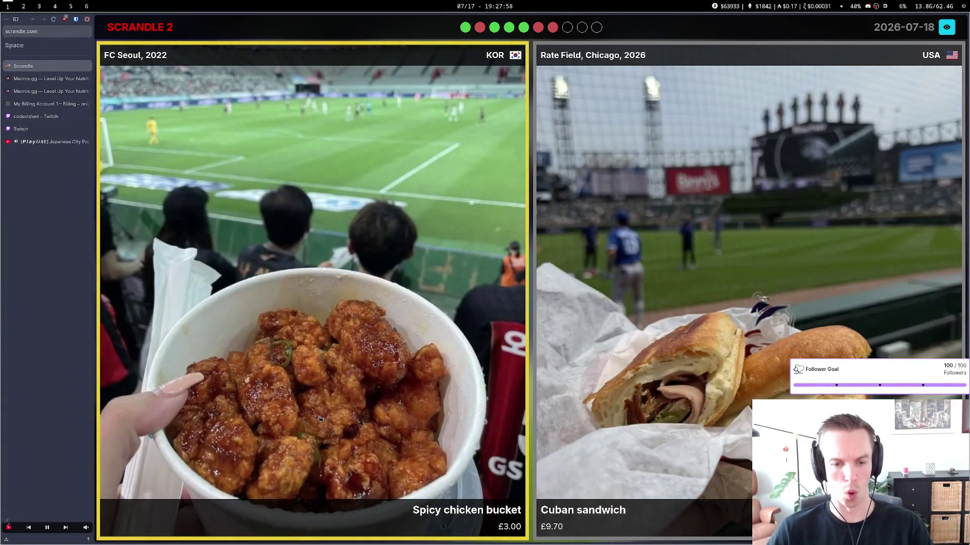
left_click(307, 394)
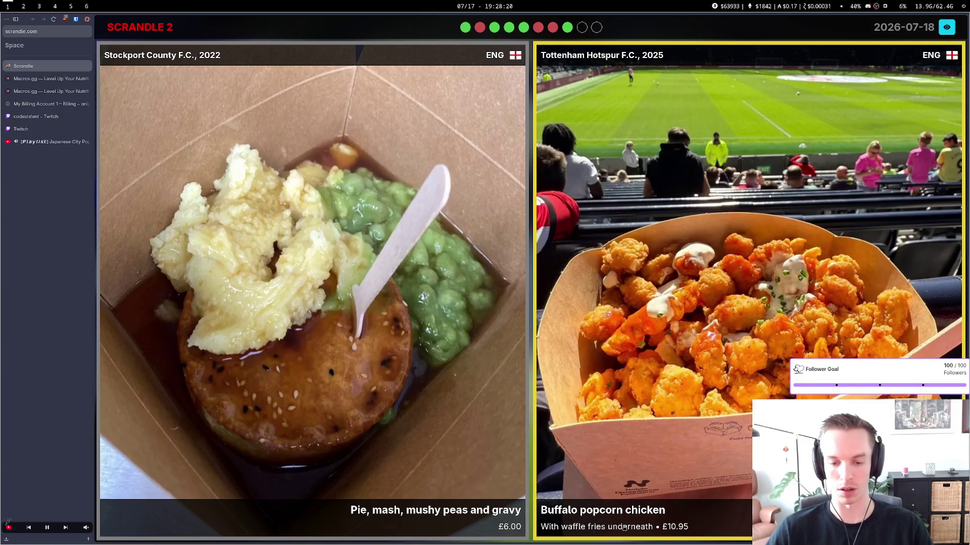
Vote for Buffalo popcorn chicken and Burger and chips to finish at 6/10, then check the deploys
left_click(700, 356)
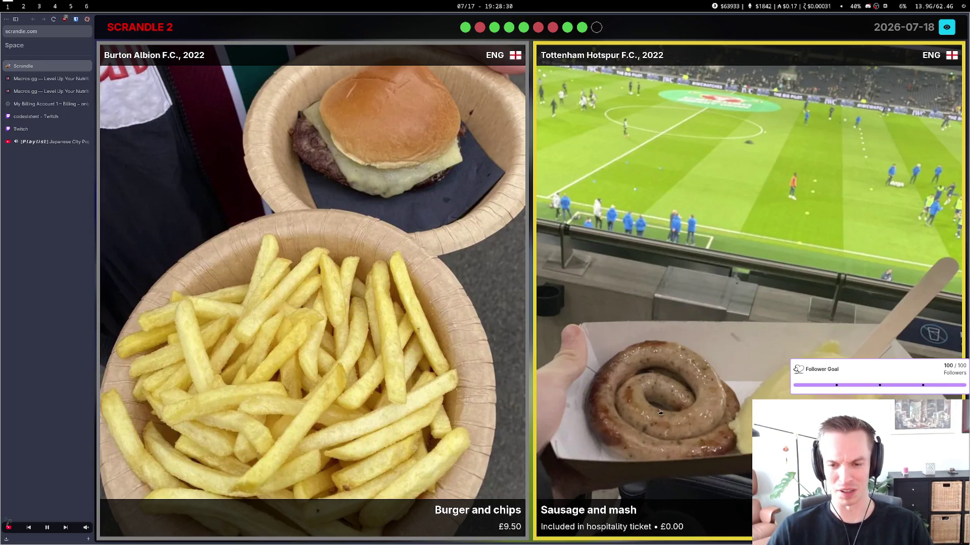
left_click(378, 341)
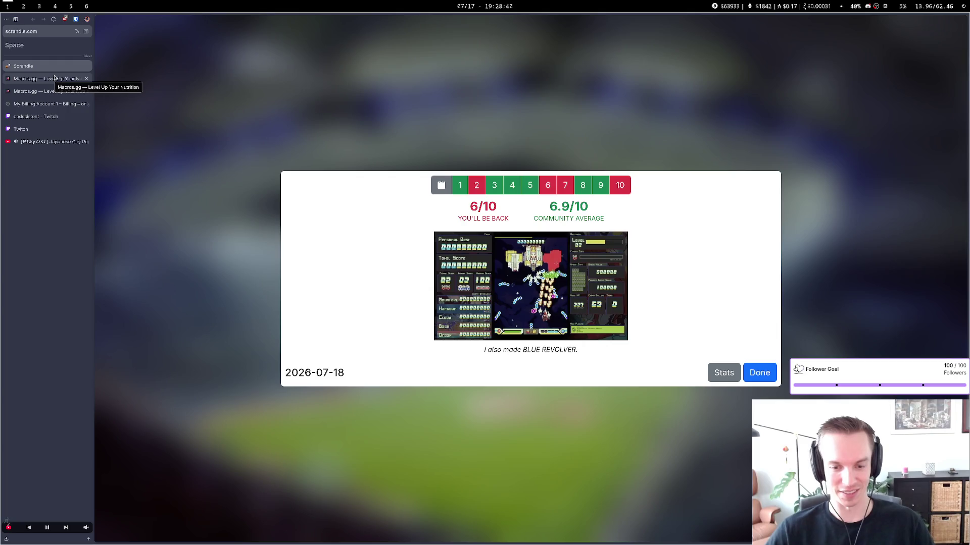
key("super+2")
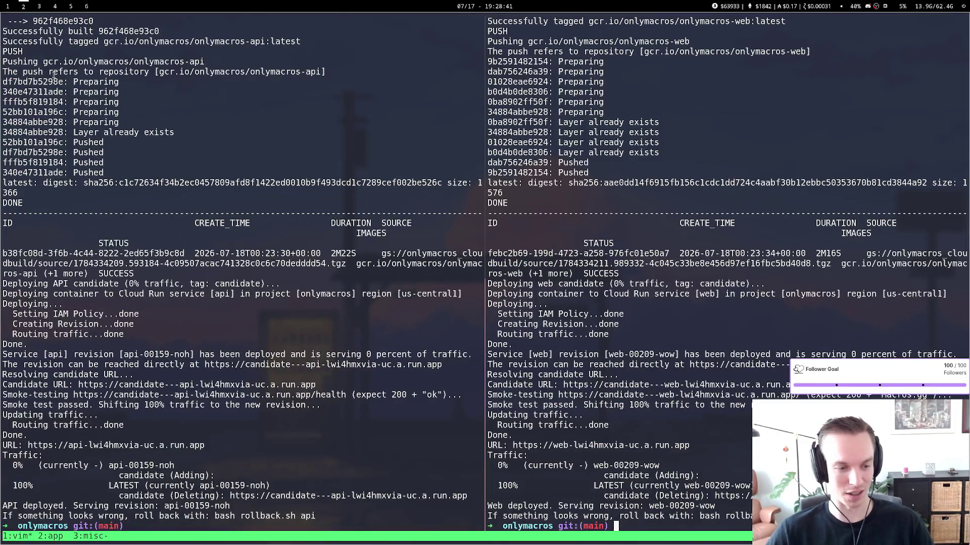
Open macros.gg in a new browser tab using the 'ma' autocompletion
key("super+1")
key("ctrl+t")
type("mac")
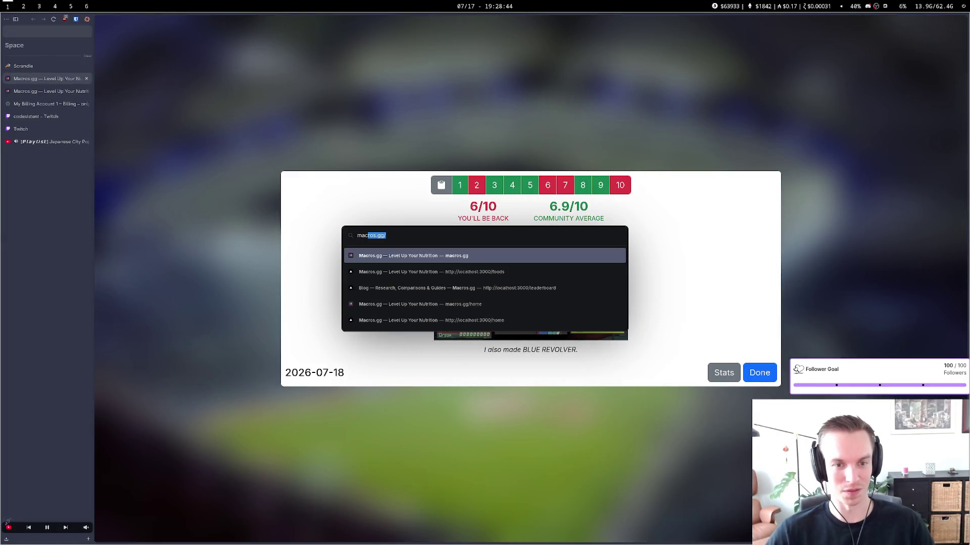
key("Return")
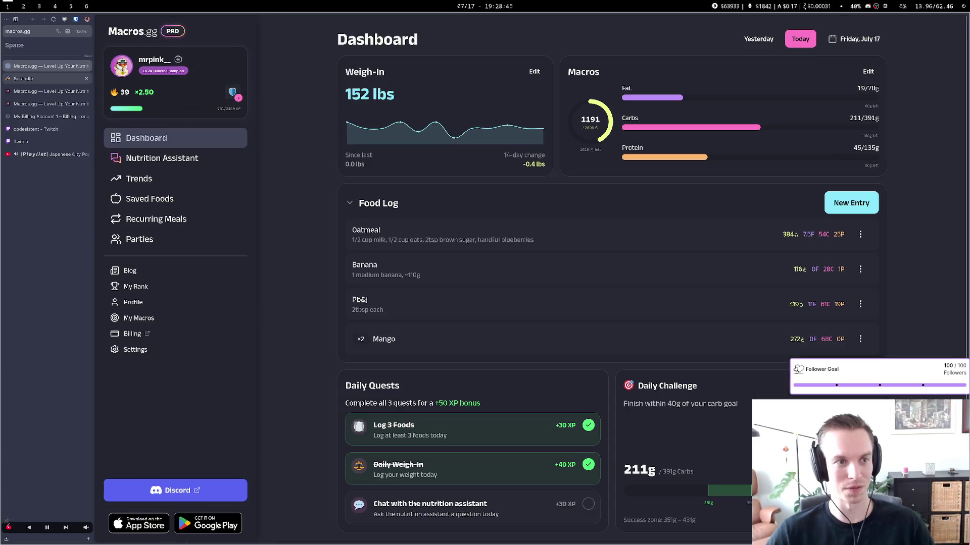
Reload the Macros.gg dashboard with developer tools open to inspect its XHR network requests
key("F12")
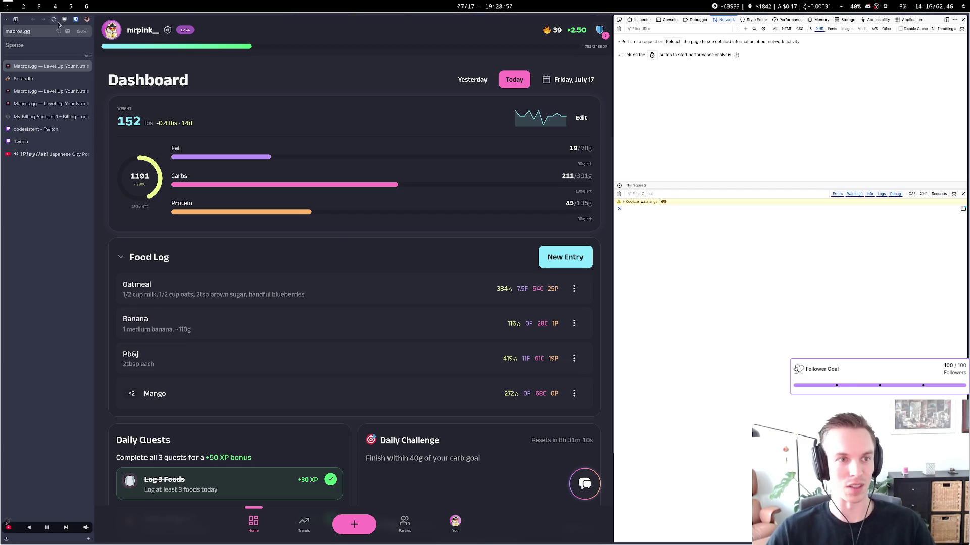
key("ctrl+r")
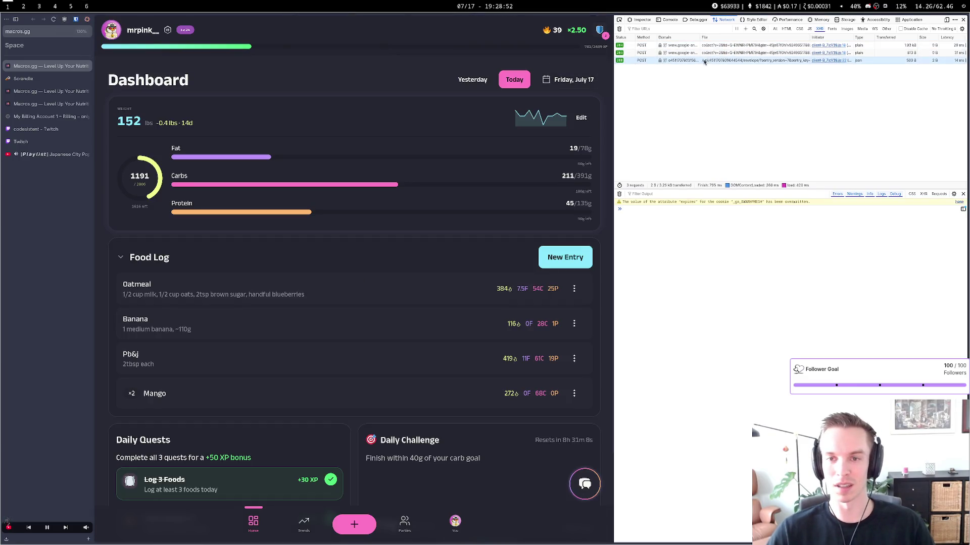
left_click(774, 29)
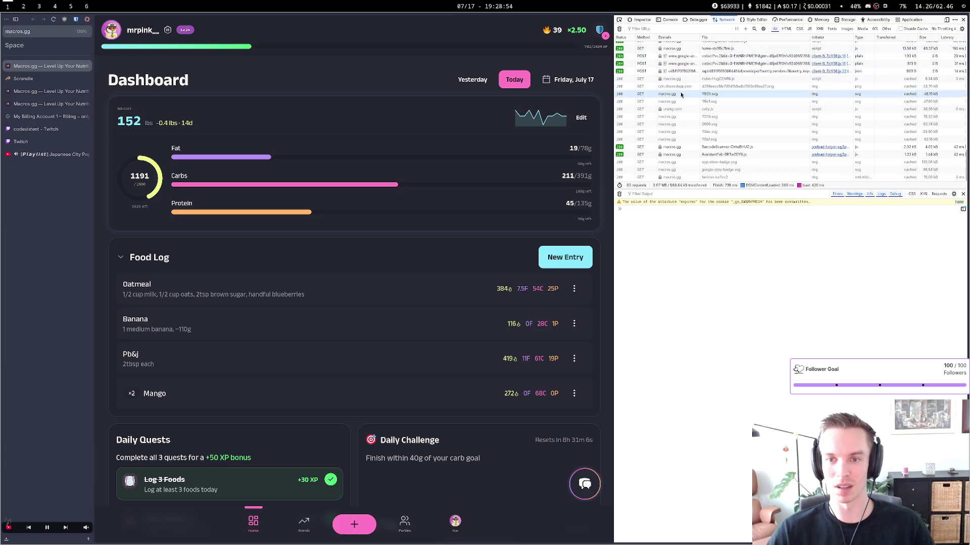
left_click(818, 29)
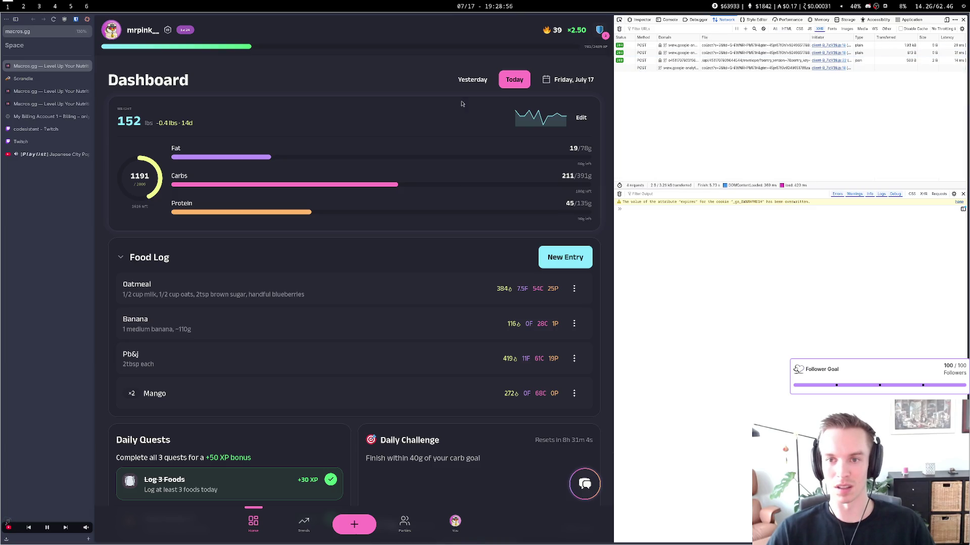
left_click(54, 19)
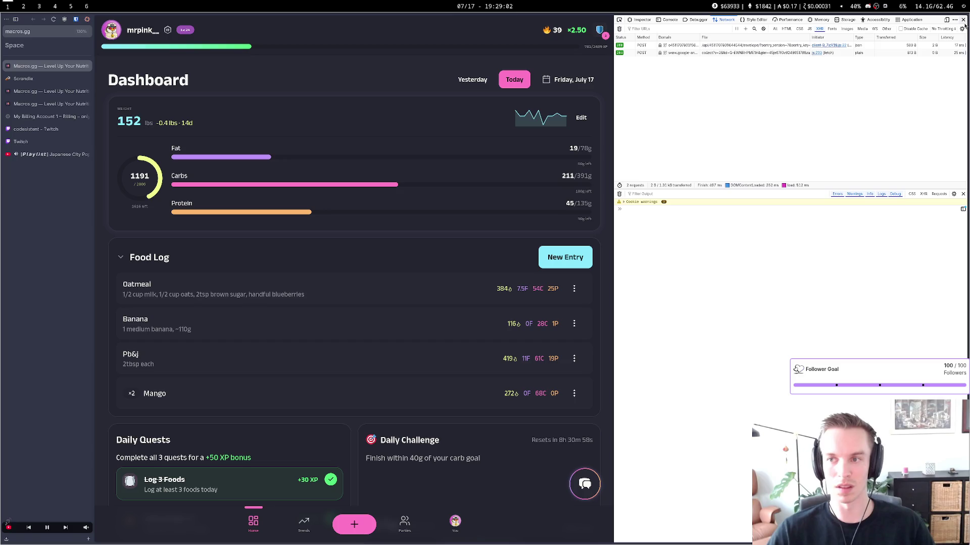
left_click(963, 19)
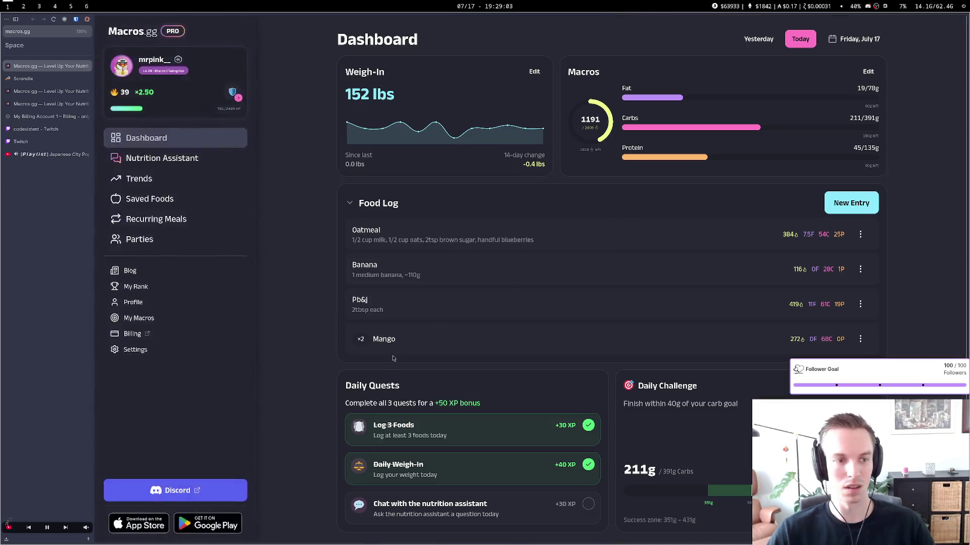
Look over the Macros.gg account settings page, then go back to the dashboard
left_click(172, 350)
scroll(388, 307, "down", 8)
scroll(388, 306, "up", 8)
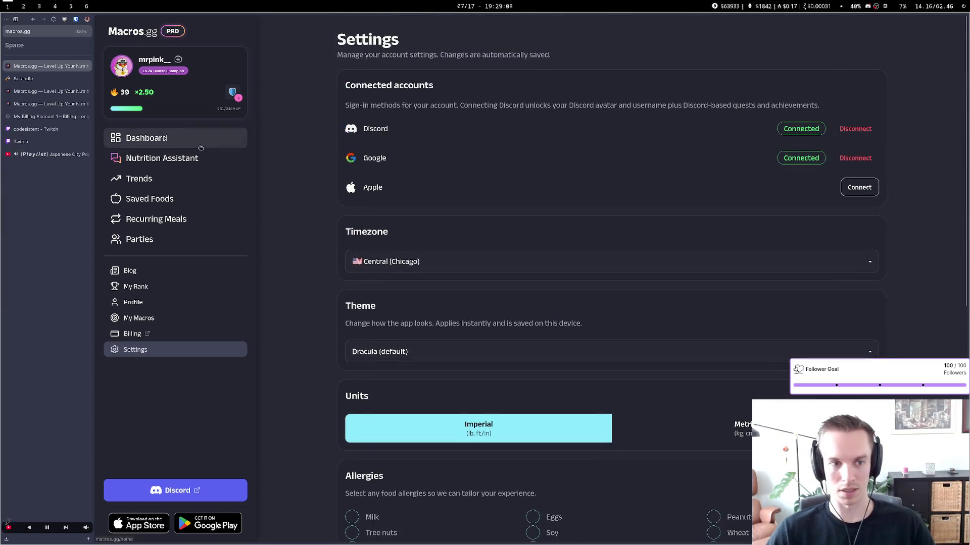
left_click(201, 146)
Close the Scrandle tab and the second duplicate Macros.gg tab
left_click(81, 79)
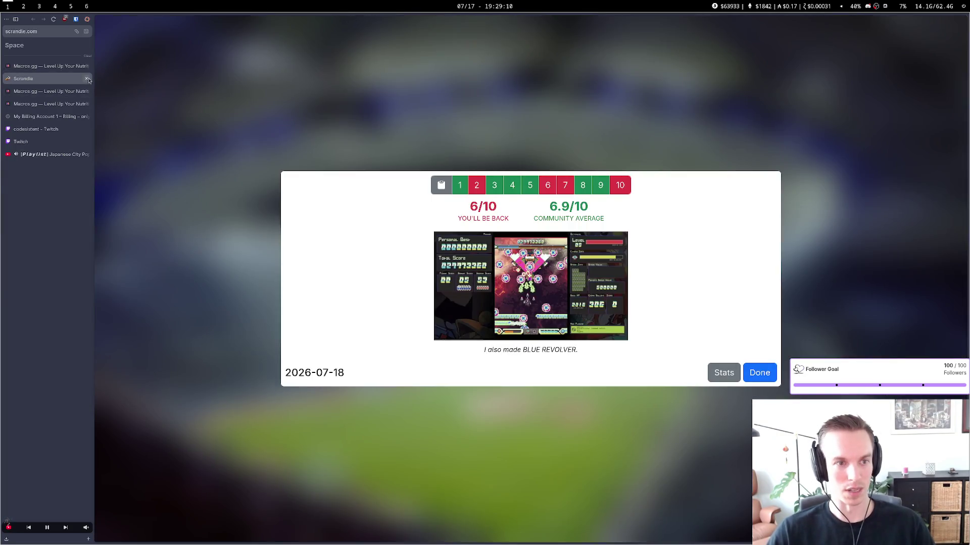
left_click(88, 79)
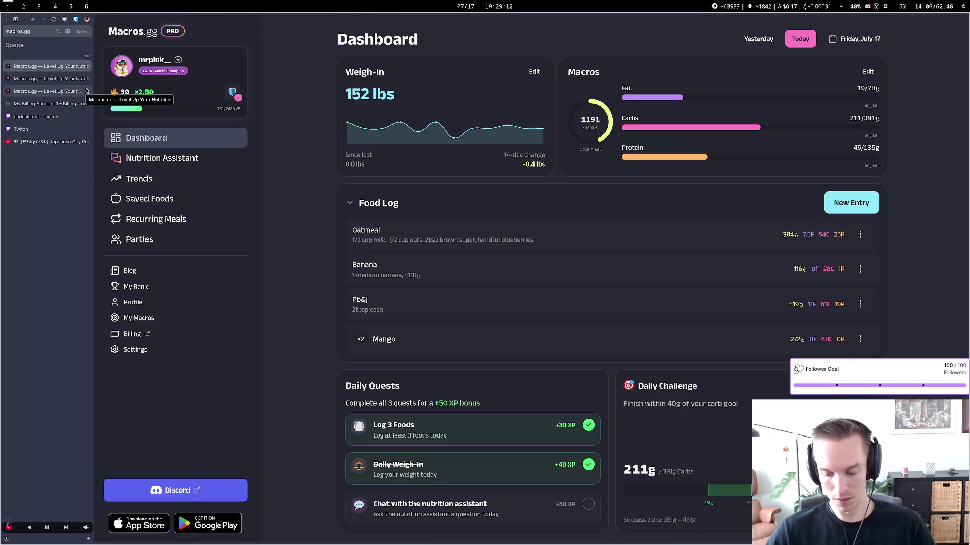
left_click(64, 81)
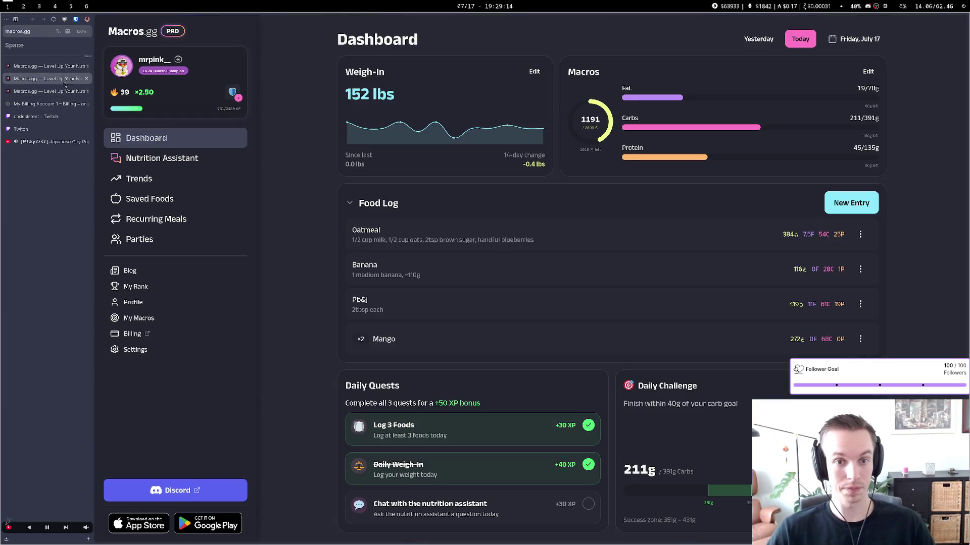
left_click(86, 79)
Close another duplicate Macros.gg tab and the Twitch stream tab, then bring up the whiteboard workspace
left_click(86, 79)
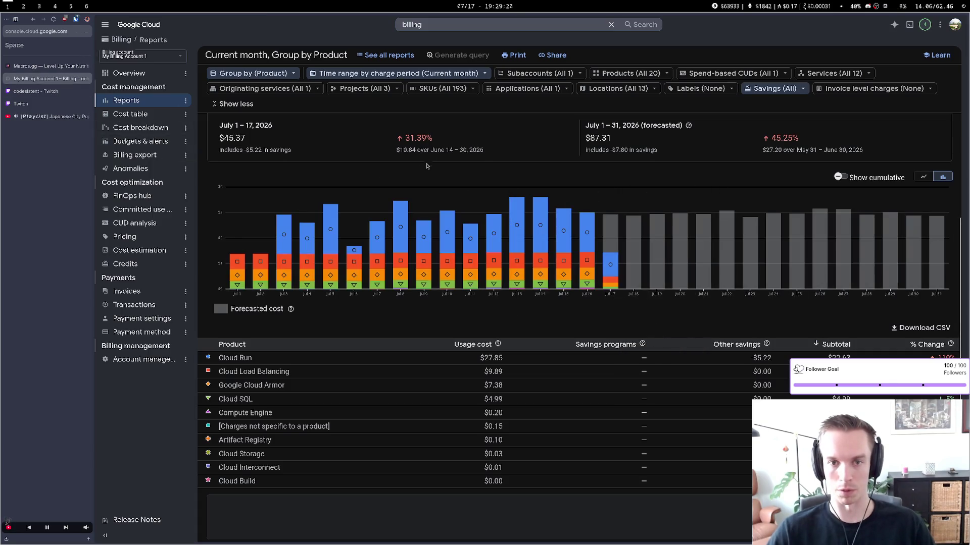
left_click(46, 66)
left_click(47, 91)
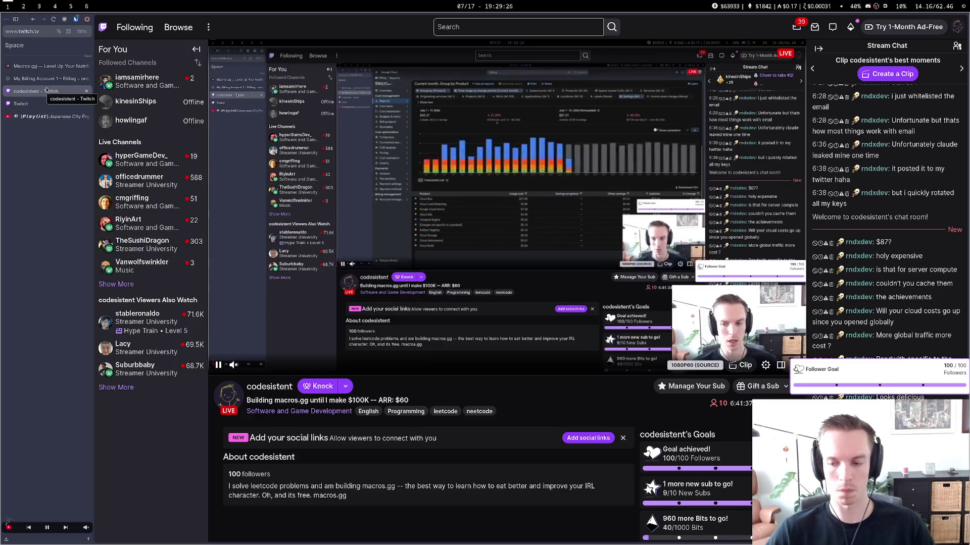
middle_click(47, 91)
key("super+2")
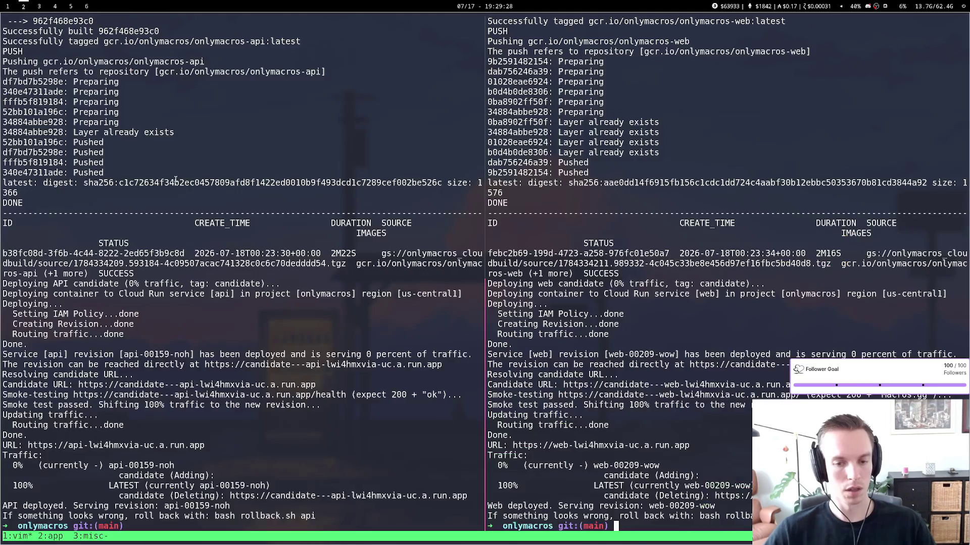
key("super+6")
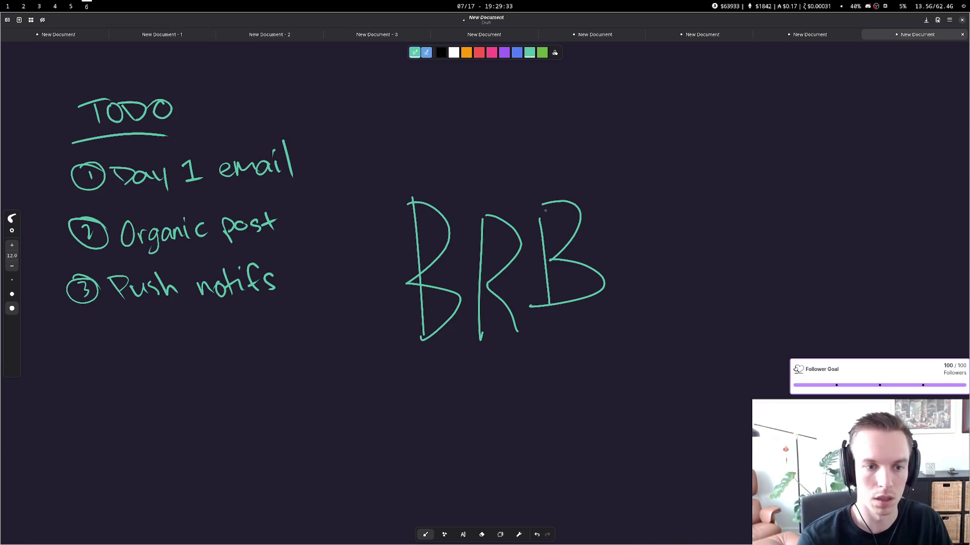
Erase BRB, then in red strike out Day 1 email and draw arrows at Organic post and Push notifs
mouse_move(499, 161)
left_mouse_down()
mouse_move(554, 221)
mouse_move(456, 271)
mouse_move(332, 223)
left_mouse_up()
left_click(477, 55)
left_click_drag(57, 178, 335, 156)
mouse_move(306, 222)
left_mouse_down()
mouse_move(351, 211)
mouse_move(327, 226)
left_mouse_up()
mouse_move(307, 273)
left_mouse_down()
mouse_move(355, 266)
mouse_move(334, 279)
left_mouse_up()
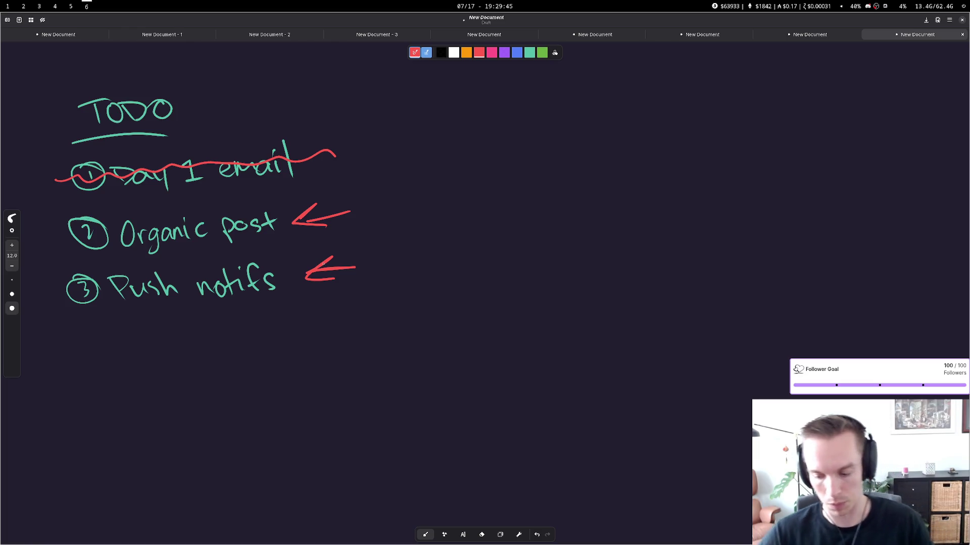
key("super+1")
Go to r/buildinpublic by typing 'buildinpub' and picking the subreddit suggestion
key("ctrl+t")
type("bu")
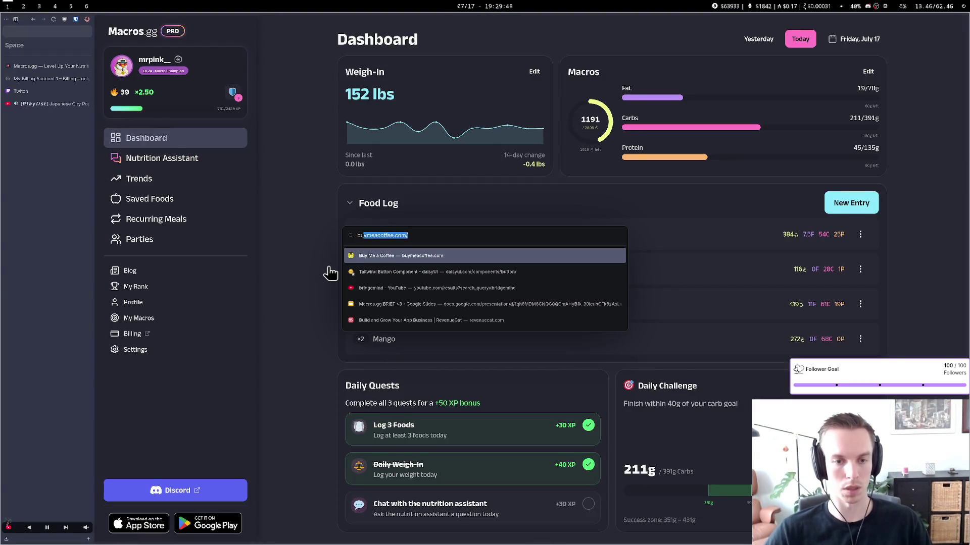
type("ildinpub")
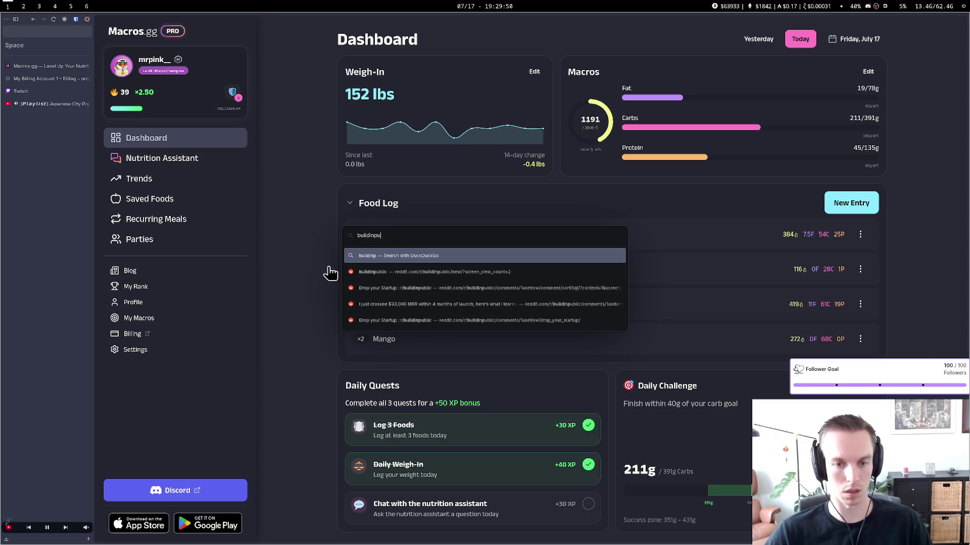
key("Down")
key("Return")
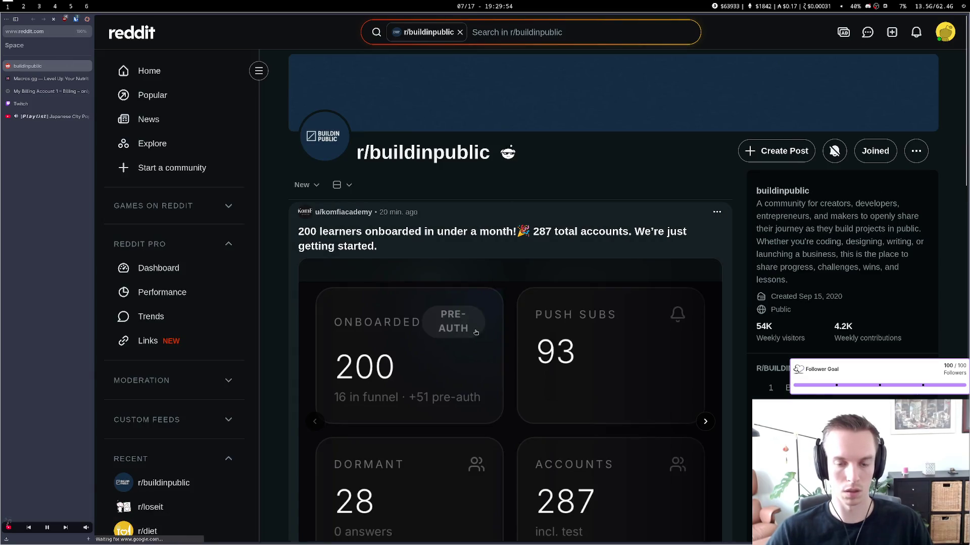
Scroll down through the r/buildinpublic feed, then open the subreddit search box
scroll(569, 229, "down", 10)
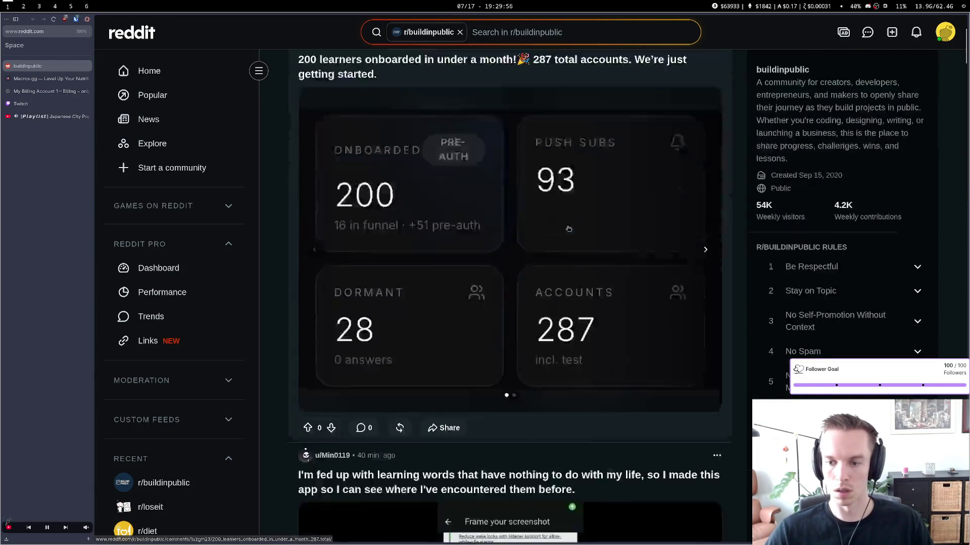
scroll(543, 250, "down", 8)
scroll(543, 251, "down", 10)
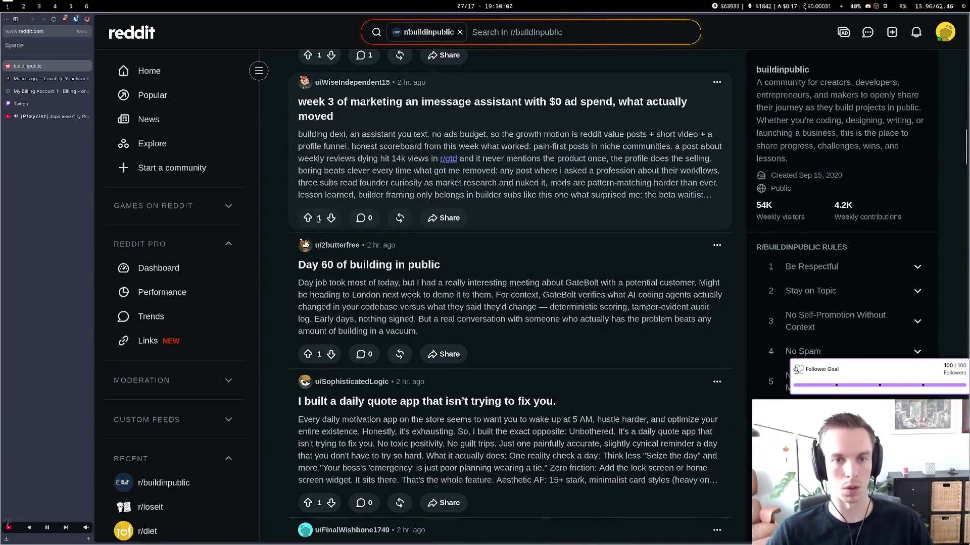
scroll(323, 350, "down", 5)
scroll(323, 348, "down", 15)
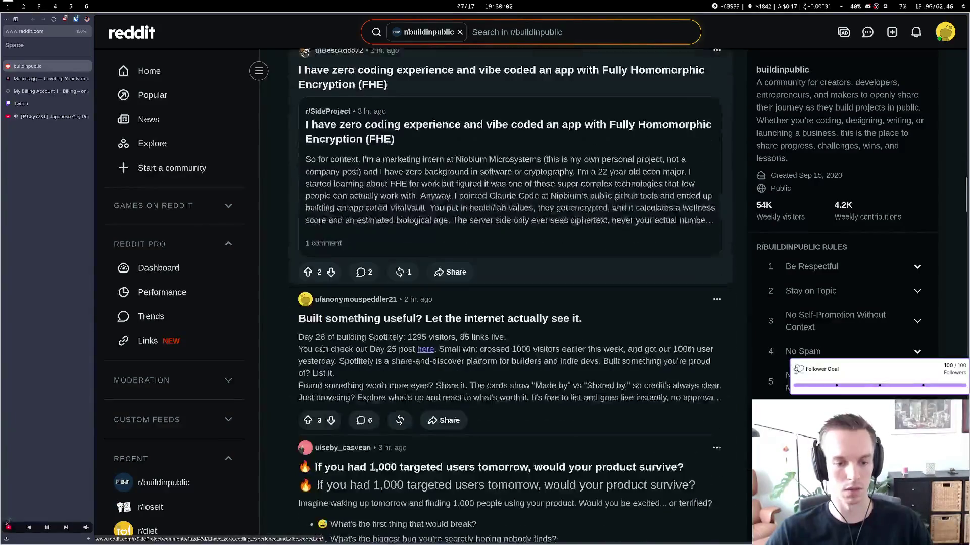
scroll(323, 349, "down", 2)
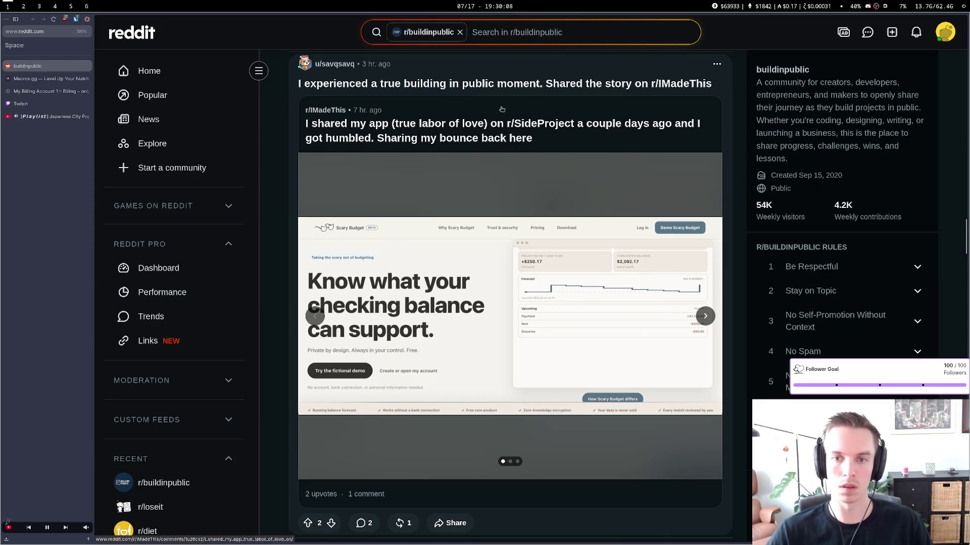
scroll(487, 293, "down", 18)
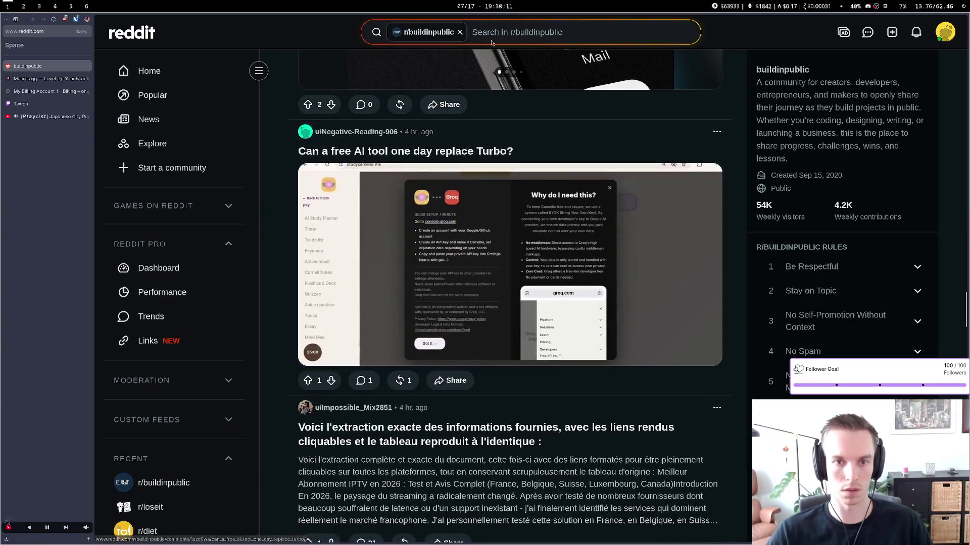
left_click(555, 31)
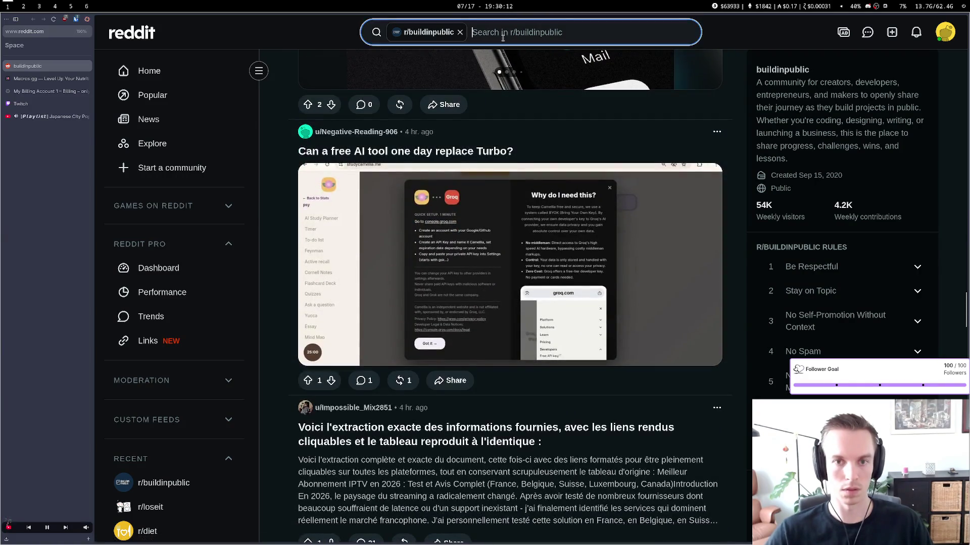
Search r/buildinpublic for 'twitch' and scroll through the matching posts
type("twitch")
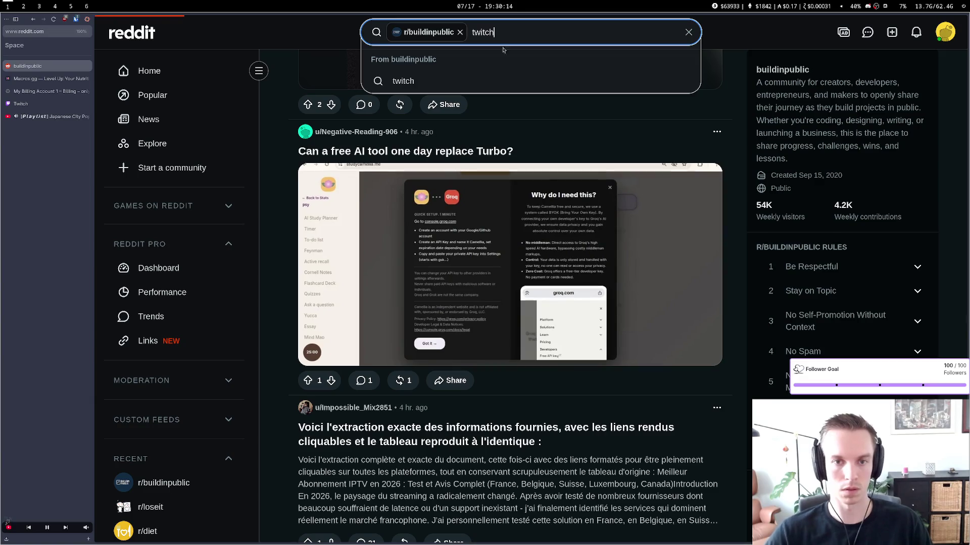
key("Return")
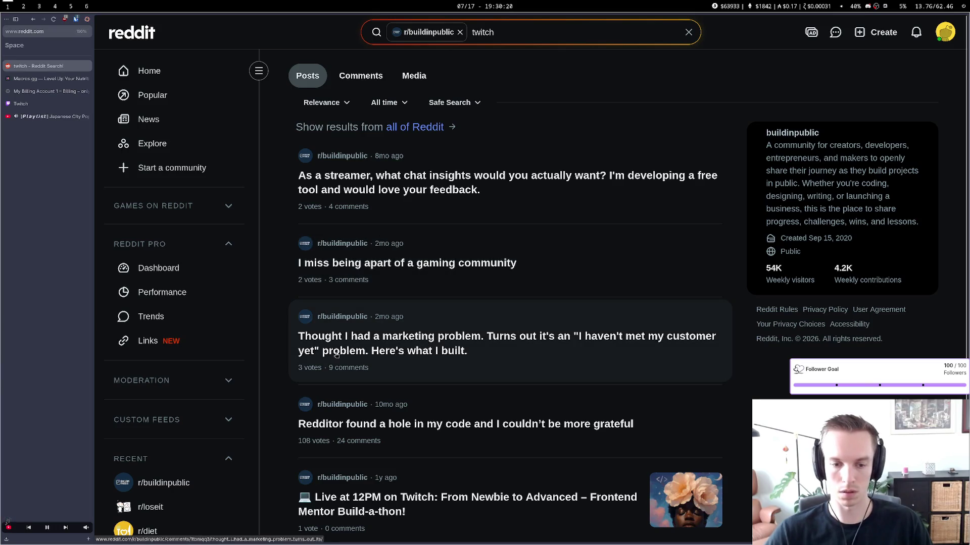
scroll(496, 346, "down", 3)
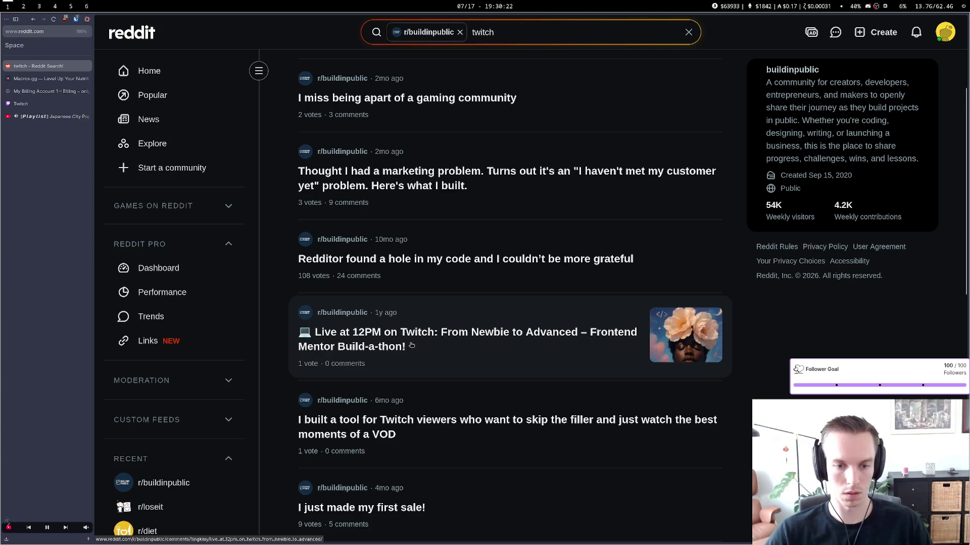
scroll(422, 349, "down", 2)
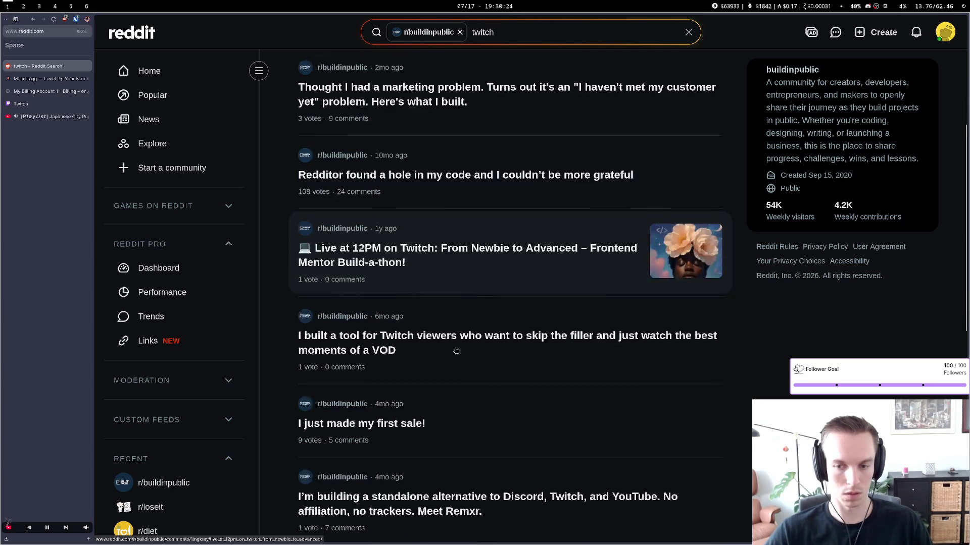
scroll(412, 323, "down", 3)
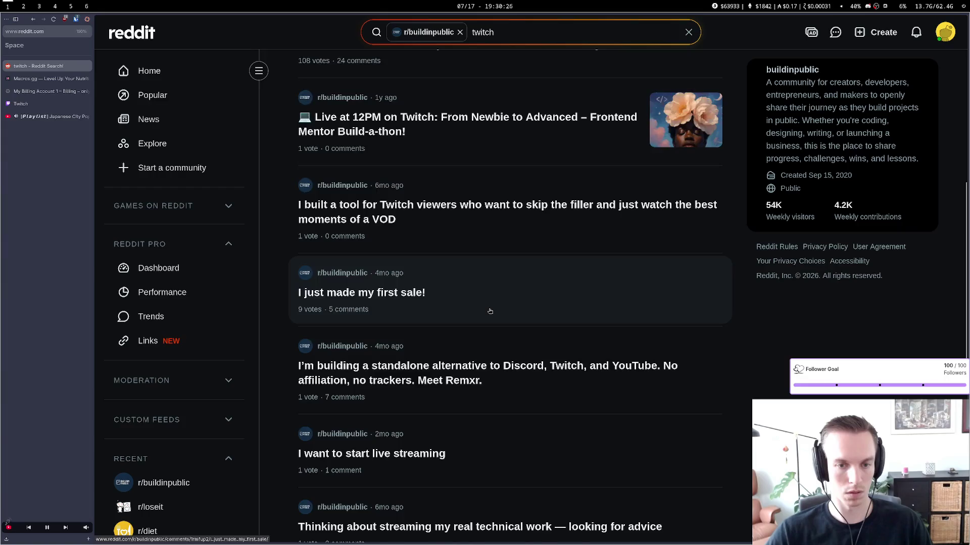
scroll(490, 312, "up", 7)
Switch to the comment results for 'twitch' and scroll through them
left_click(389, 102)
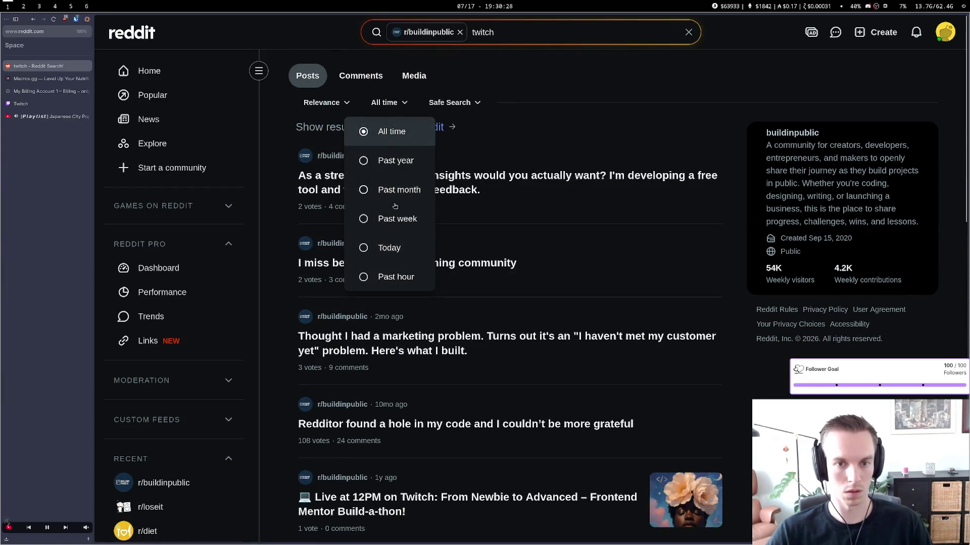
left_click(384, 138)
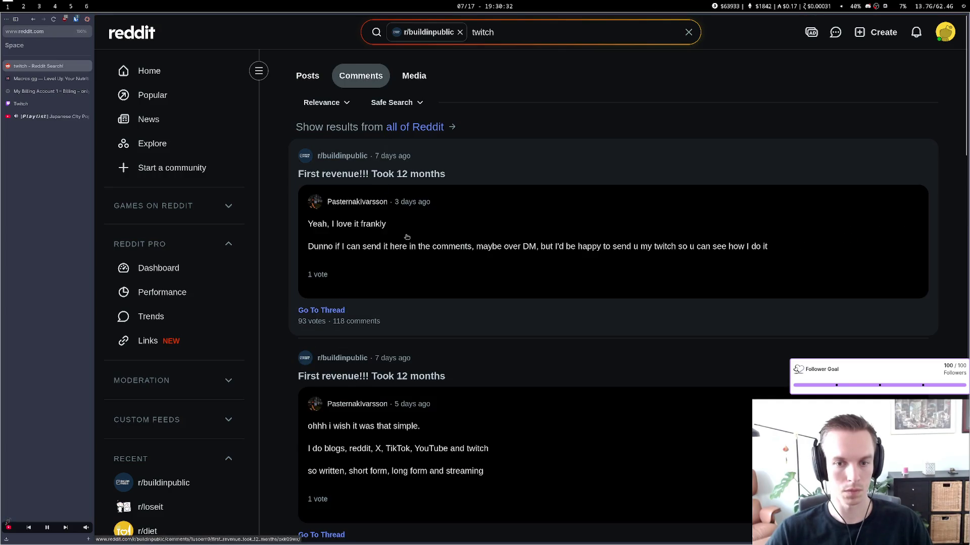
scroll(501, 266, "down", 4)
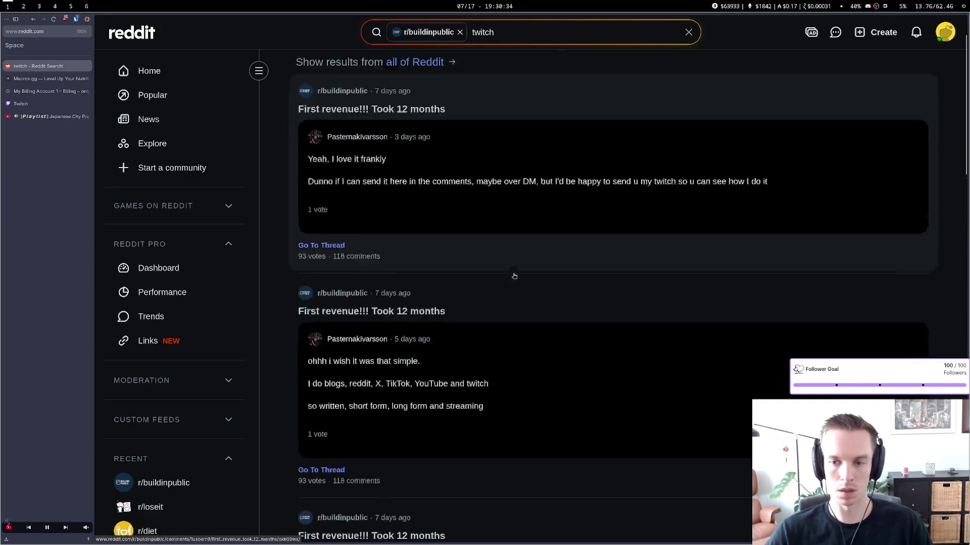
scroll(418, 268, "down", 4)
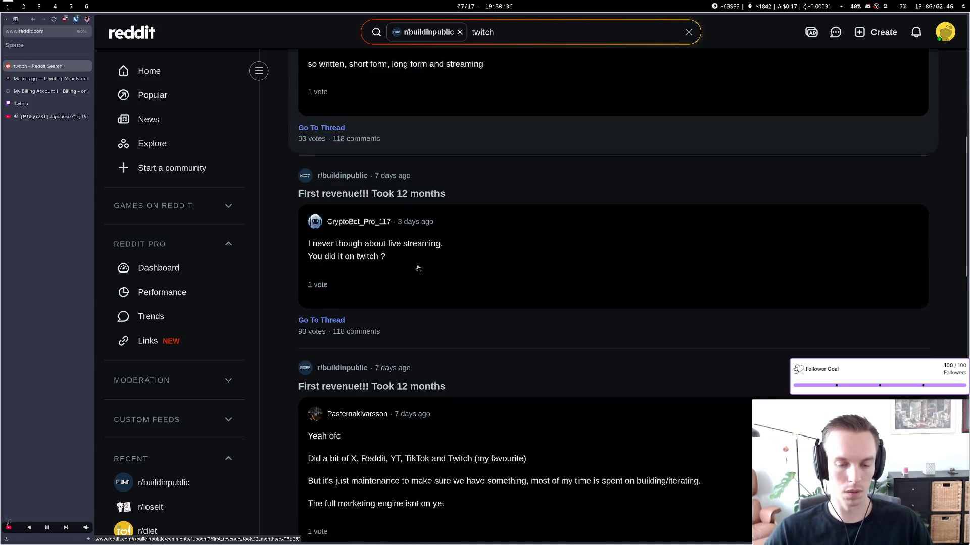
scroll(376, 236, "down", 4)
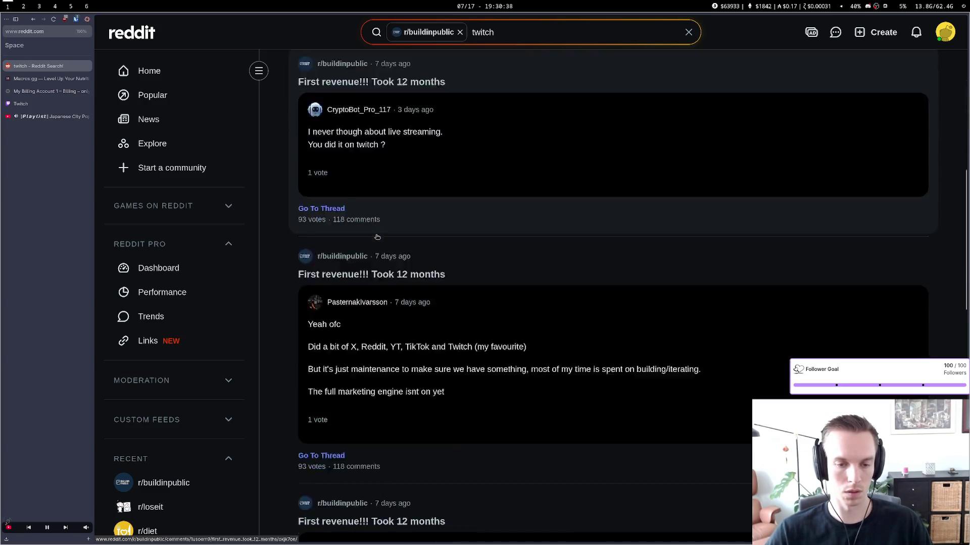
scroll(377, 236, "down", 6)
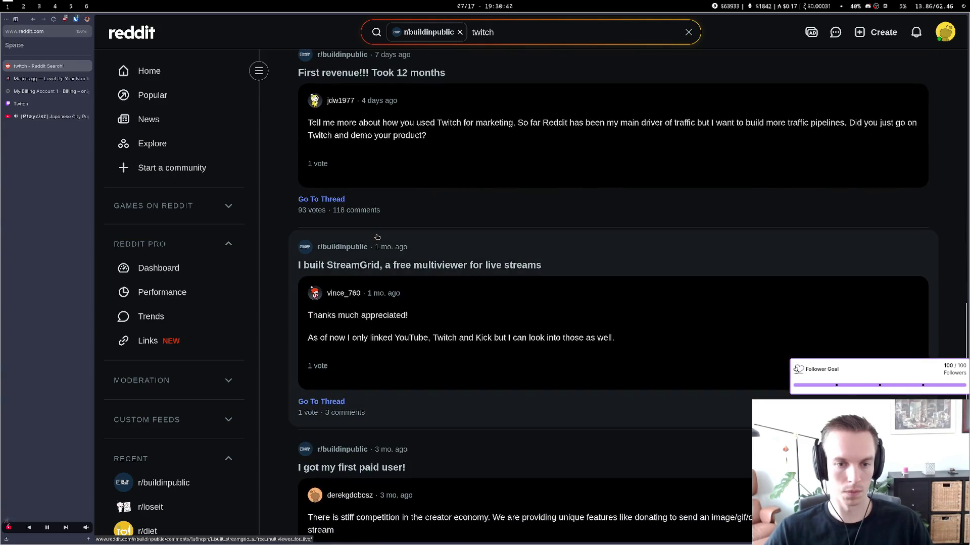
scroll(377, 237, "down", 8)
scroll(379, 243, "up", 20)
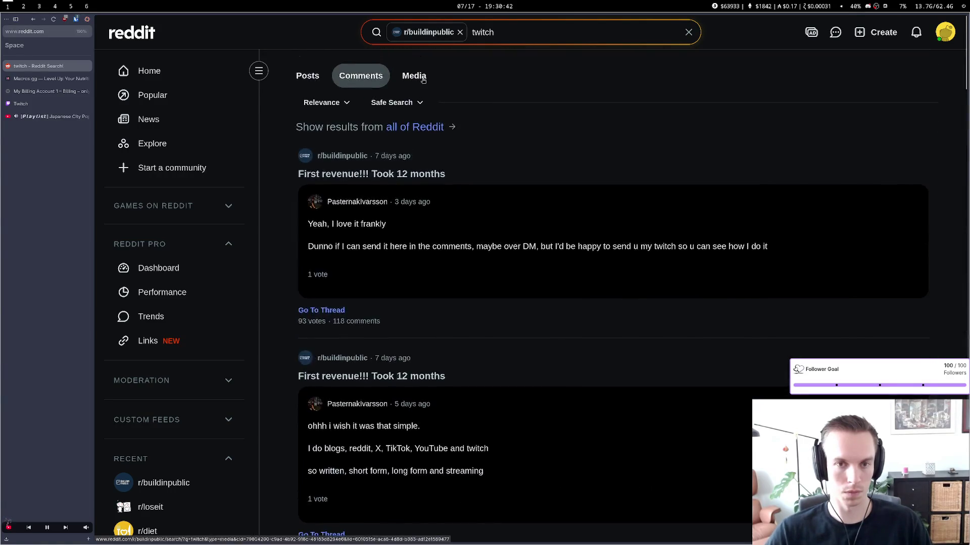
Go back to the post results and find 'streamwit' on the page
key("alt+Left")
key("ctrl+f")
type("stream")
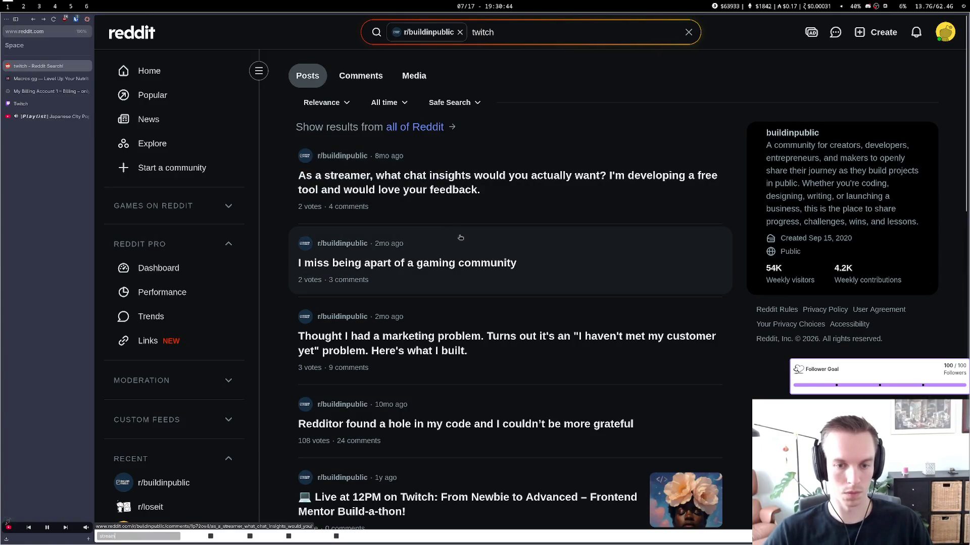
type("twitch")
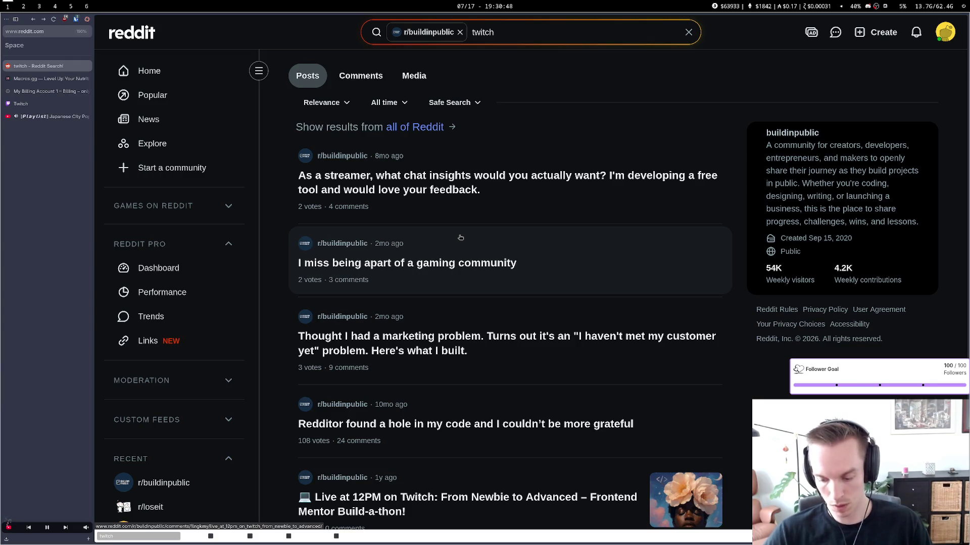
Start a new browser search for 'saas reddit'
key("ctrl+l")
key("Escape")
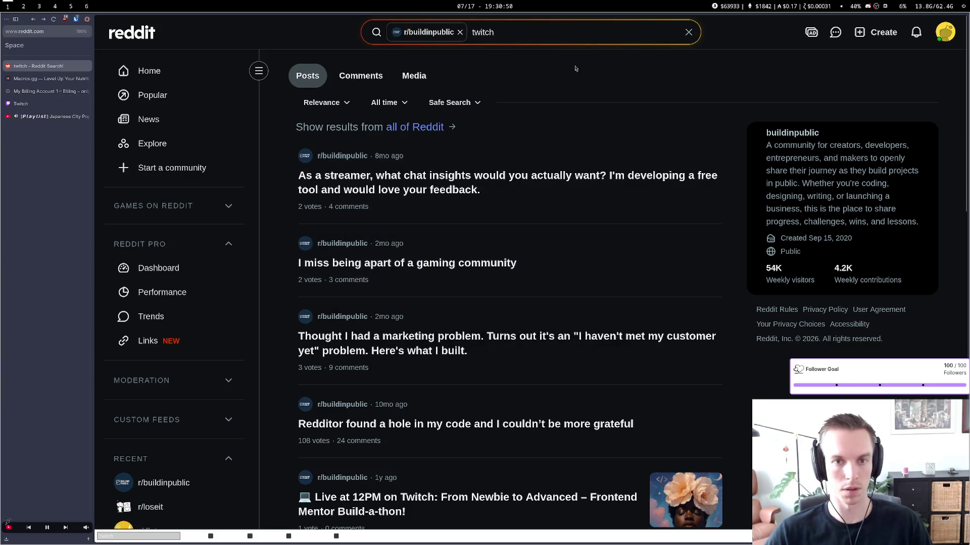
key("ctrl+t")
type("se")
key("BackSpace")
type("aas")
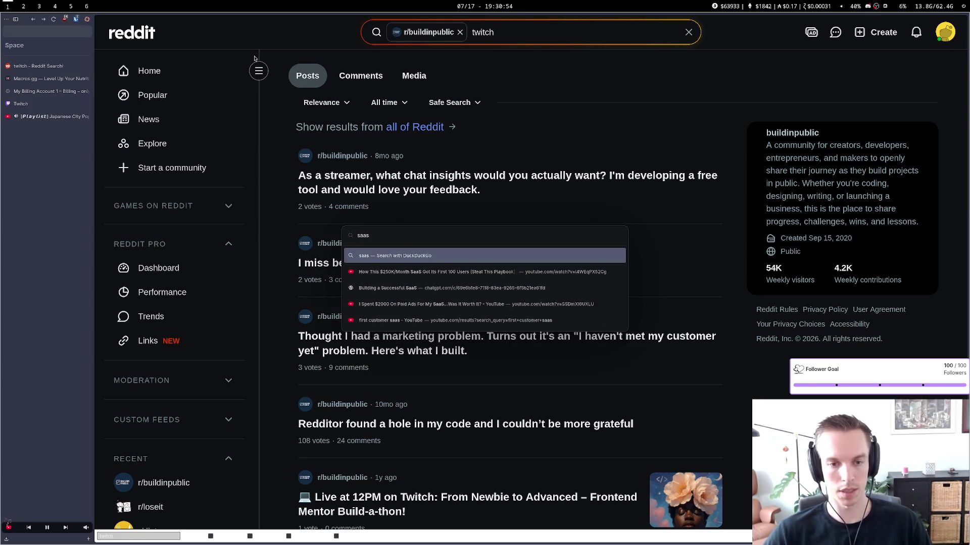
type(" reddit")
Search the web for 'saas reddit' and open the r/SaaS community from the results
key("Return")
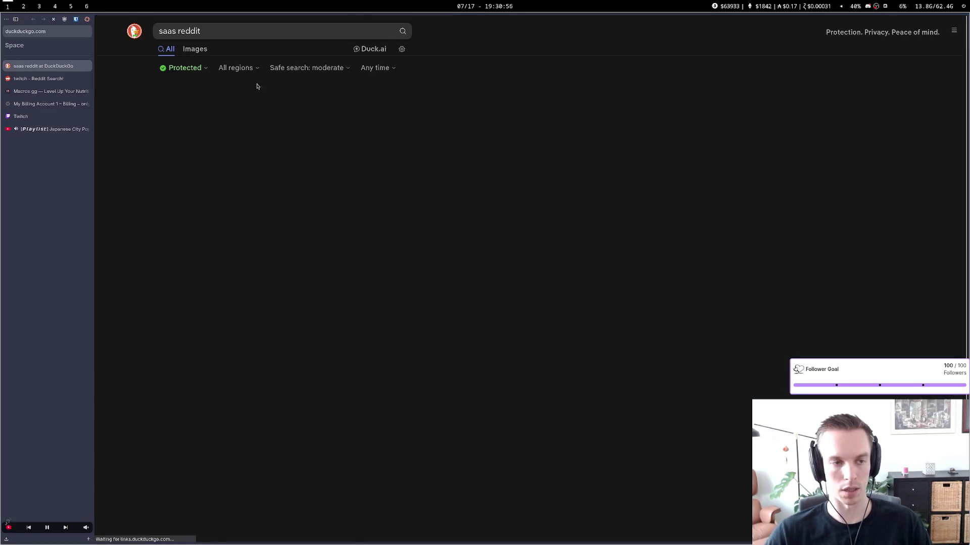
left_click(184, 157)
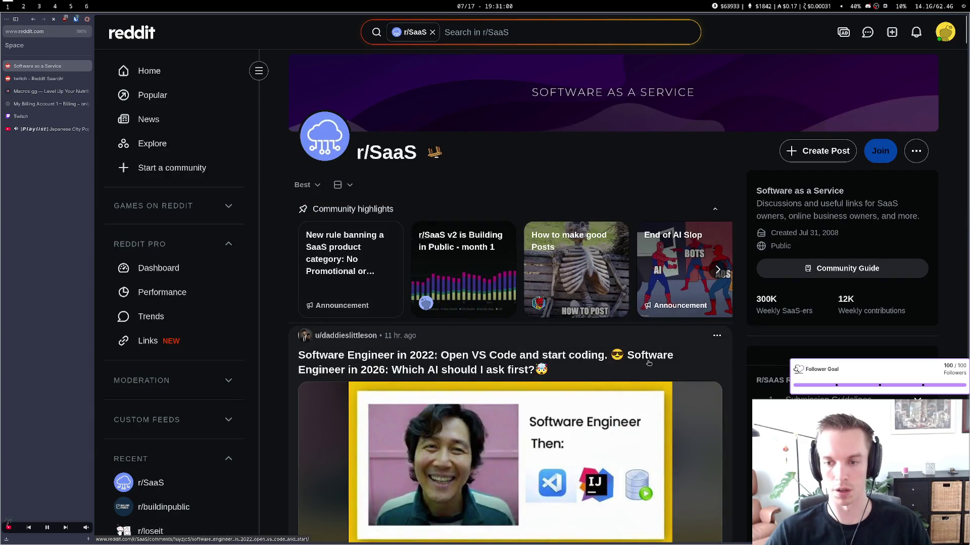
scroll(649, 363, "down", 2)
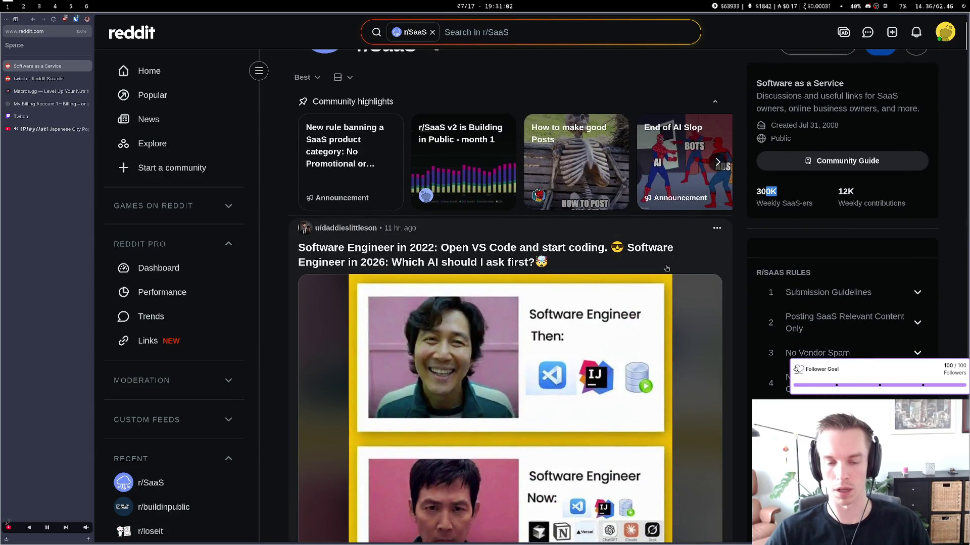
scroll(493, 289, "up", 2)
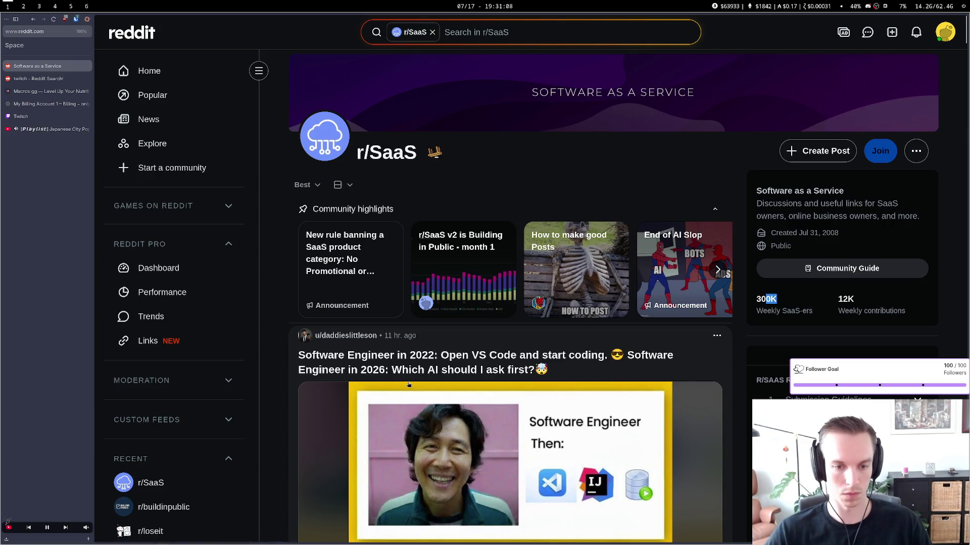
Scroll the r/SaaS feed past the highlights and open the 'Stop building useless sh*t' post
scroll(409, 385, "down", 4)
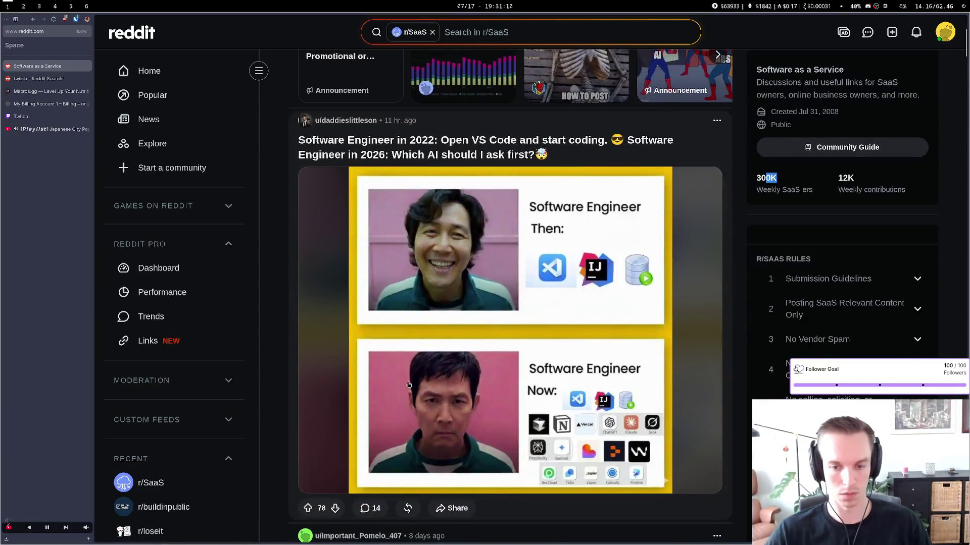
scroll(408, 385, "down", 8)
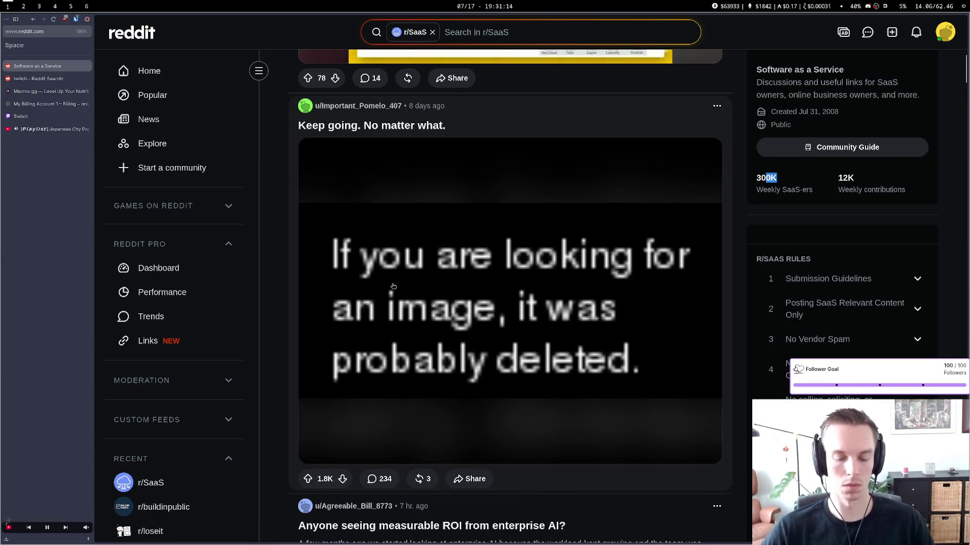
scroll(378, 341, "down", 2)
scroll(381, 325, "down", 2)
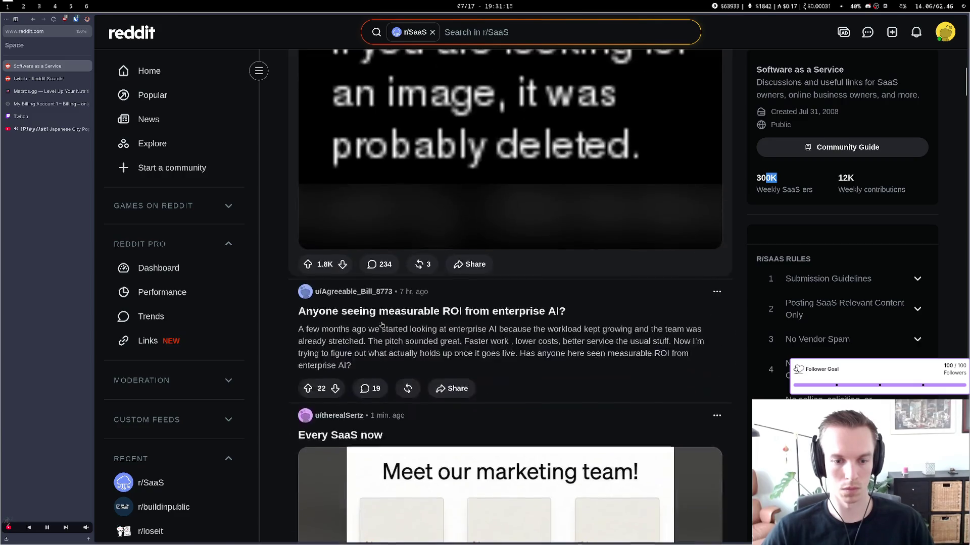
scroll(381, 325, "down", 4)
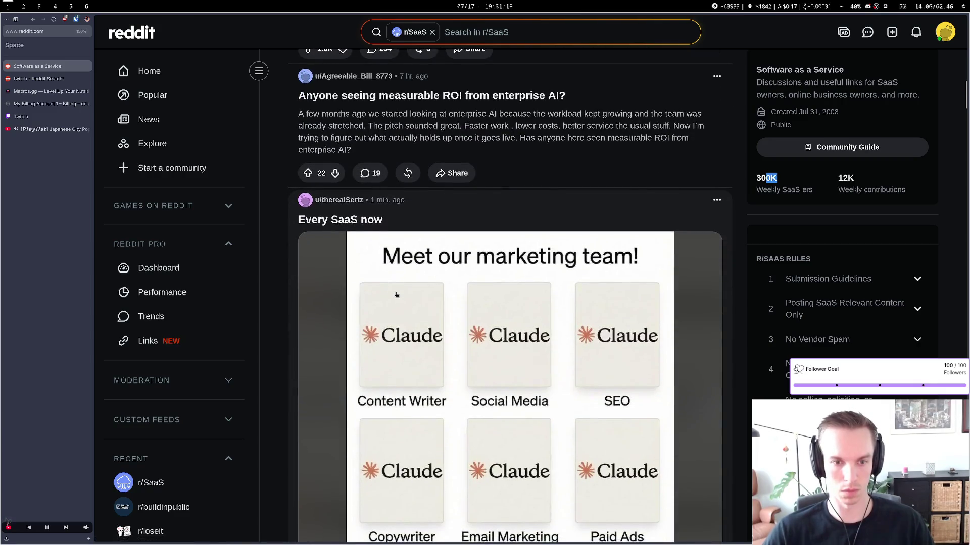
scroll(396, 295, "down", 2)
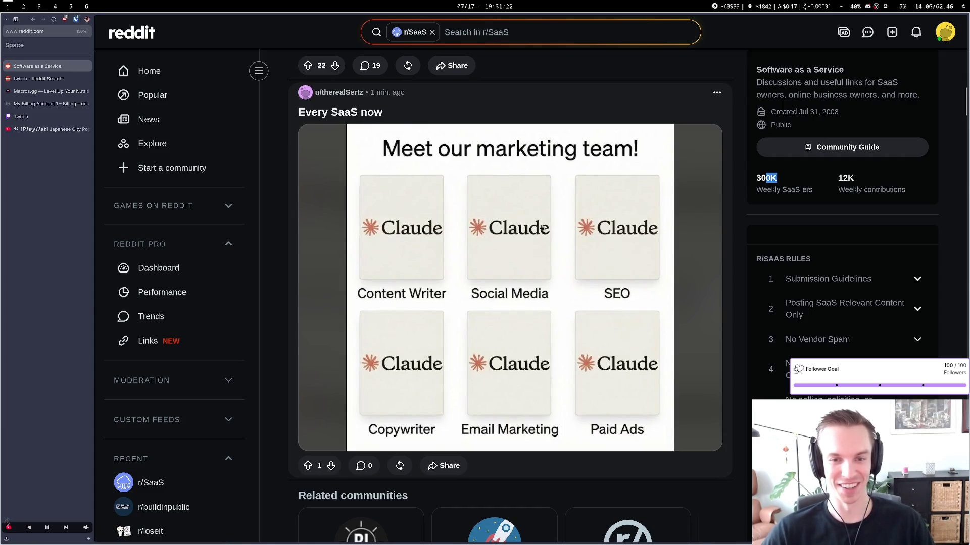
scroll(427, 367, "down", 8)
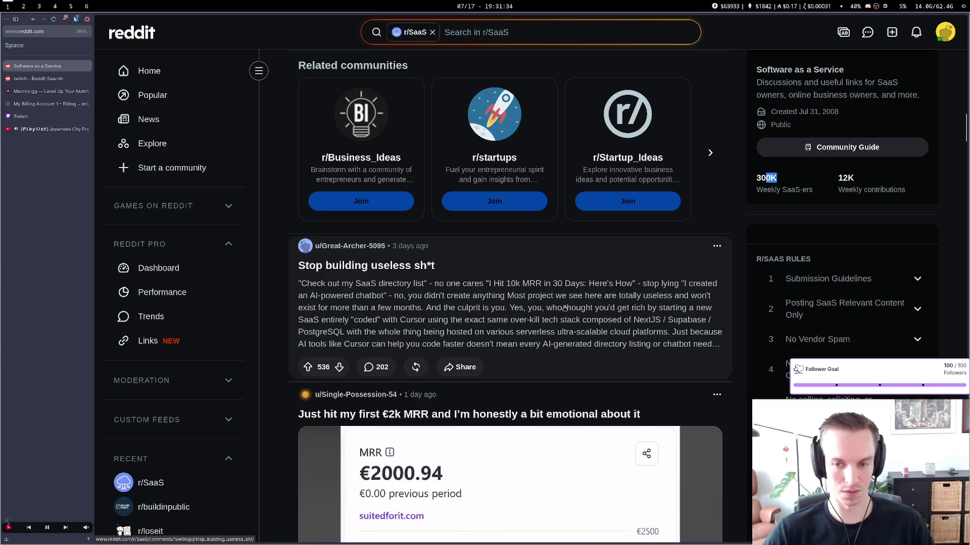
left_click(466, 322)
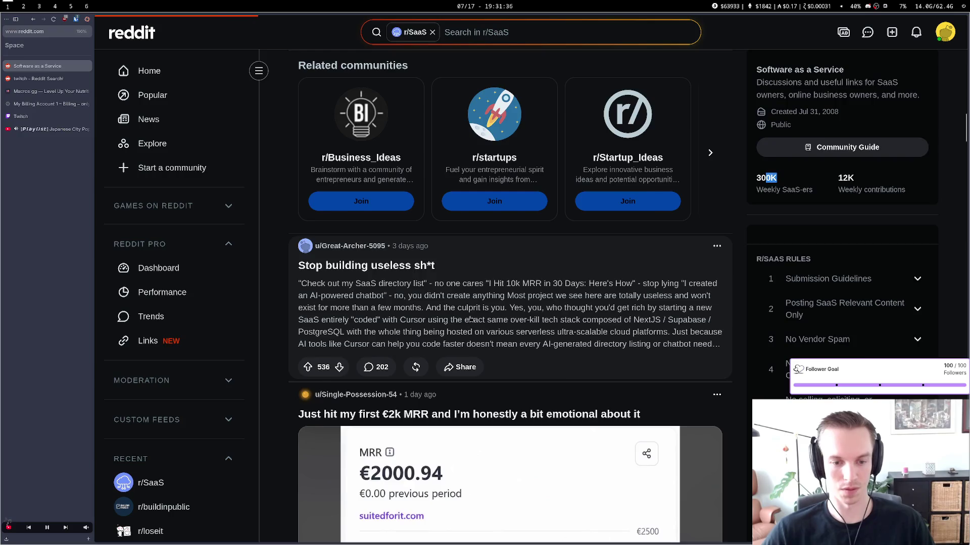
Read down the post's comments and collapse the first comment thread
scroll(518, 341, "down", 4)
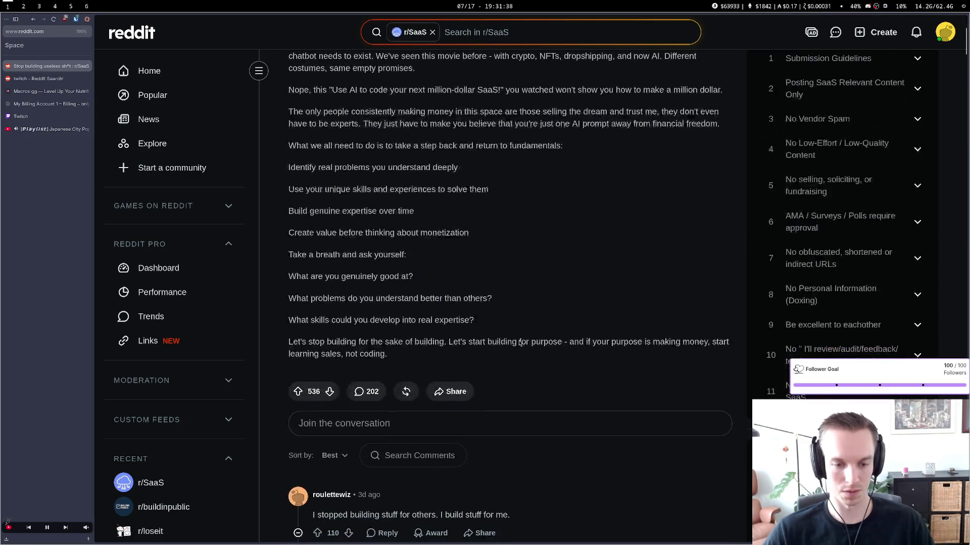
scroll(516, 340, "down", 4)
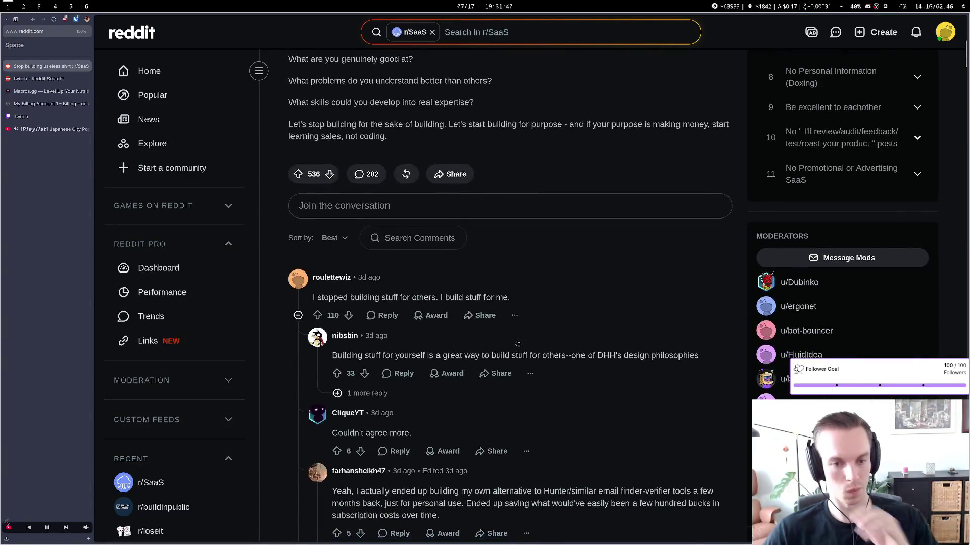
left_click(475, 284)
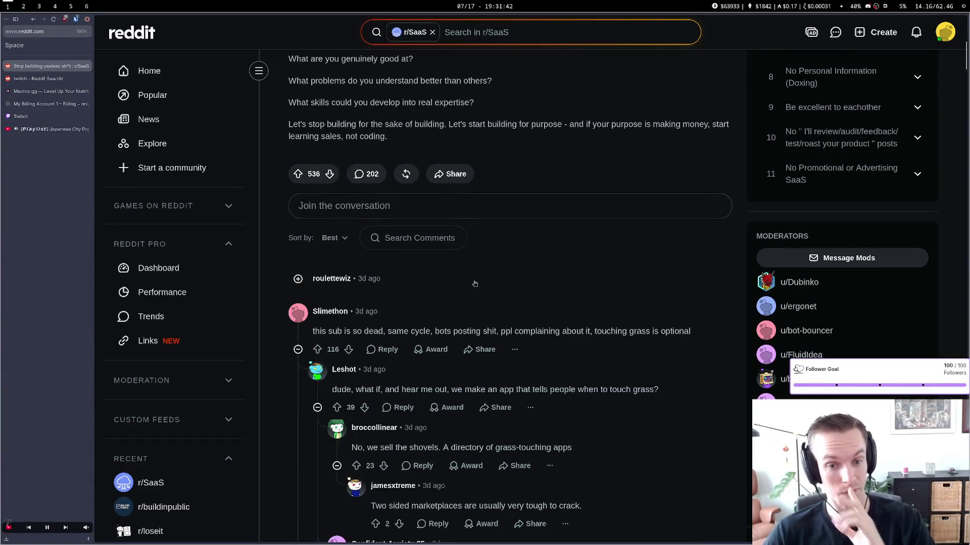
left_click_drag(477, 319, 467, 331)
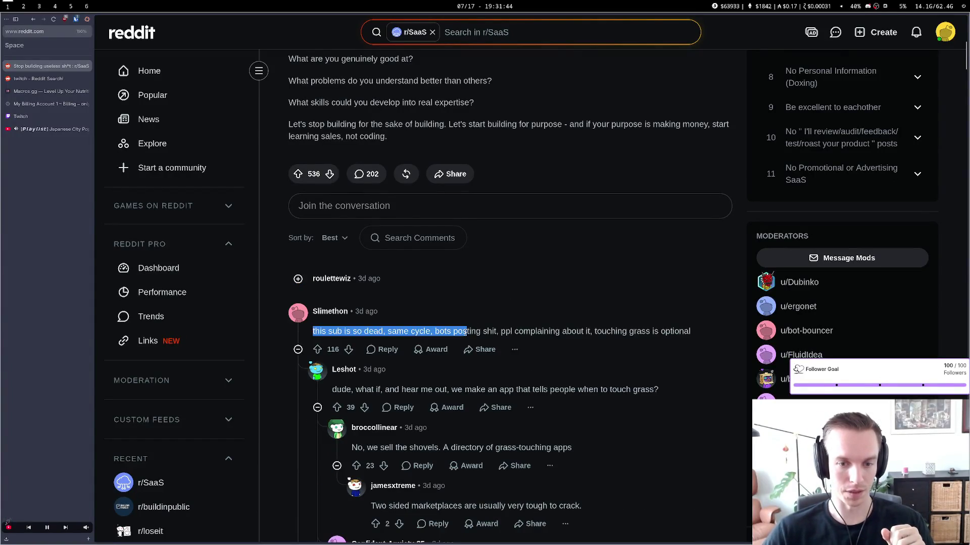
left_click(463, 331)
left_click_drag(535, 331, 692, 331)
left_click(539, 333)
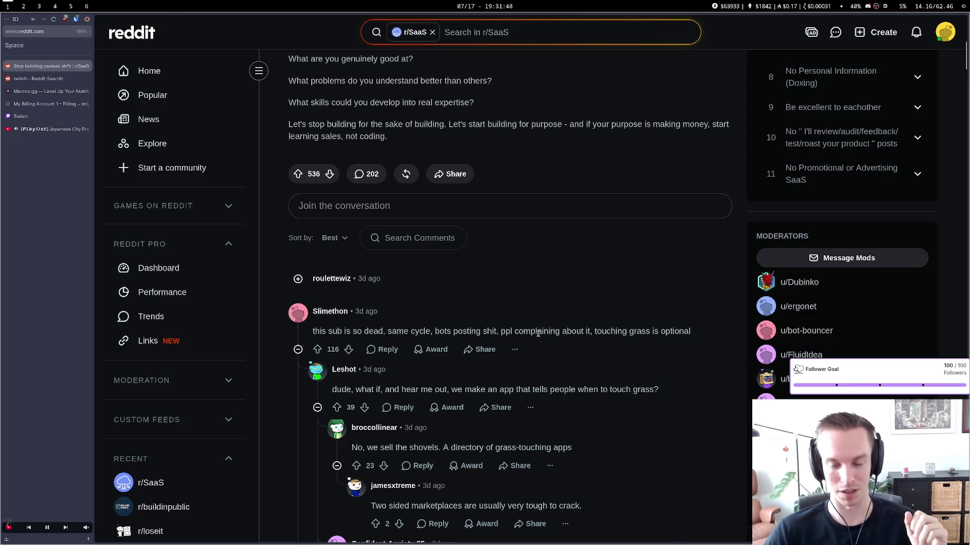
Go back to the r/SaaS feed past the €2k MRR post and start a new search, typing 'indiede'
key("alt+Left")
scroll(492, 329, "down", 3)
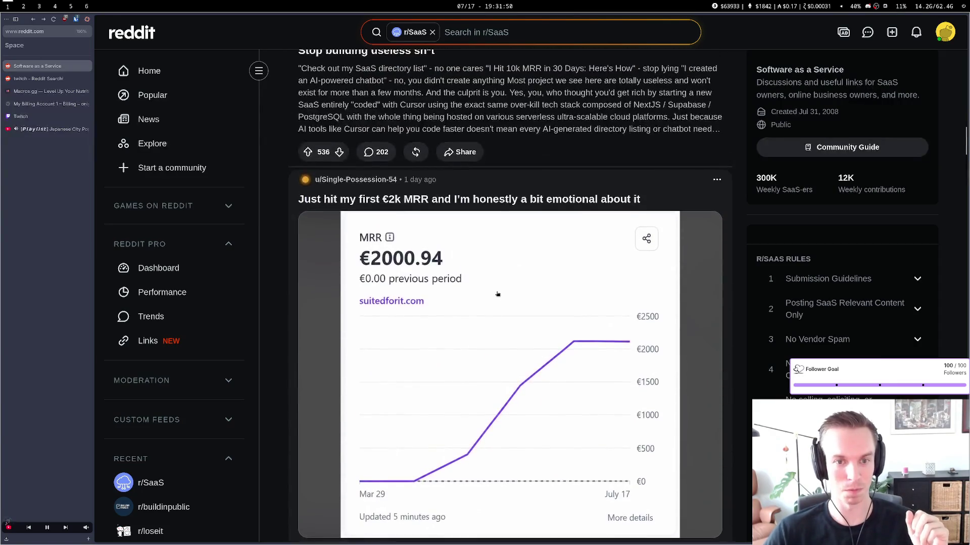
scroll(497, 296, "down", 2)
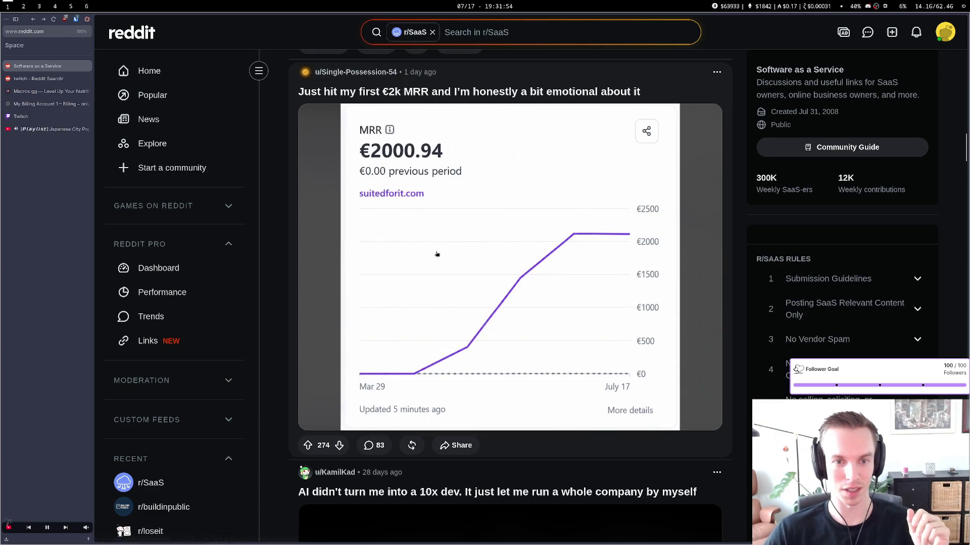
scroll(437, 254, "down", 2)
scroll(437, 254, "down", 2)
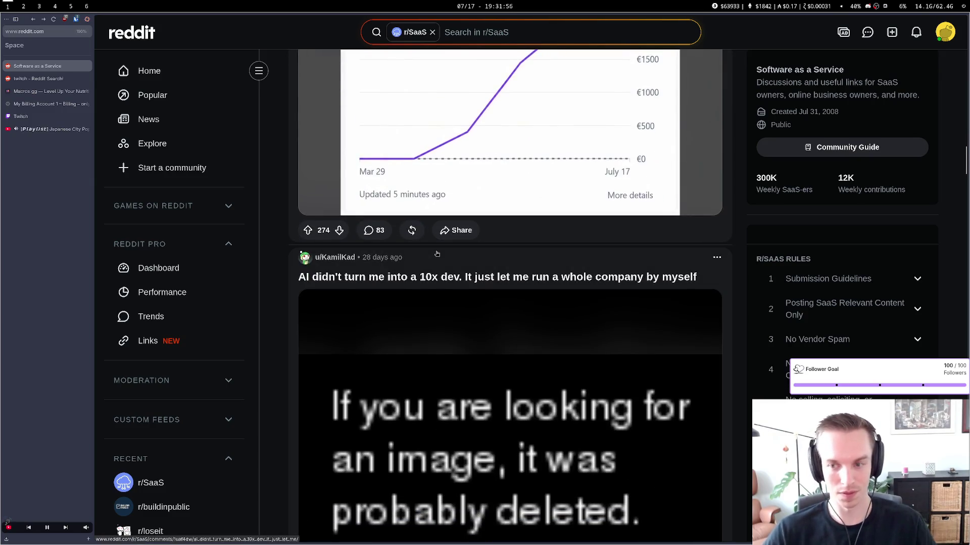
key("ctrl+t")
type("indi")
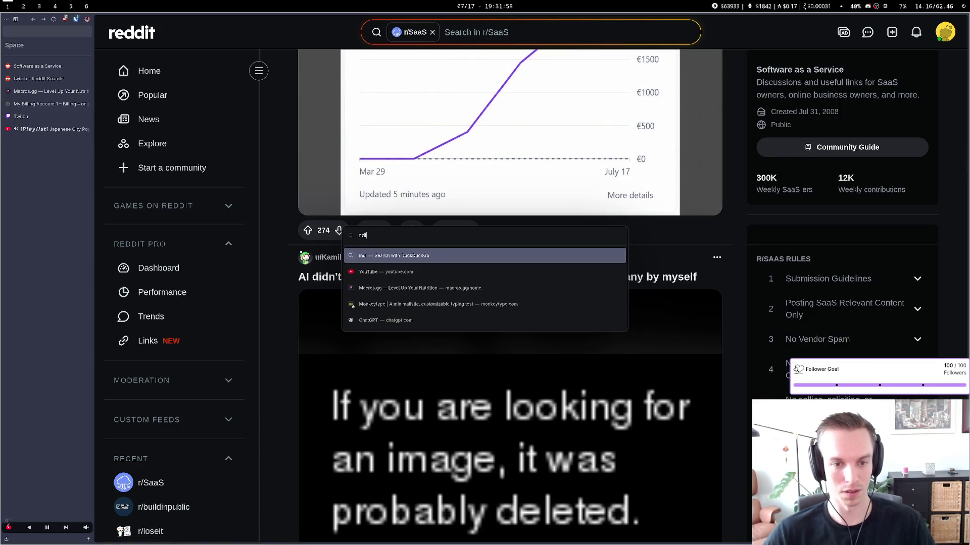
type("edev reddit")
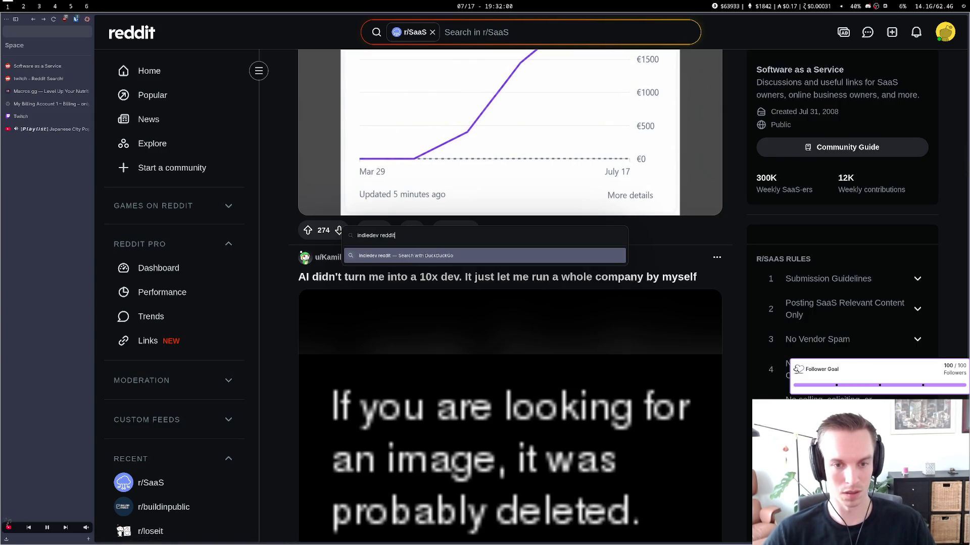
Search 'indiedev reddit', open the IndieDev - Reddit result, and show the subreddit's Feed
key("Return")
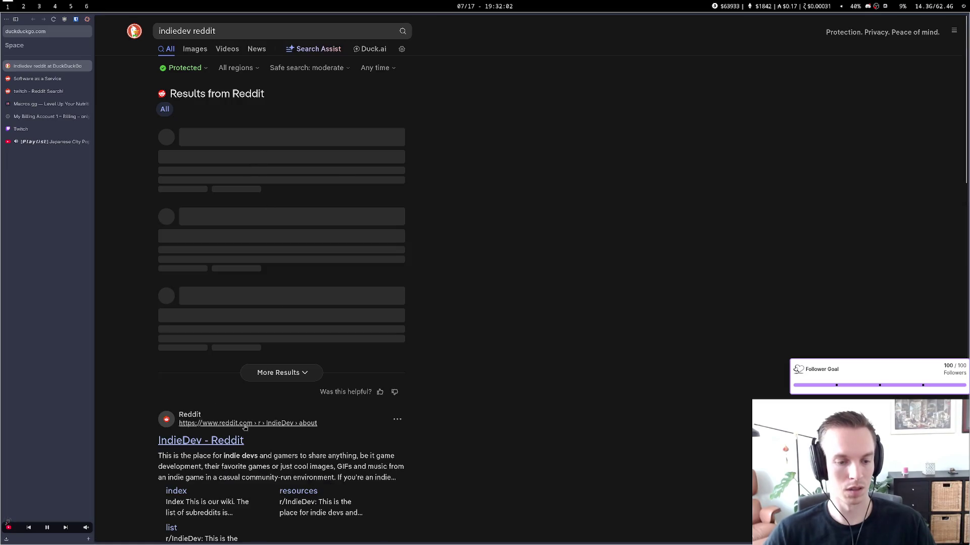
left_click(248, 427)
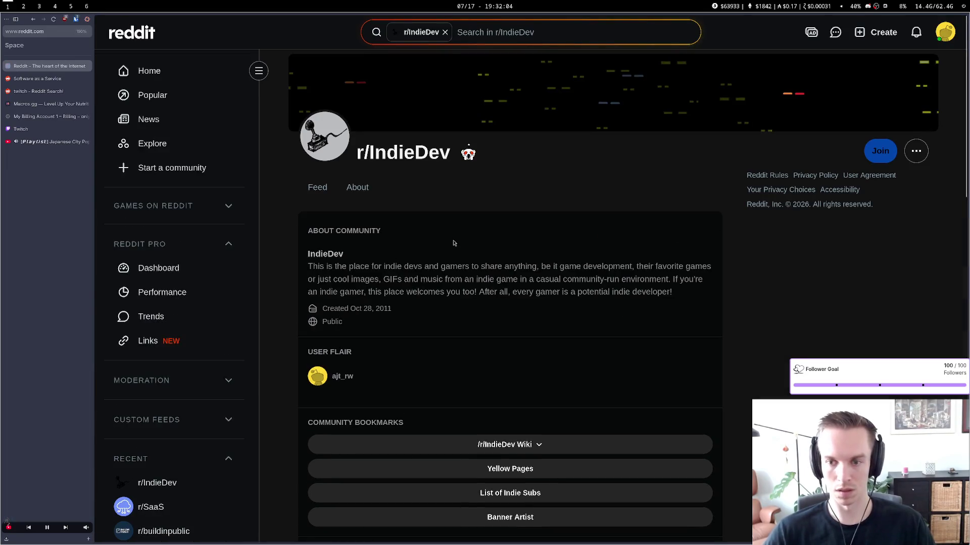
scroll(468, 242, "down", 10)
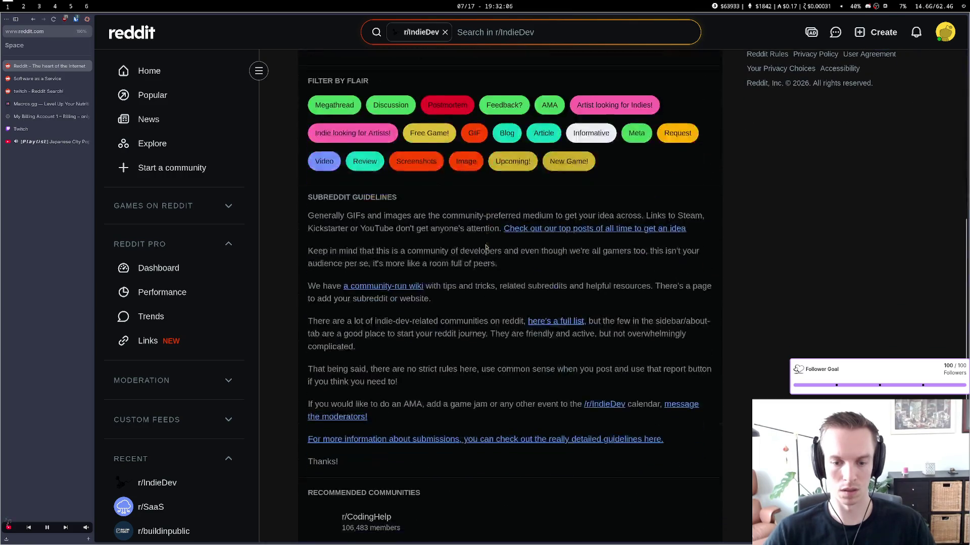
scroll(560, 212, "up", 10)
left_click(317, 188)
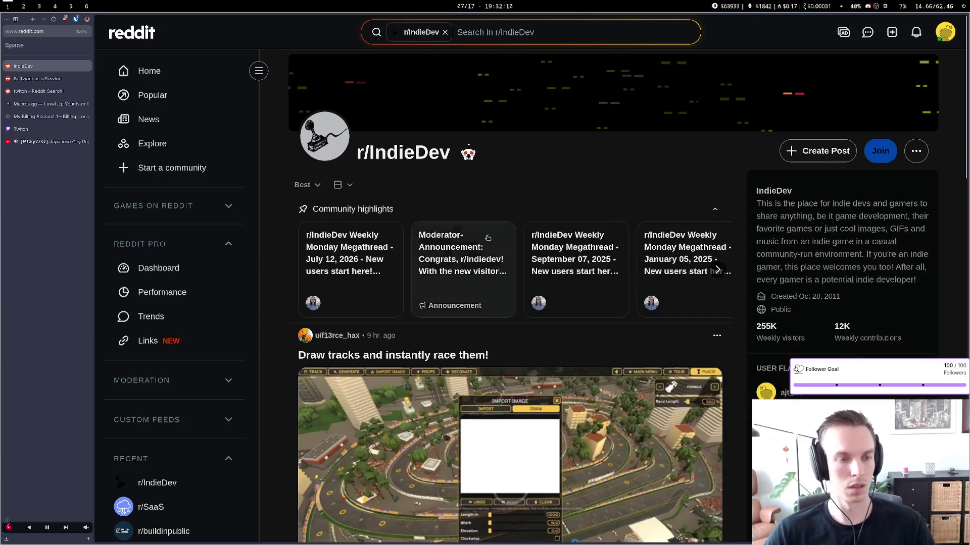
Scroll down the r/IndieDev feed past the 50 empty Steam keys post, then back up
scroll(600, 274, "down", 2)
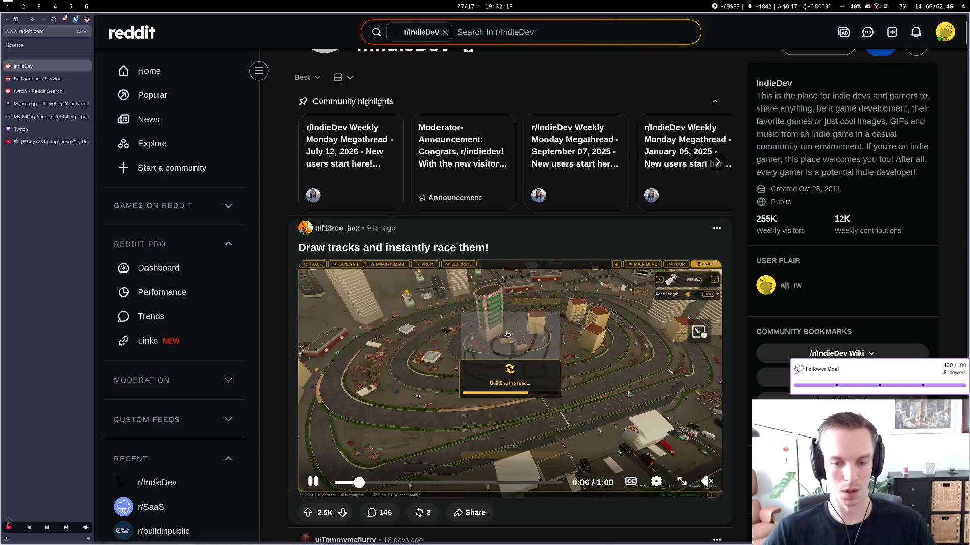
scroll(494, 300, "down", 2)
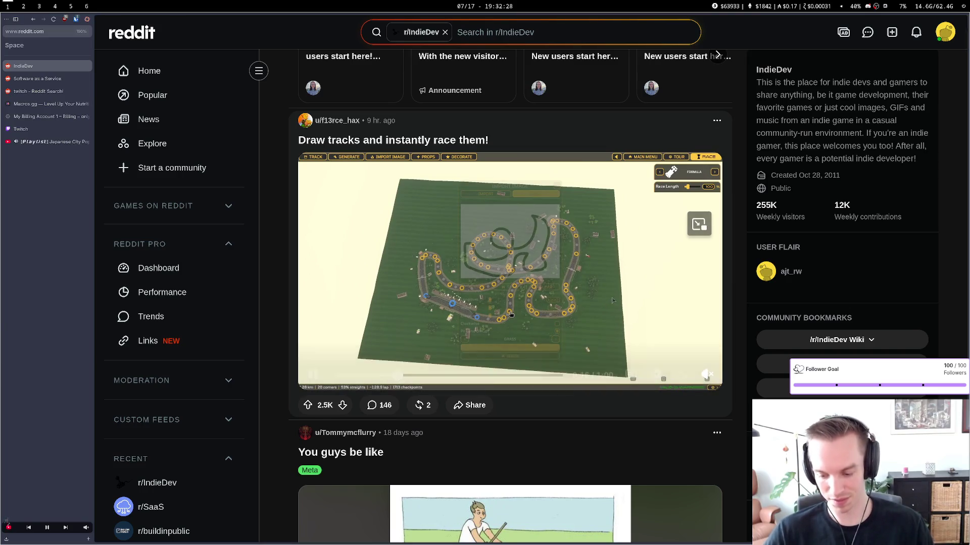
scroll(510, 314, "down", 5)
scroll(511, 314, "down", 7)
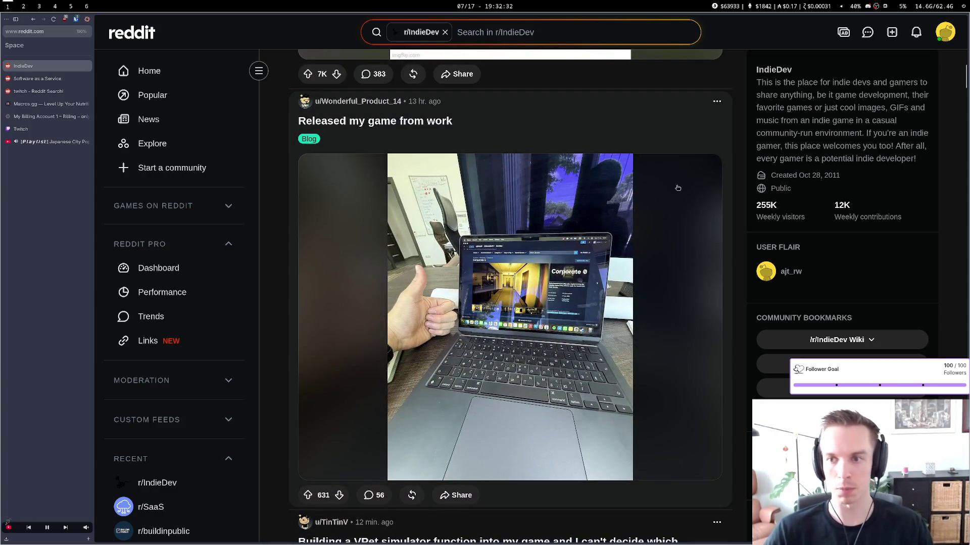
scroll(677, 187, "down", 15)
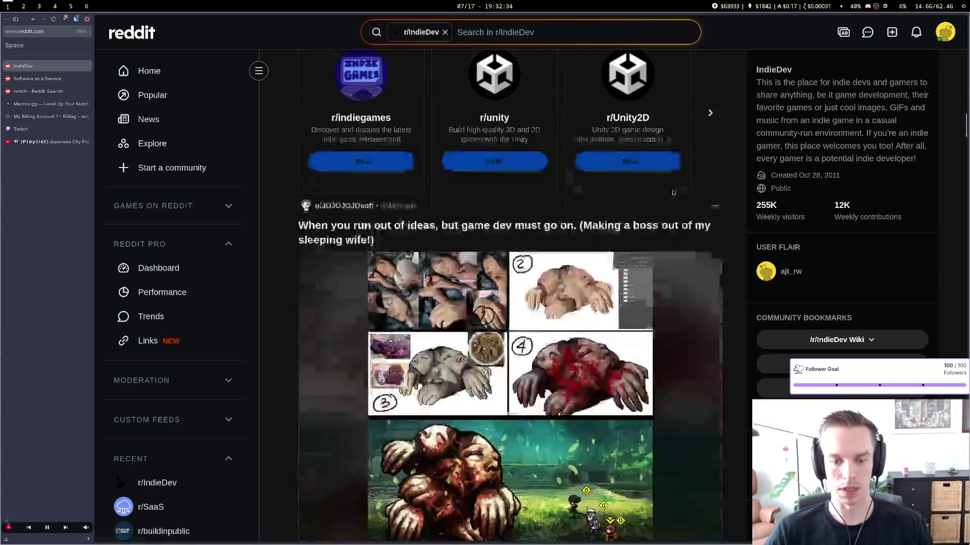
scroll(668, 196, "down", 20)
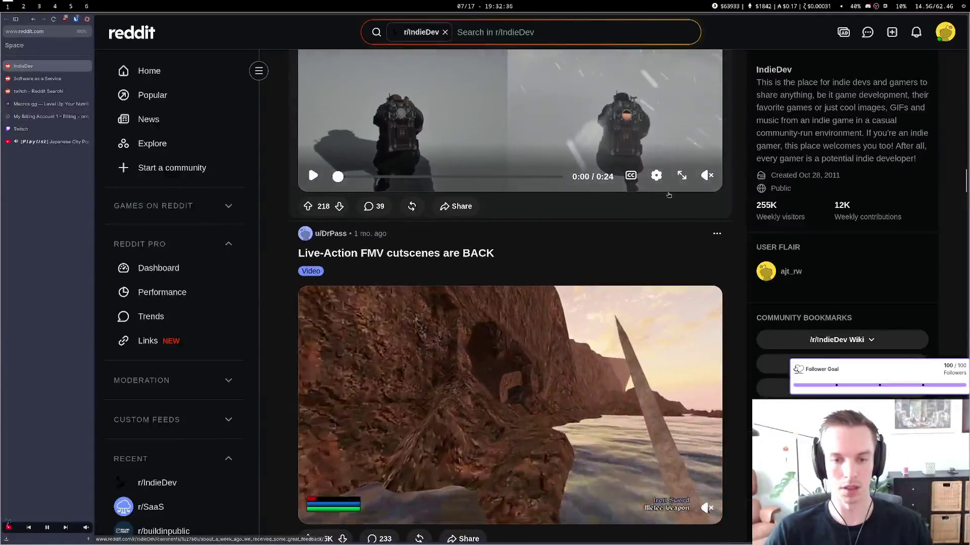
scroll(669, 195, "down", 20)
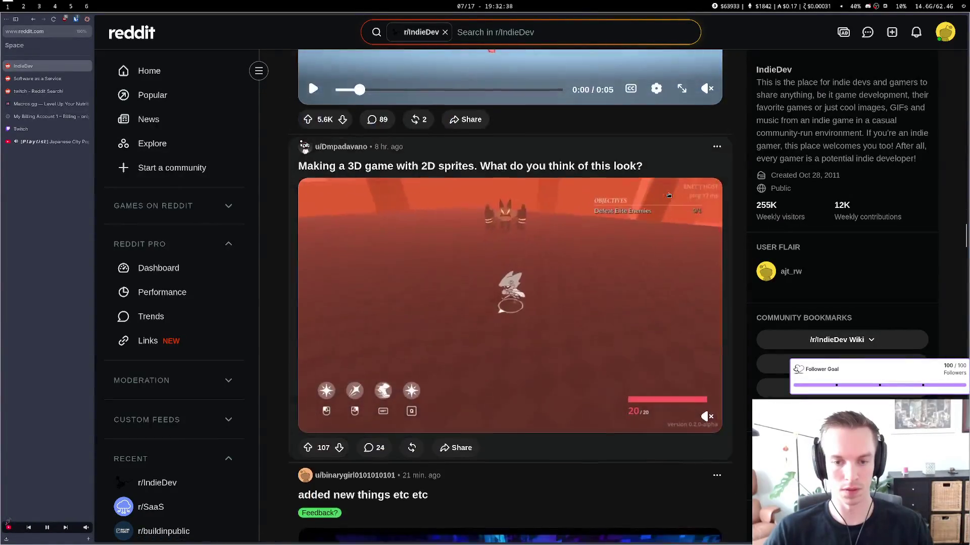
scroll(669, 196, "down", 20)
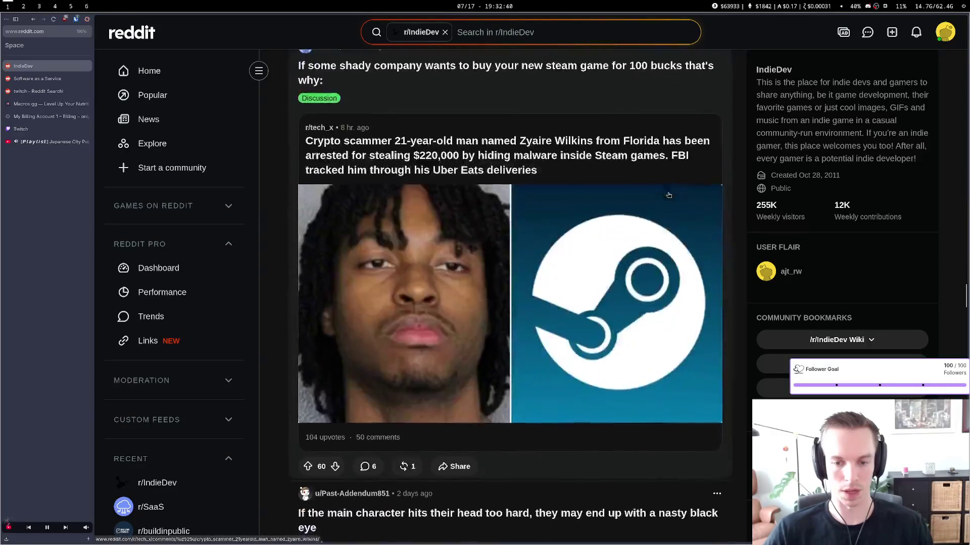
scroll(669, 195, "down", 10)
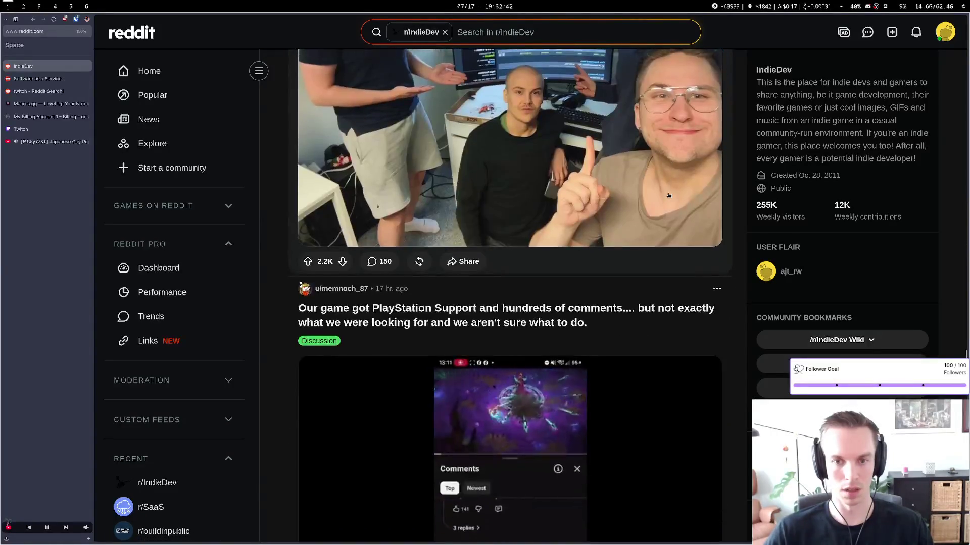
scroll(669, 195, "down", 10)
scroll(668, 196, "down", 10)
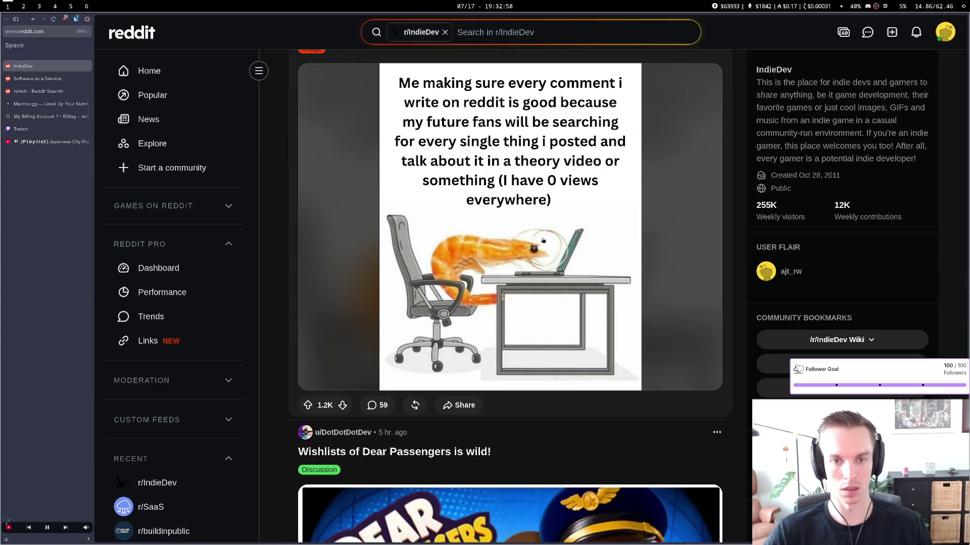
scroll(543, 241, "down", 10)
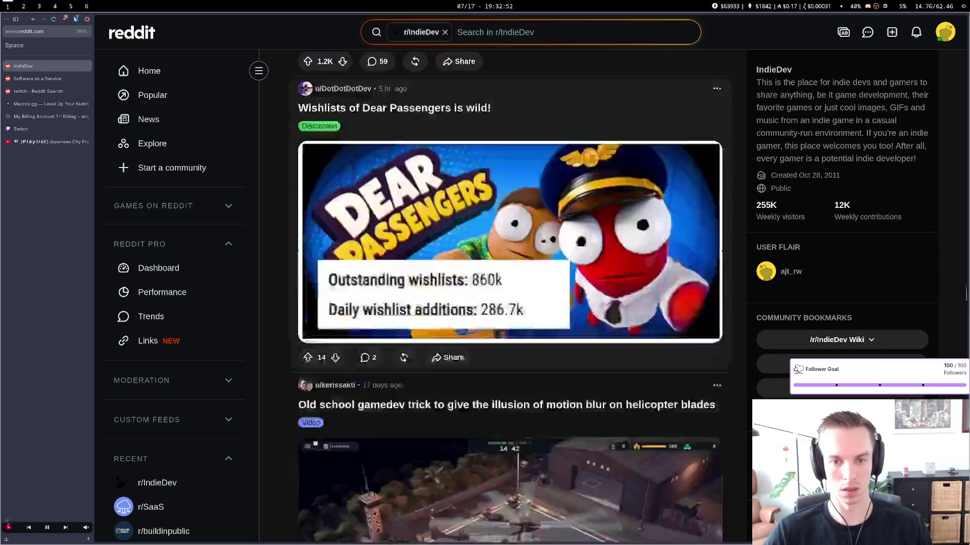
scroll(543, 241, "down", 20)
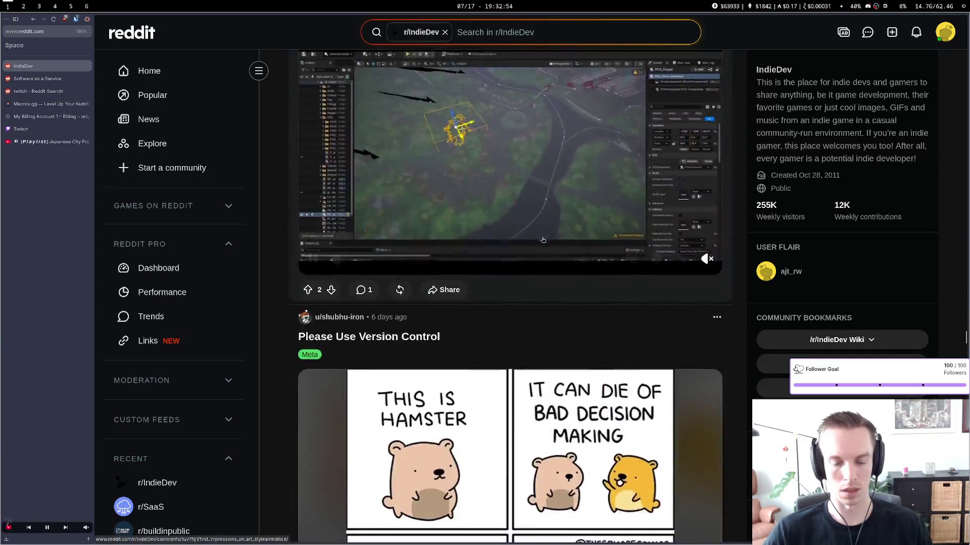
scroll(543, 240, "down", 15)
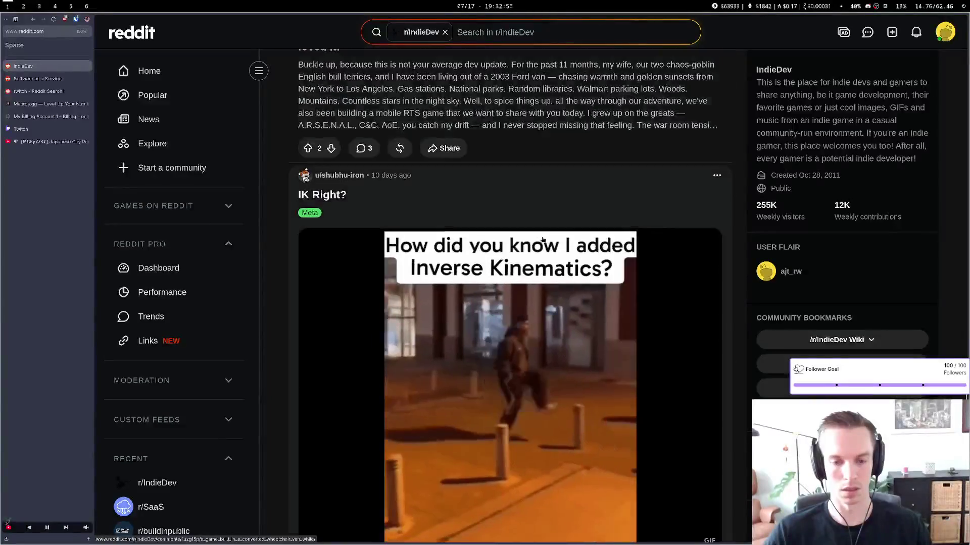
scroll(543, 239, "down", 15)
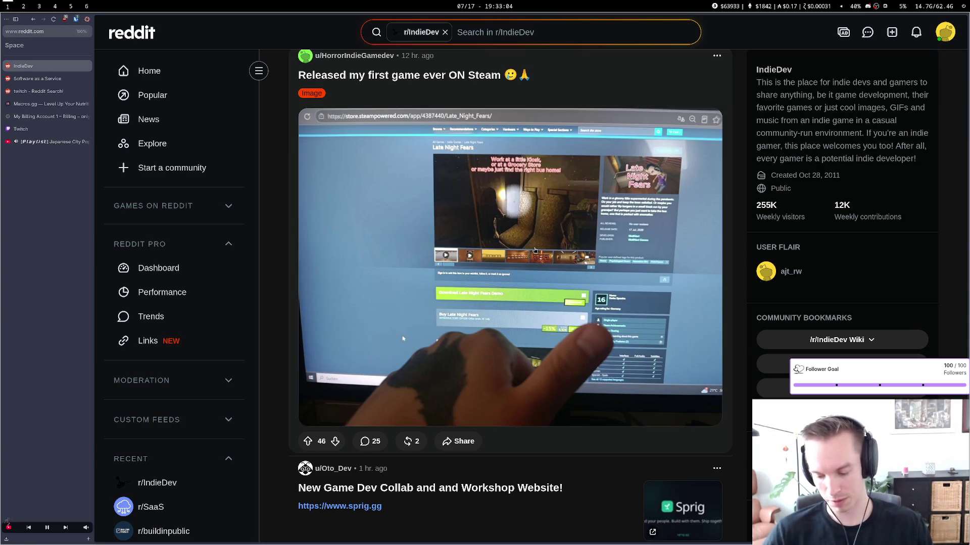
scroll(532, 206, "down", 1)
scroll(532, 206, "down", 15)
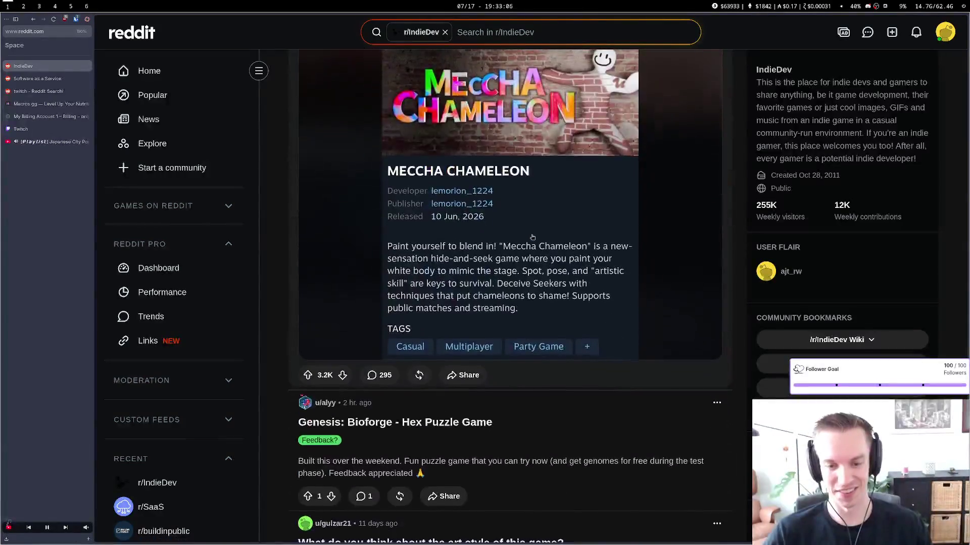
scroll(526, 238, "down", 15)
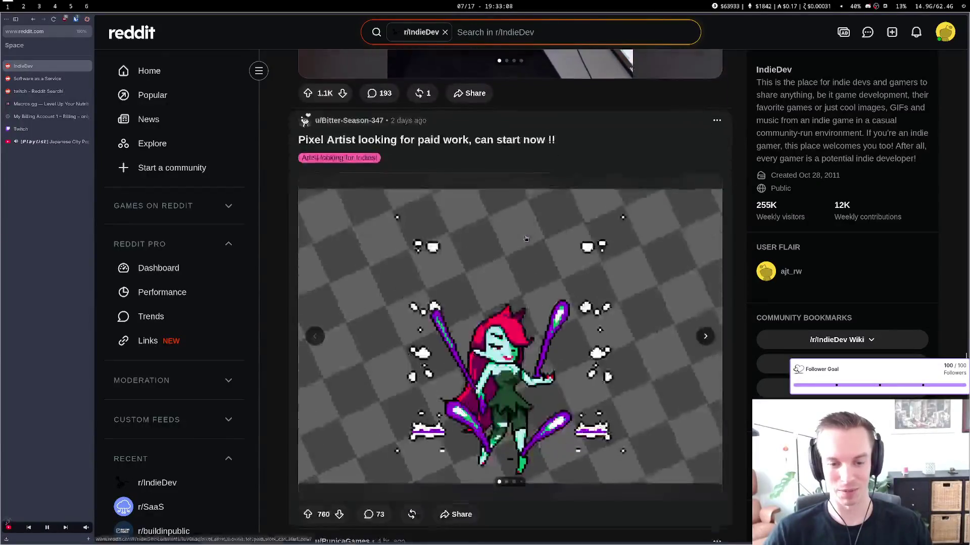
scroll(526, 238, "down", 20)
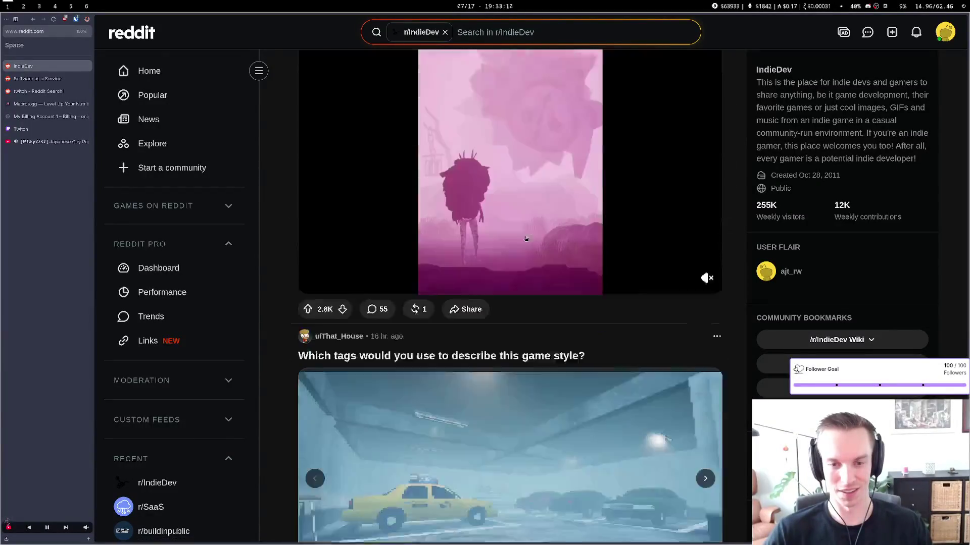
scroll(526, 239, "down", 20)
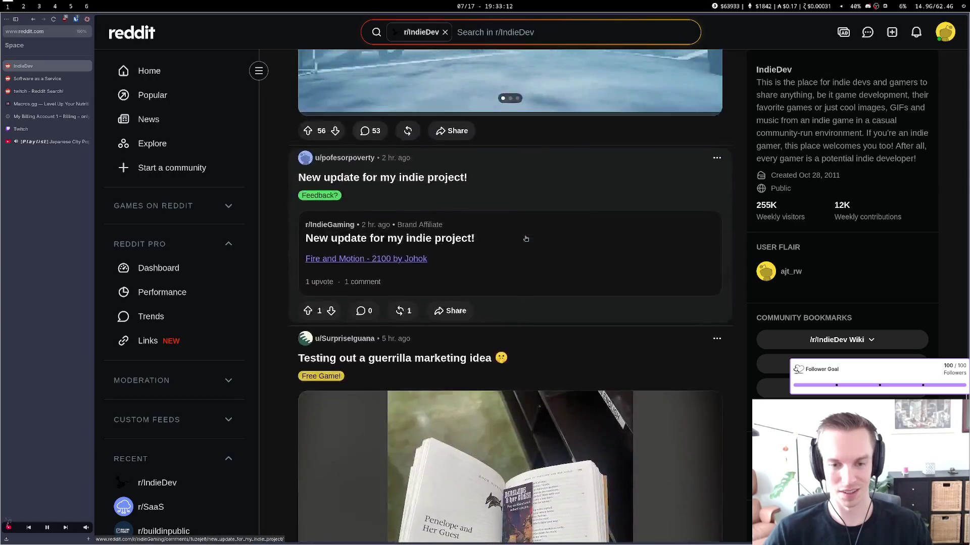
scroll(526, 239, "down", 20)
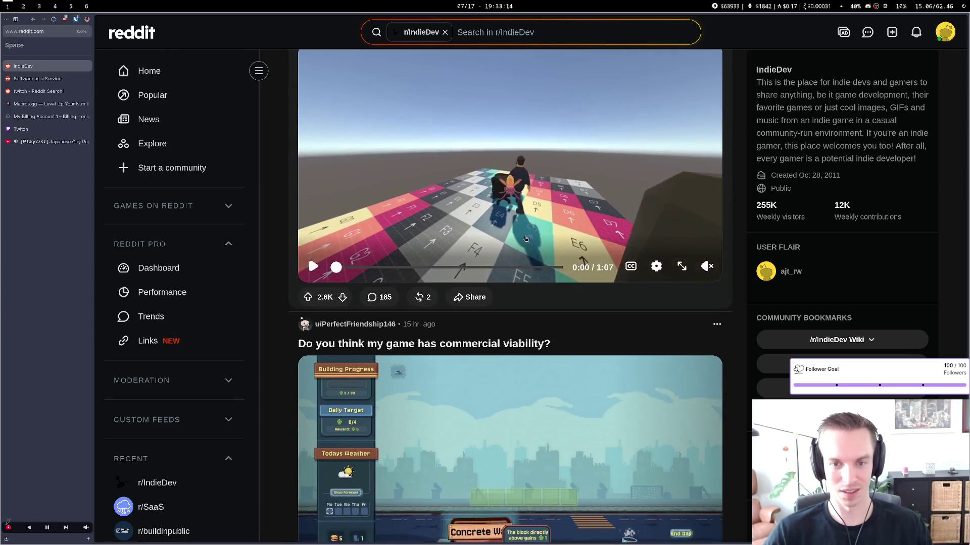
scroll(526, 239, "down", 7)
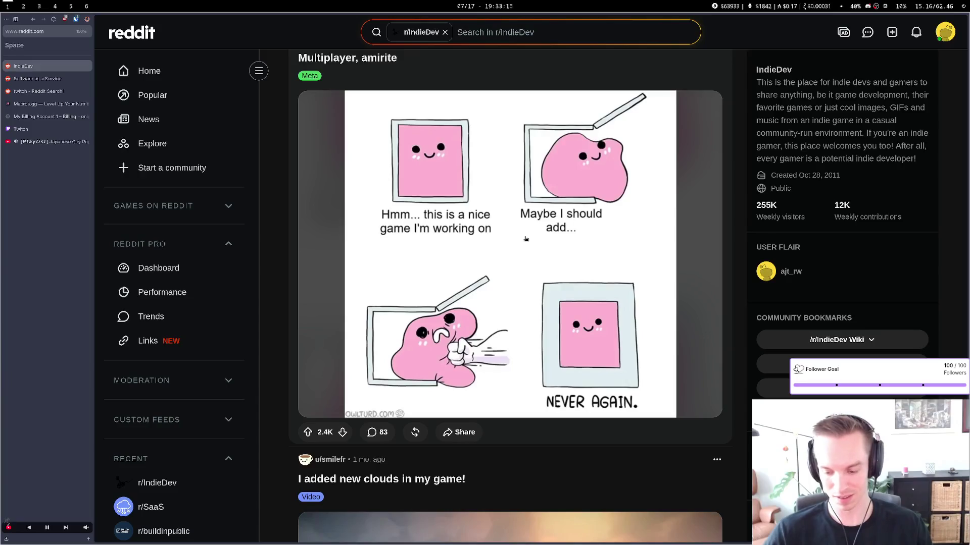
scroll(526, 239, "down", 8)
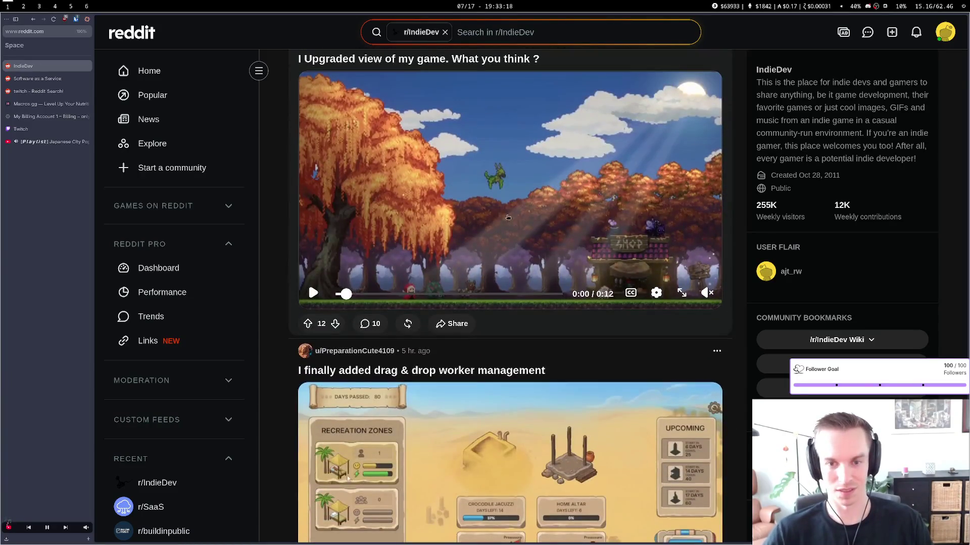
scroll(507, 218, "down", 4)
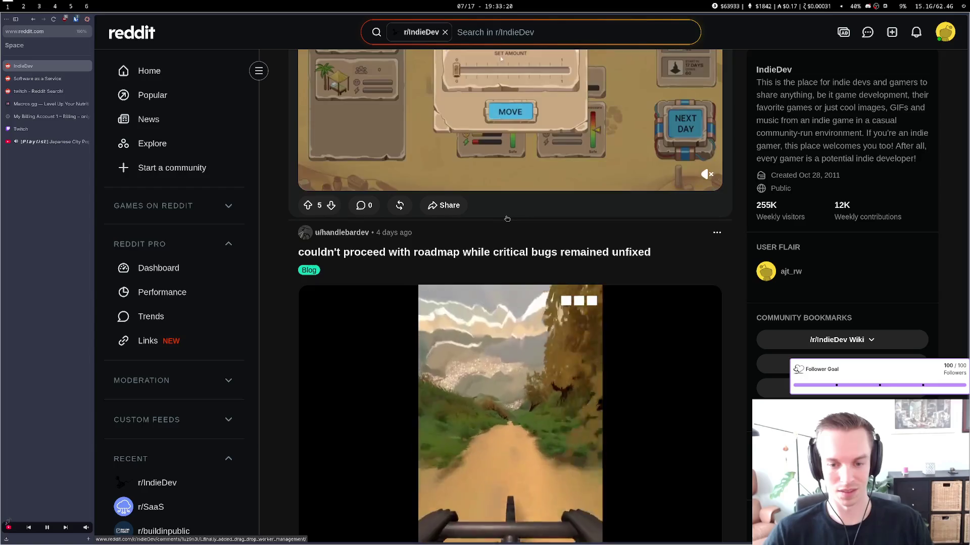
scroll(507, 219, "down", 2)
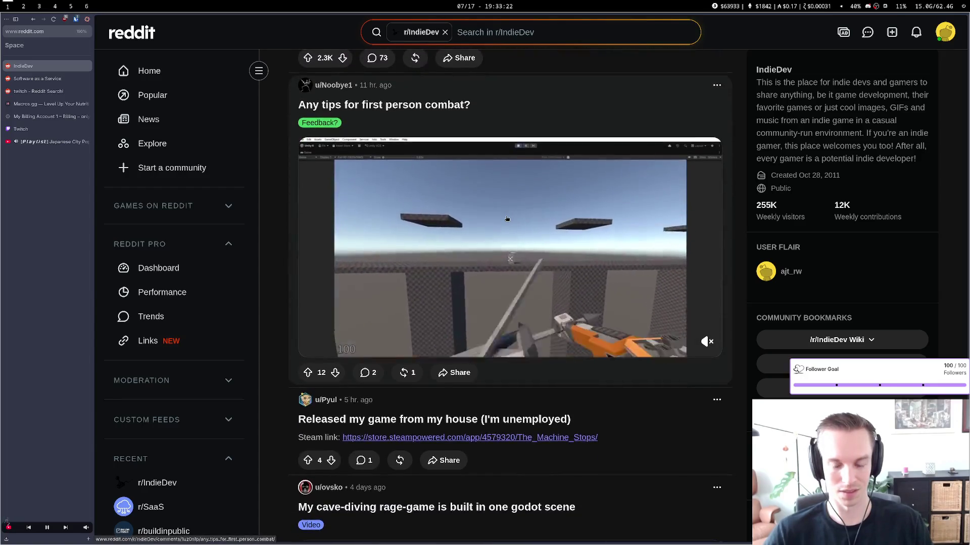
scroll(507, 218, "down", 5)
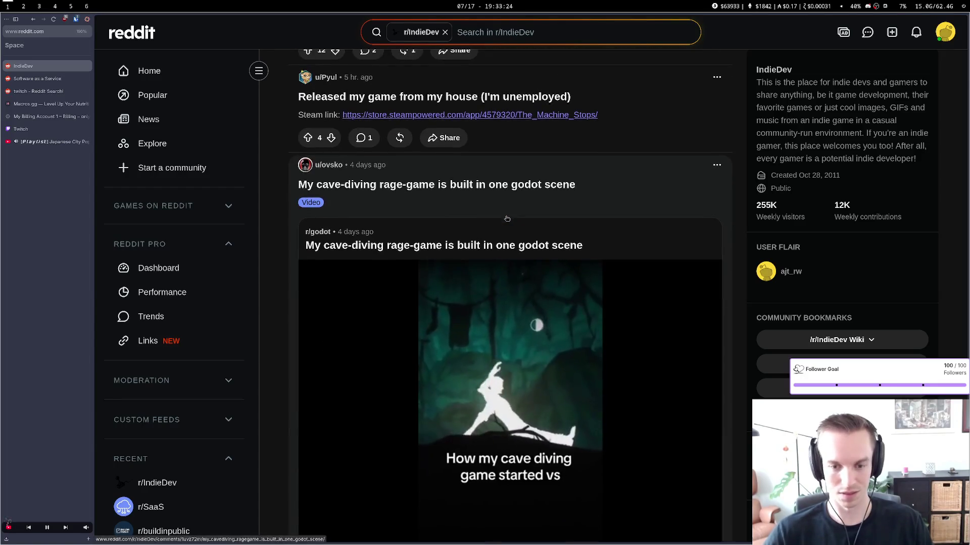
scroll(507, 218, "down", 15)
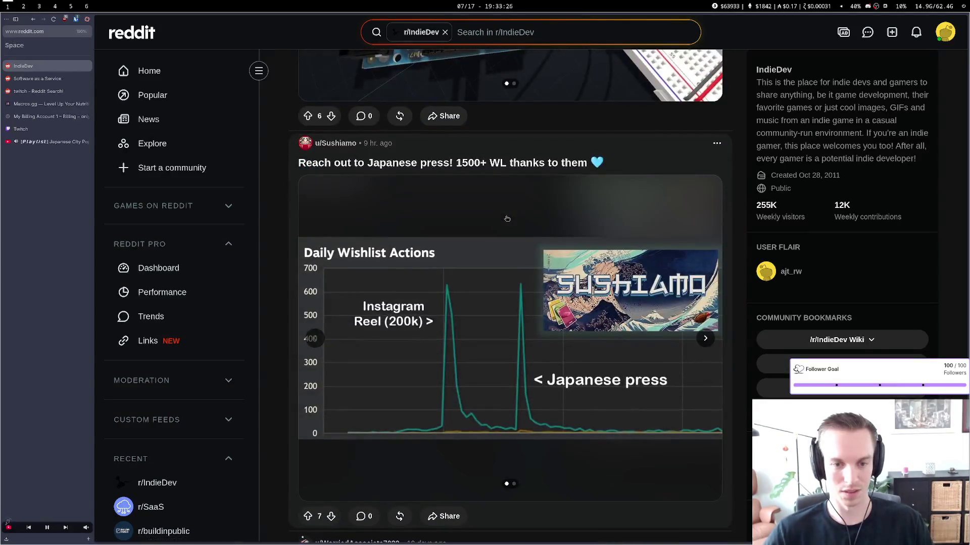
scroll(507, 218, "down", 9)
scroll(507, 219, "down", 20)
scroll(507, 218, "down", 16)
scroll(507, 218, "down", 16)
scroll(507, 218, "up", 3)
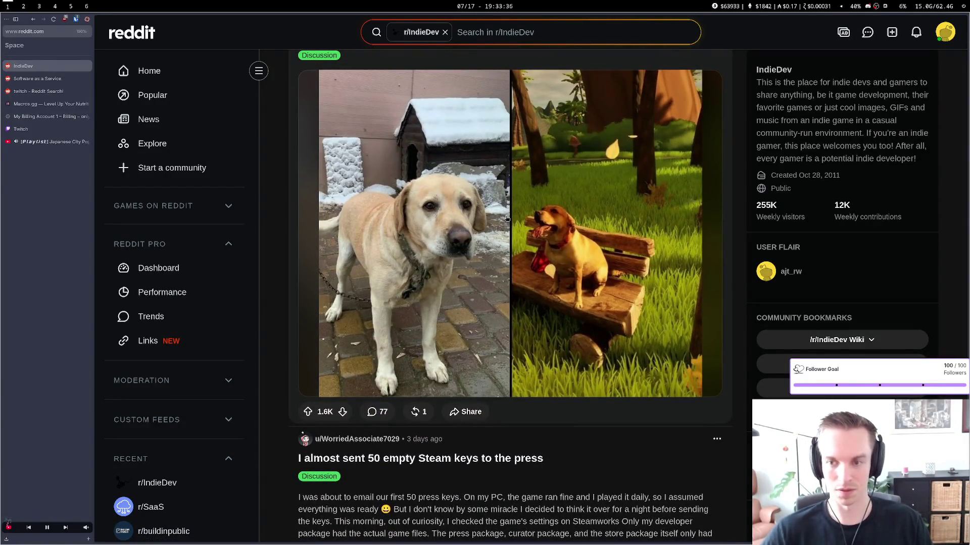
scroll(517, 216, "up", 20)
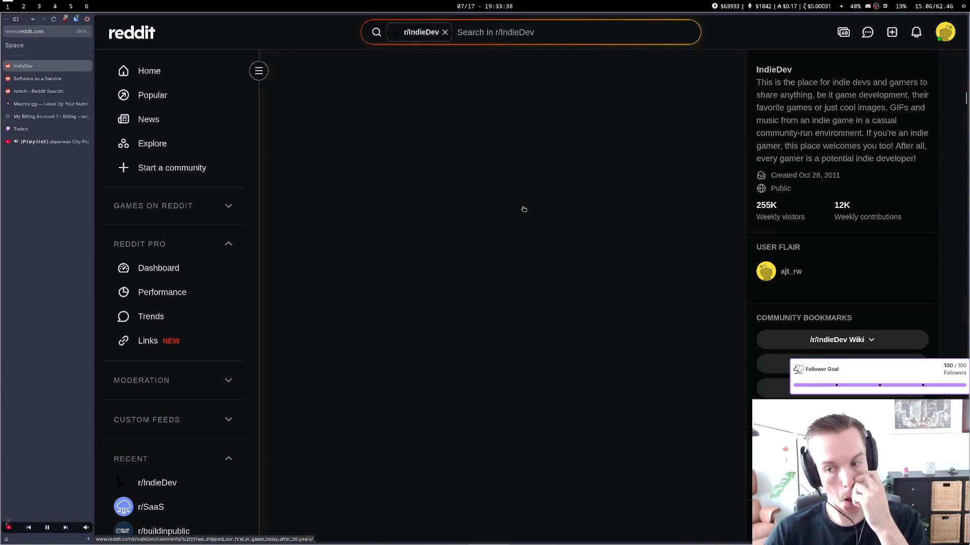
Change the r/IndieDev feed sort from Top to New
scroll(523, 210, "down", 2)
scroll(505, 214, "up", 2)
scroll(492, 219, "down", 4)
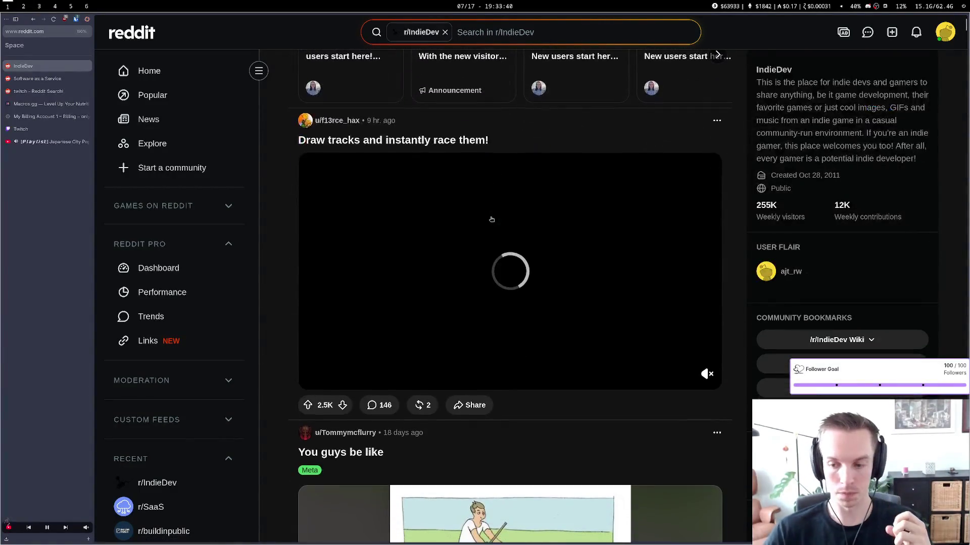
scroll(449, 216, "up", 4)
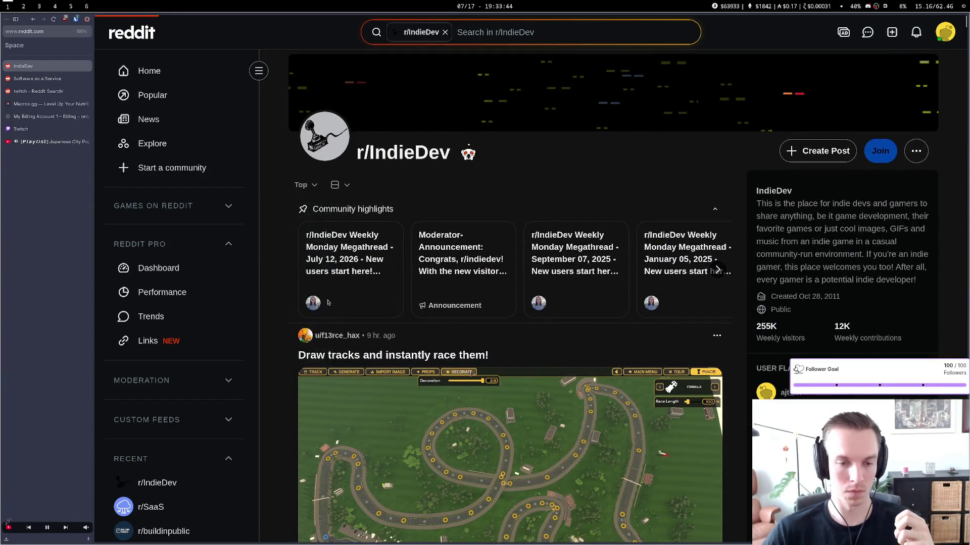
left_click(303, 186)
left_click(293, 296)
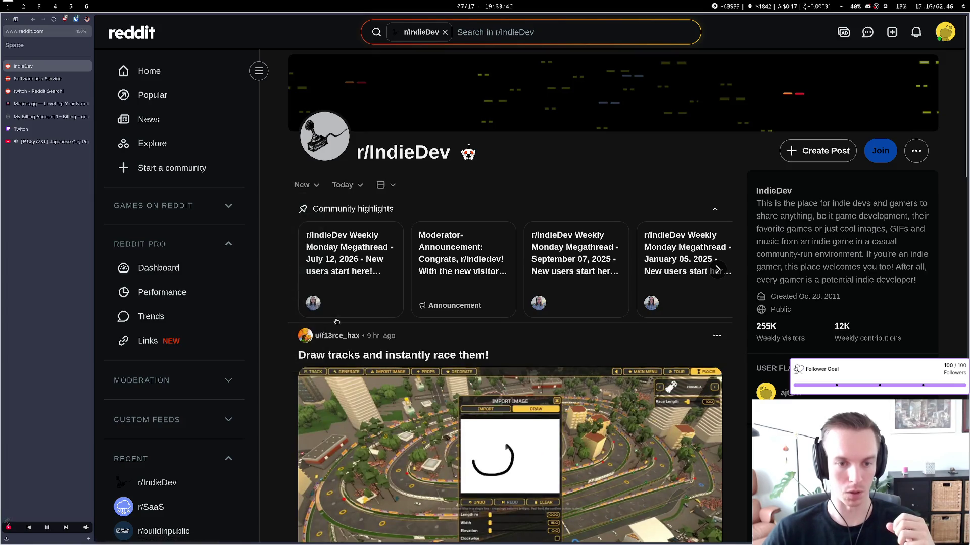
Scroll through today's newest r/IndieDev posts, then close the tab to return to r/SaaS
scroll(452, 352, "down", 20)
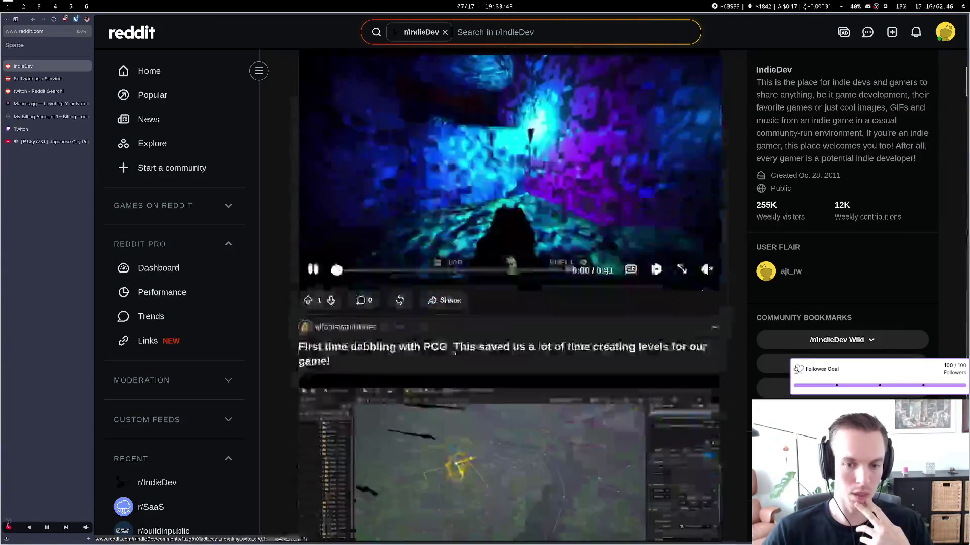
scroll(452, 353, "down", 19)
scroll(443, 286, "up", 1)
scroll(398, 302, "down", 5)
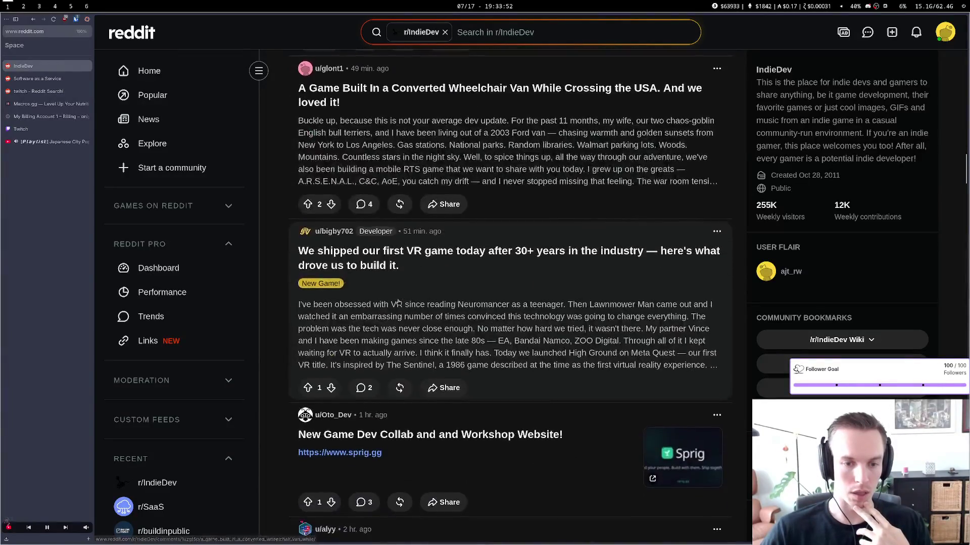
scroll(398, 302, "down", 8)
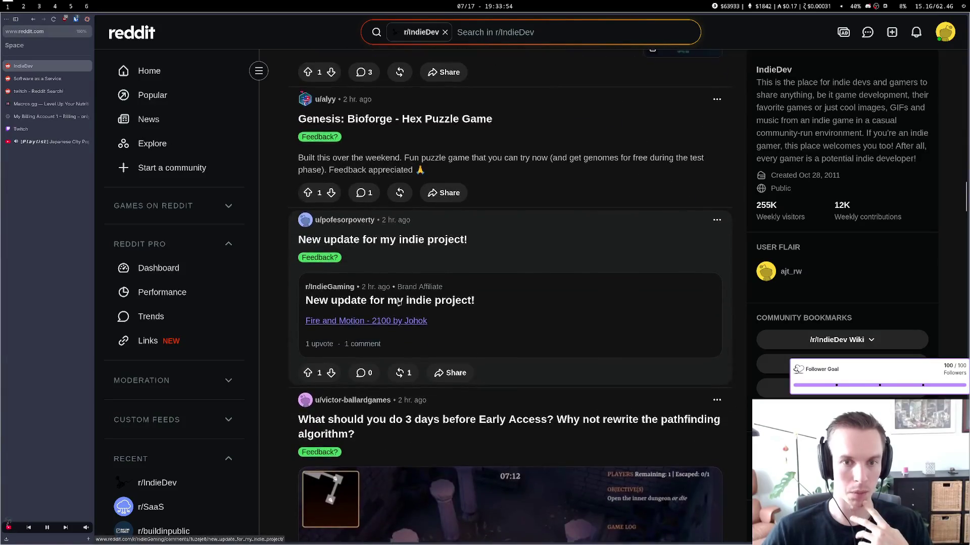
scroll(398, 302, "down", 3)
scroll(398, 302, "down", 5)
scroll(398, 302, "down", 15)
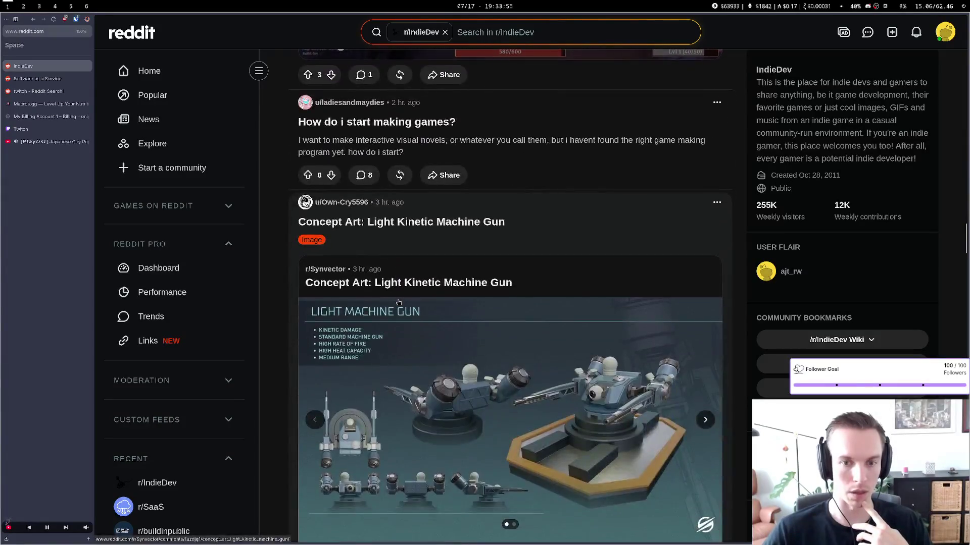
scroll(398, 302, "up", 2)
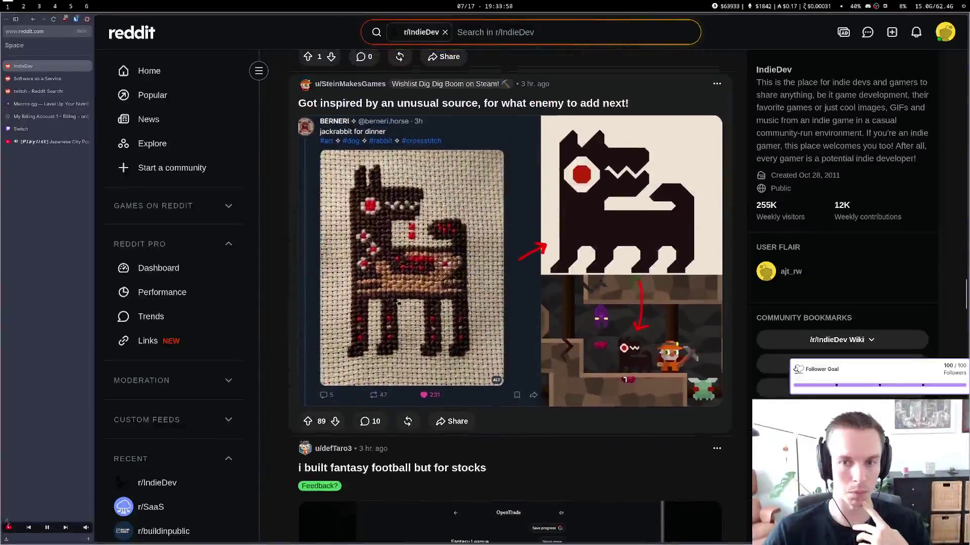
scroll(399, 302, "down", 10)
scroll(398, 302, "down", 3)
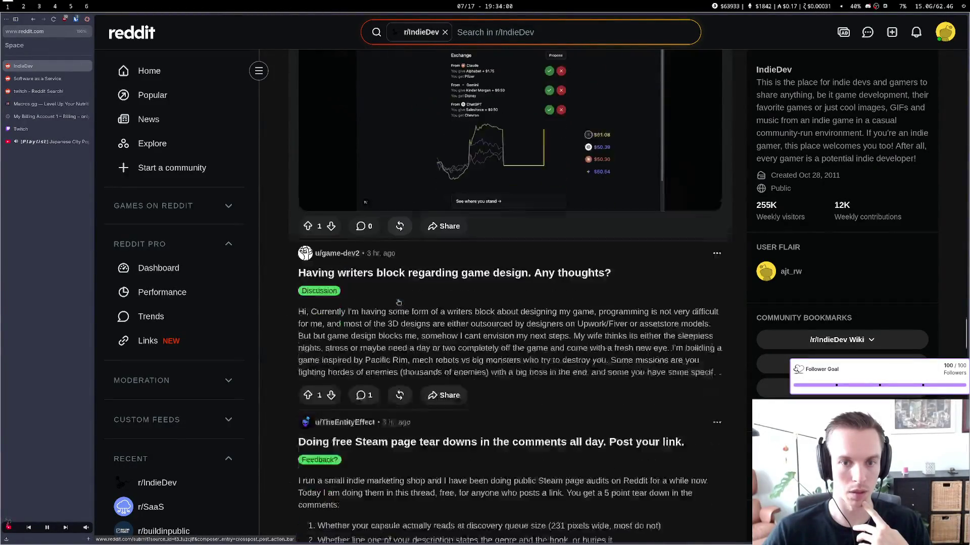
scroll(398, 302, "down", 20)
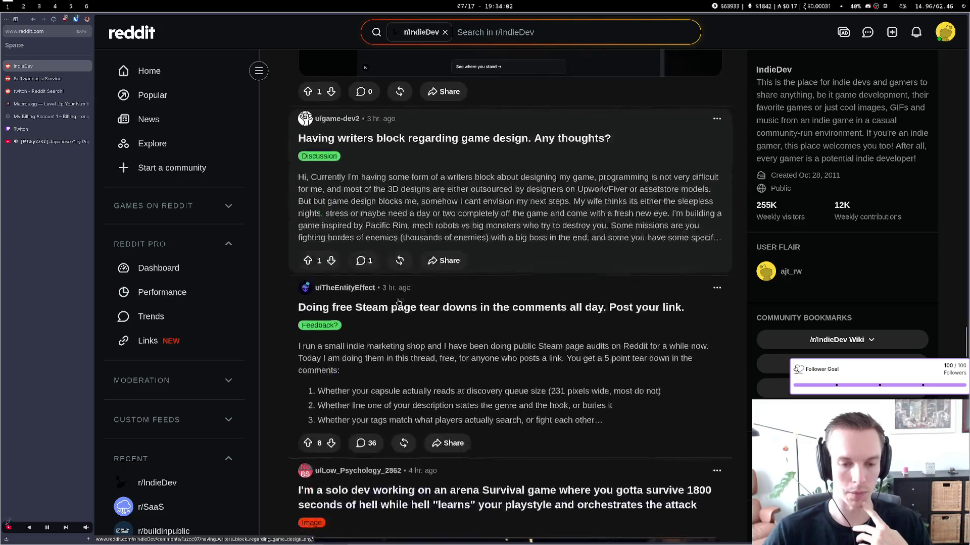
scroll(399, 302, "down", 3)
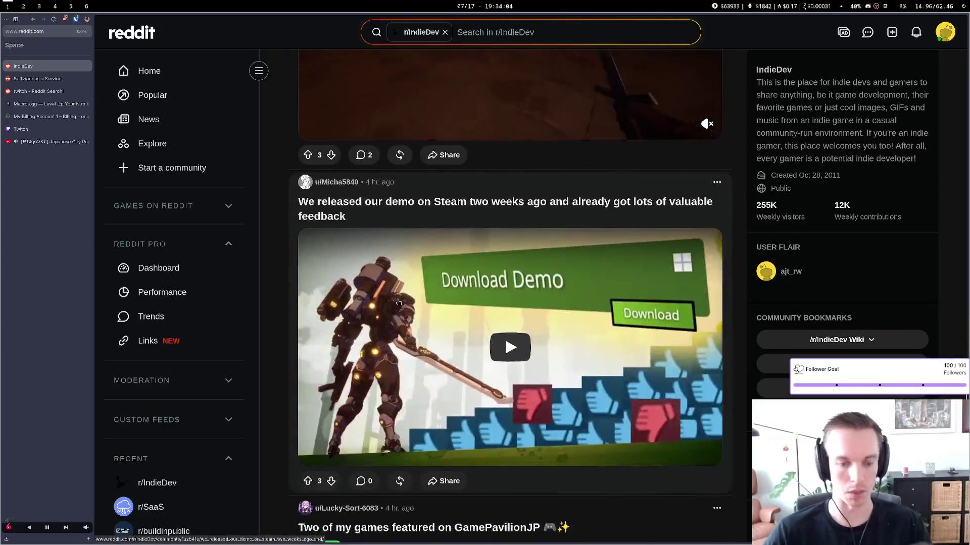
key("ctrl+w")
scroll(550, 383, "up", 15)
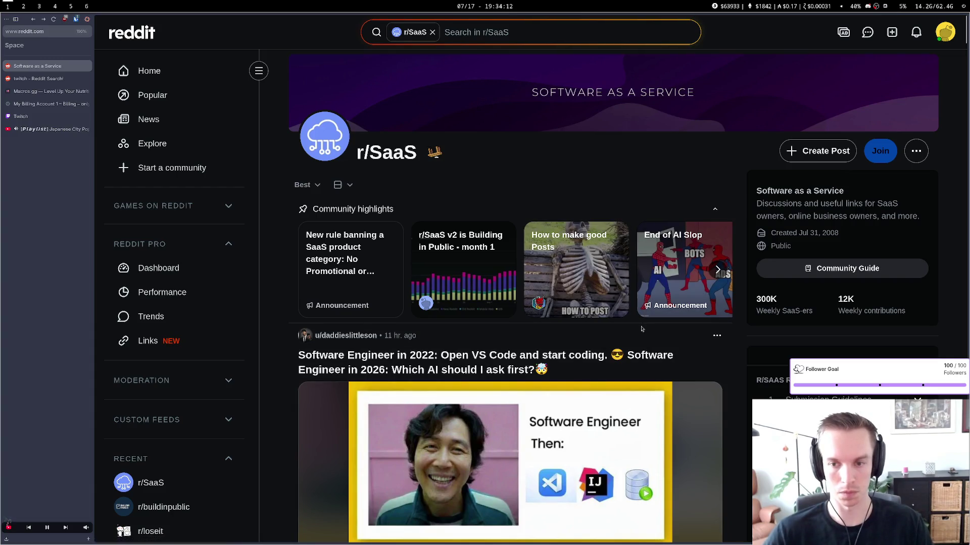
left_click(675, 281)
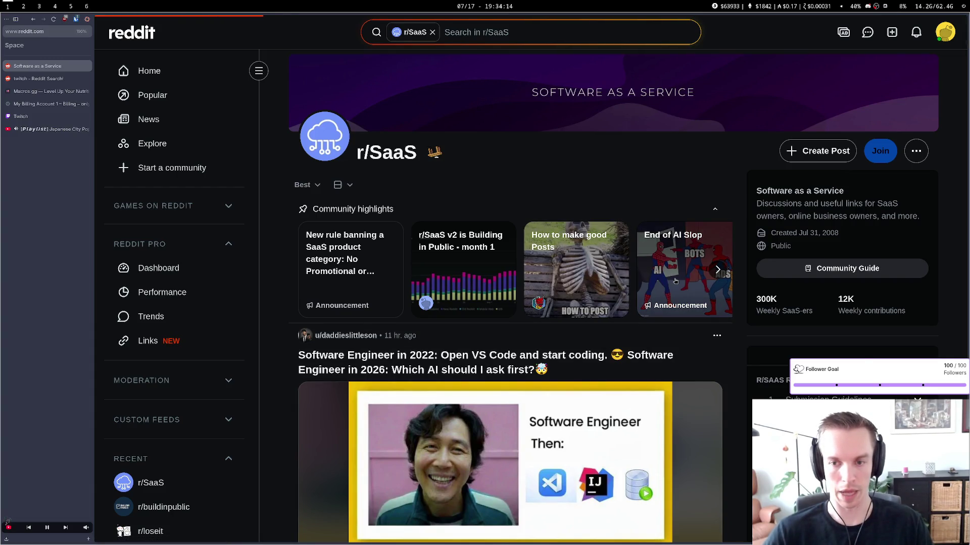
scroll(659, 281, "down", 4)
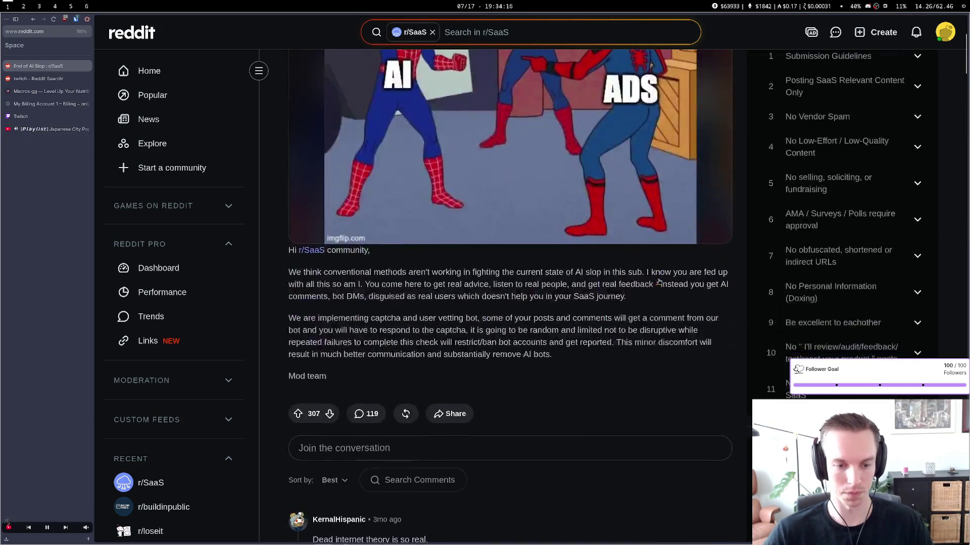
left_click_drag(432, 274, 642, 280)
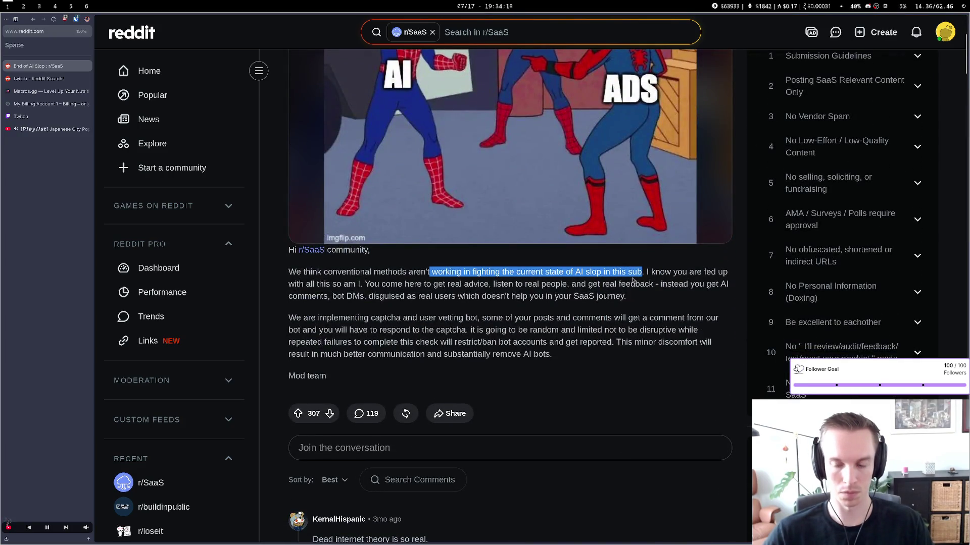
left_click_drag(371, 279, 587, 284)
scroll(581, 299, "up", 4)
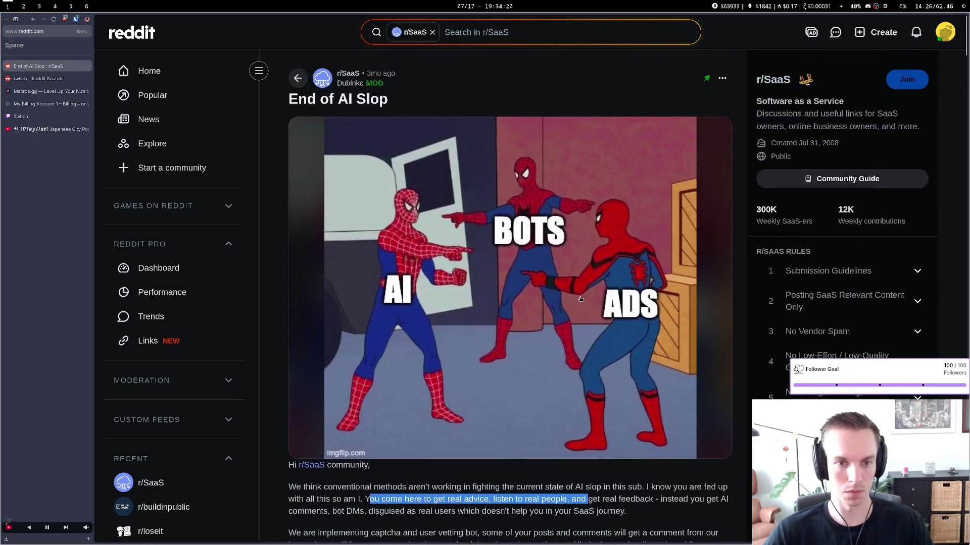
scroll(581, 299, "down", 4)
mouse_move(442, 284)
left_mouse_down()
mouse_move(652, 298)
mouse_move(359, 297)
left_mouse_up()
left_click(391, 312)
left_click(471, 310)
left_click_drag(629, 297, 386, 297)
left_click(388, 298)
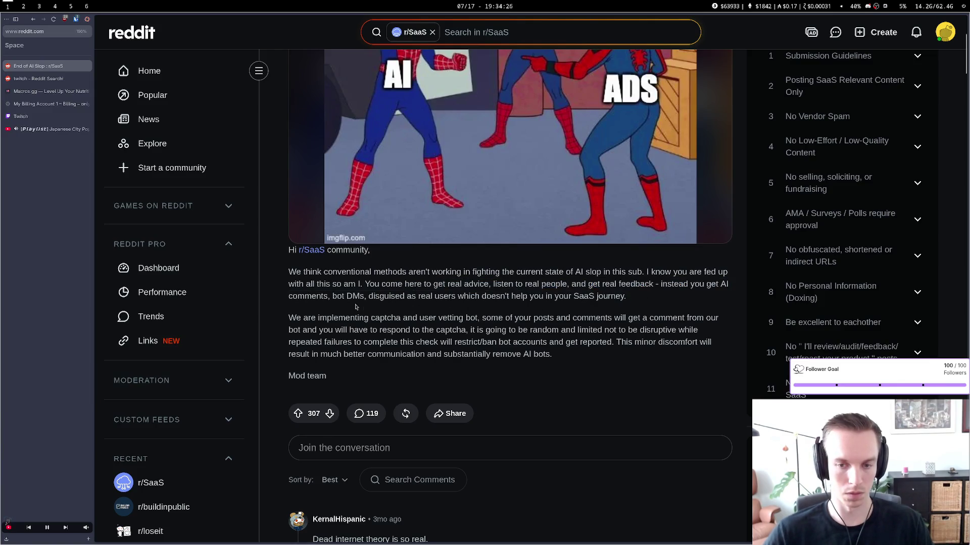
left_click_drag(327, 318, 583, 330)
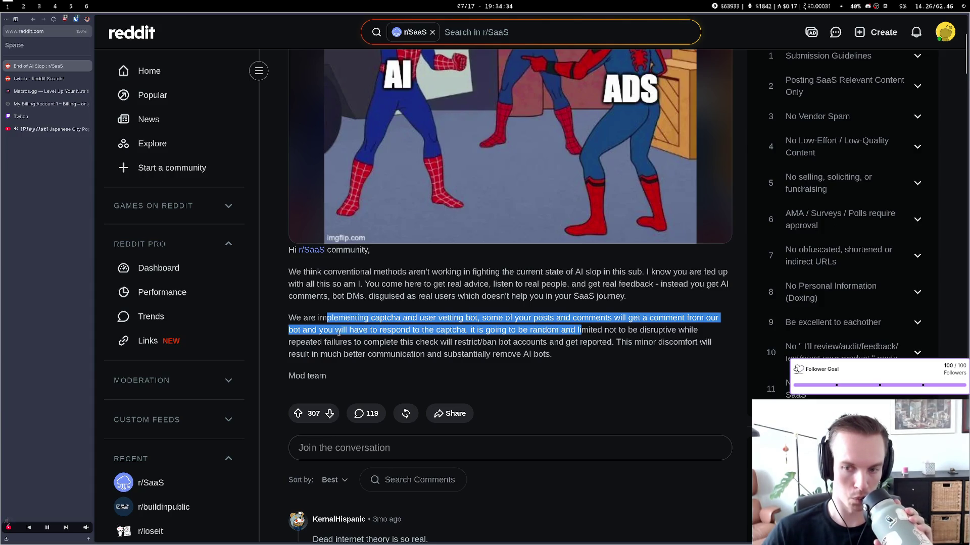
left_click_drag(317, 330, 645, 339)
left_click_drag(384, 354, 509, 343)
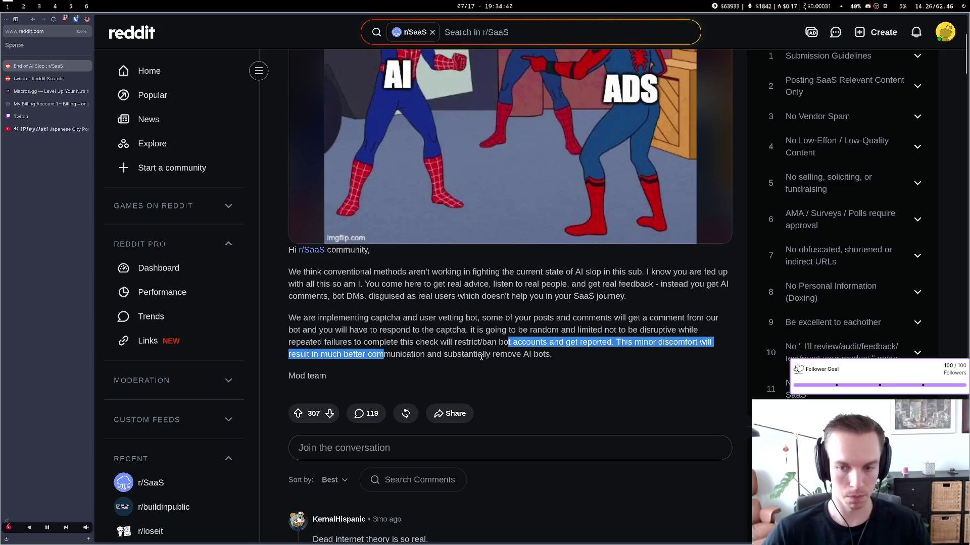
scroll(561, 358, "down", 4)
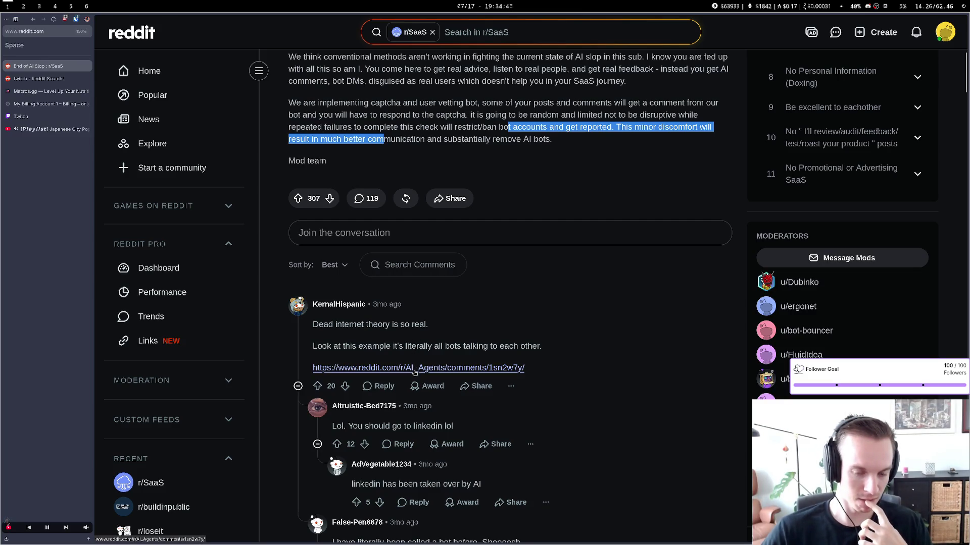
Open the r/AI_Agents thread linked in the top comment, read its comments, and close it
left_click(415, 372)
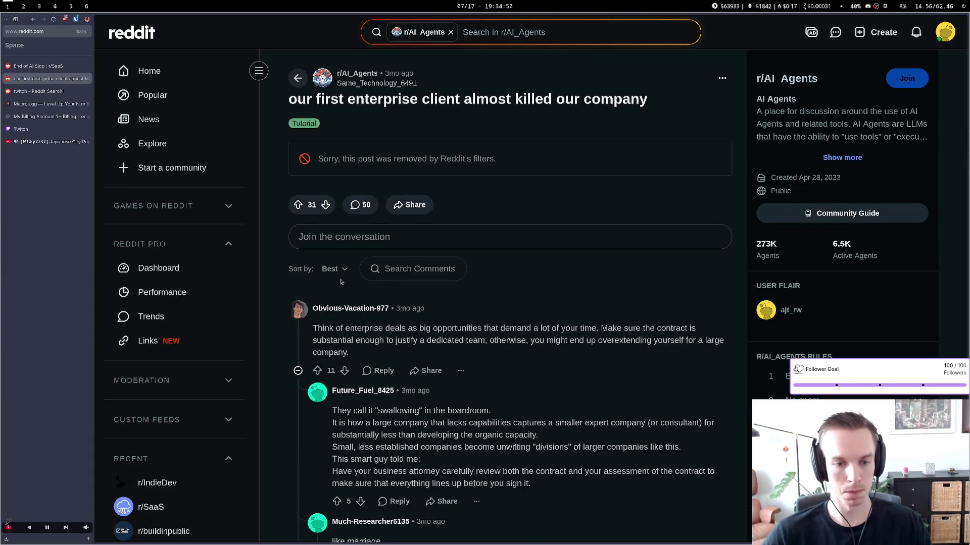
scroll(341, 282, "down", 9)
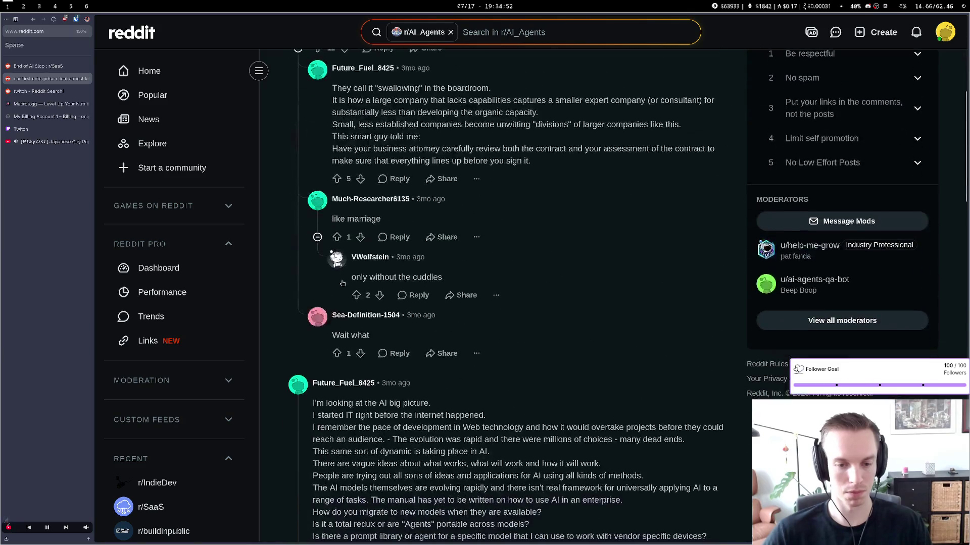
scroll(345, 292, "down", 13)
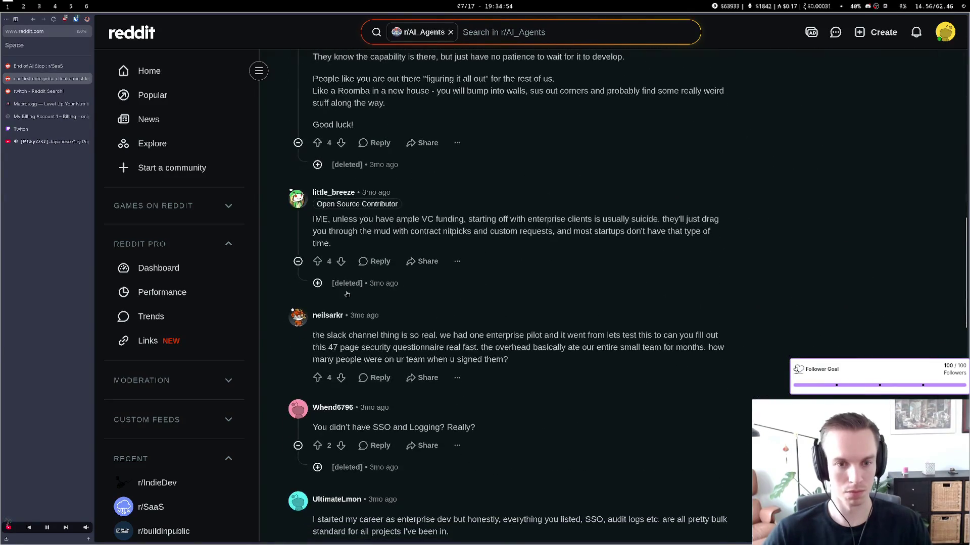
scroll(347, 294, "down", 4)
scroll(347, 295, "down", 2)
scroll(347, 295, "down", 7)
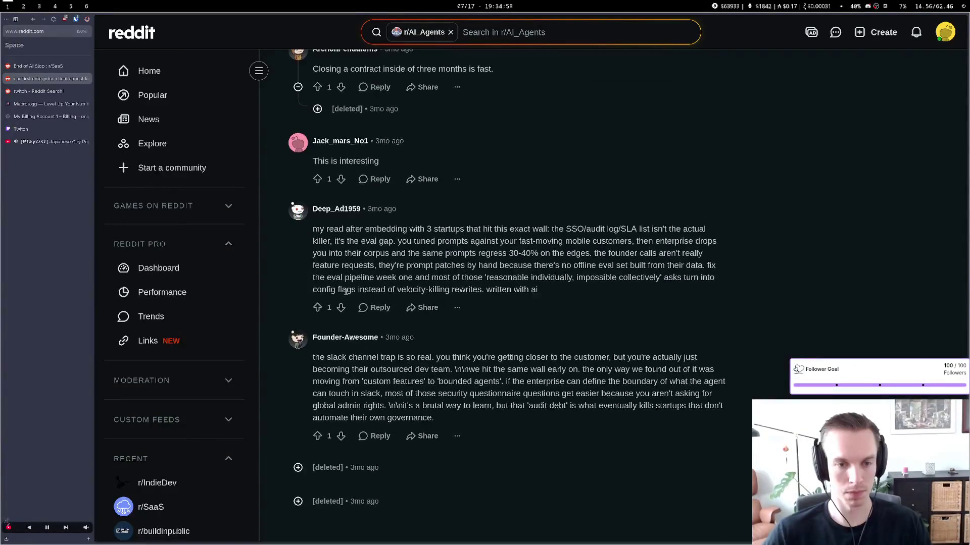
key("ctrl+w")
scroll(362, 284, "down", 2)
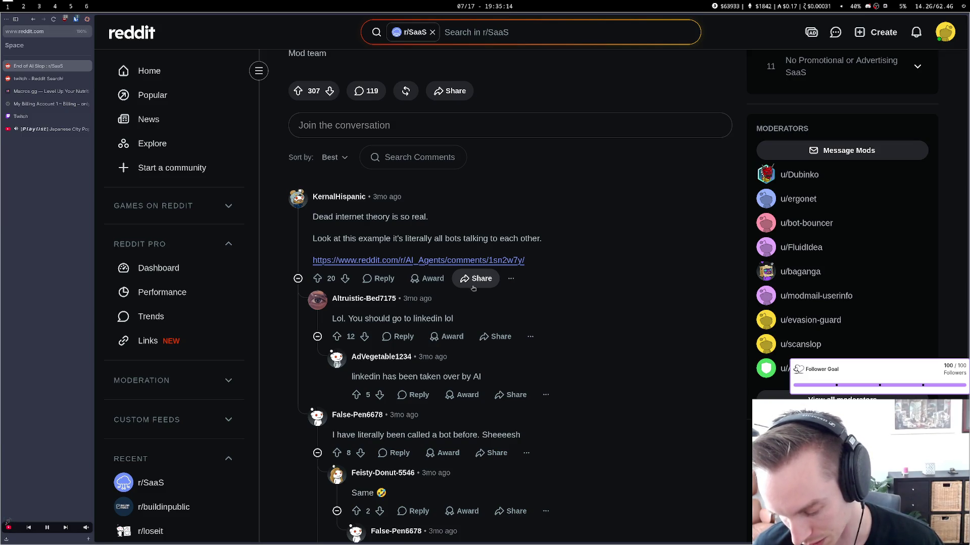
Load captchatool.com in a new tab
key("ctrl+t")
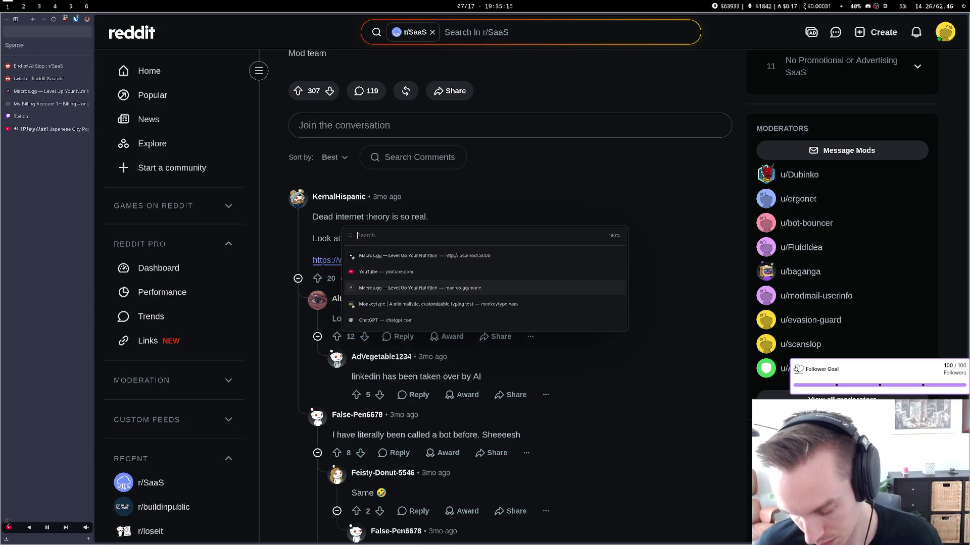
type("captchatool.c")
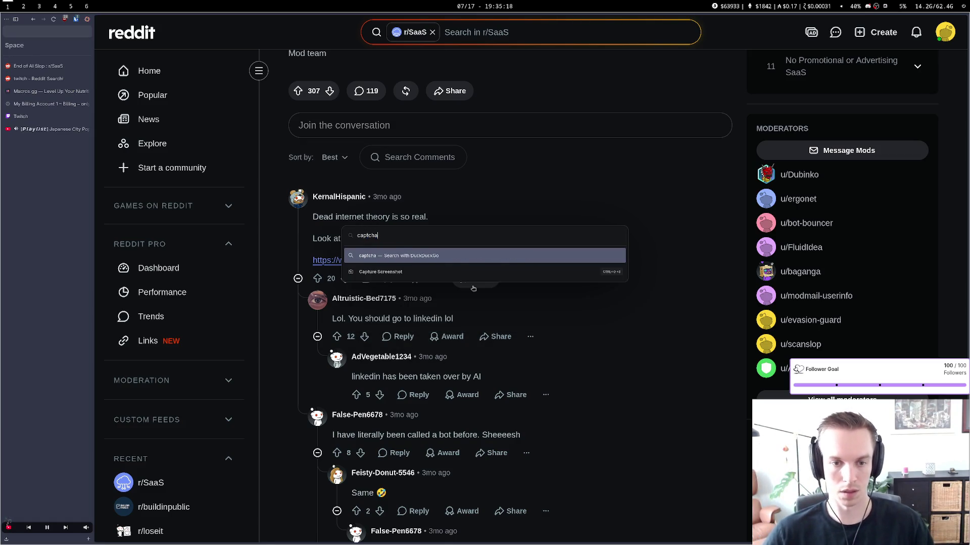
type("om")
key("Return")
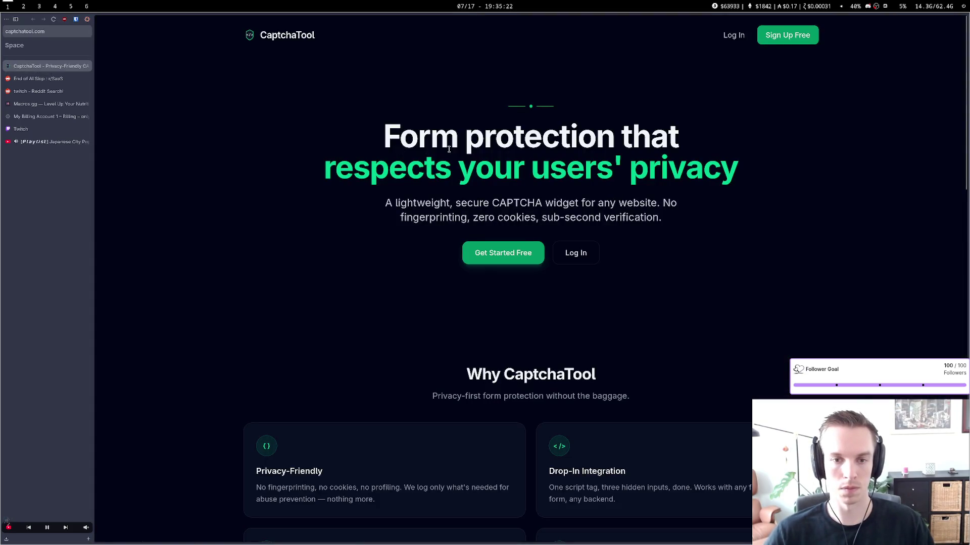
scroll(517, 202, "down", 4)
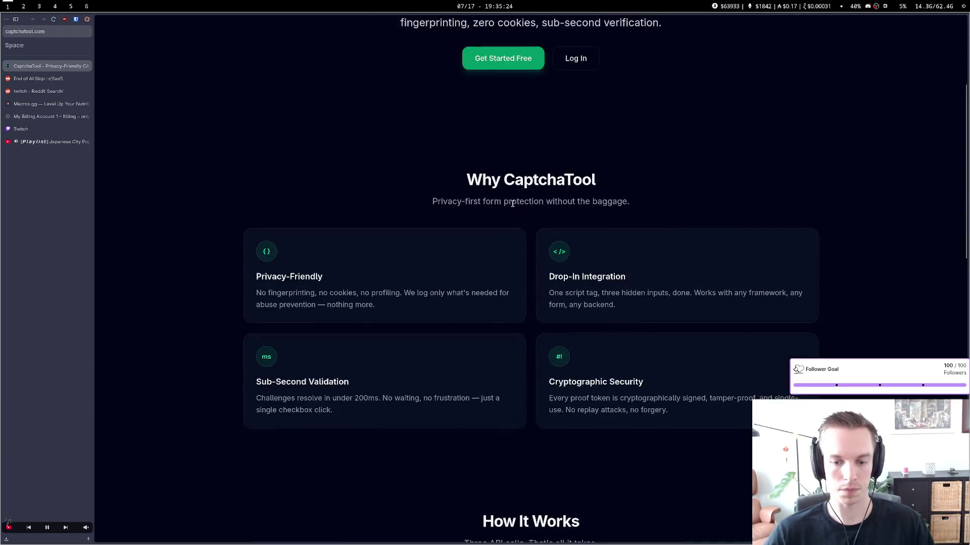
scroll(510, 193, "up", 4)
left_click_drag(440, 203, 600, 216)
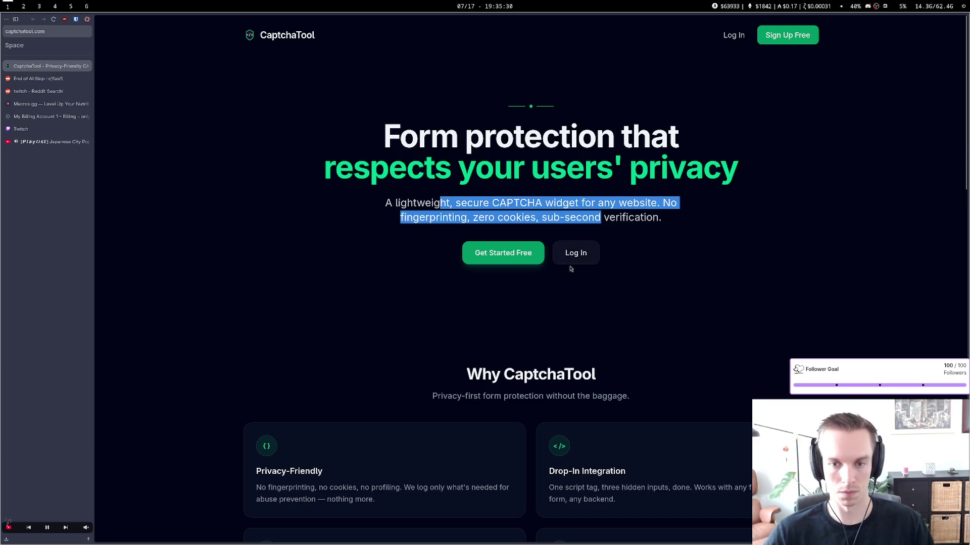
scroll(564, 289, "down", 10)
scroll(564, 289, "down", 6)
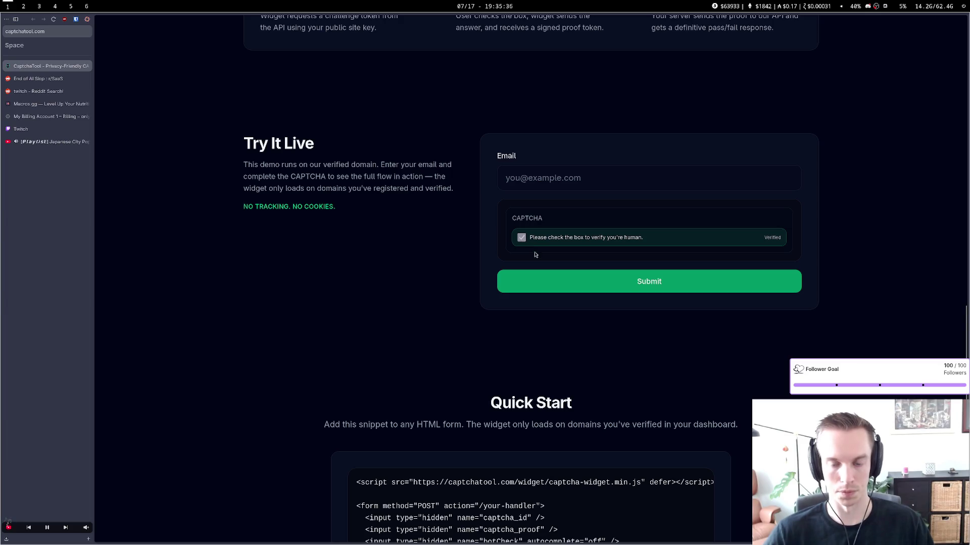
scroll(535, 254, "down", 4)
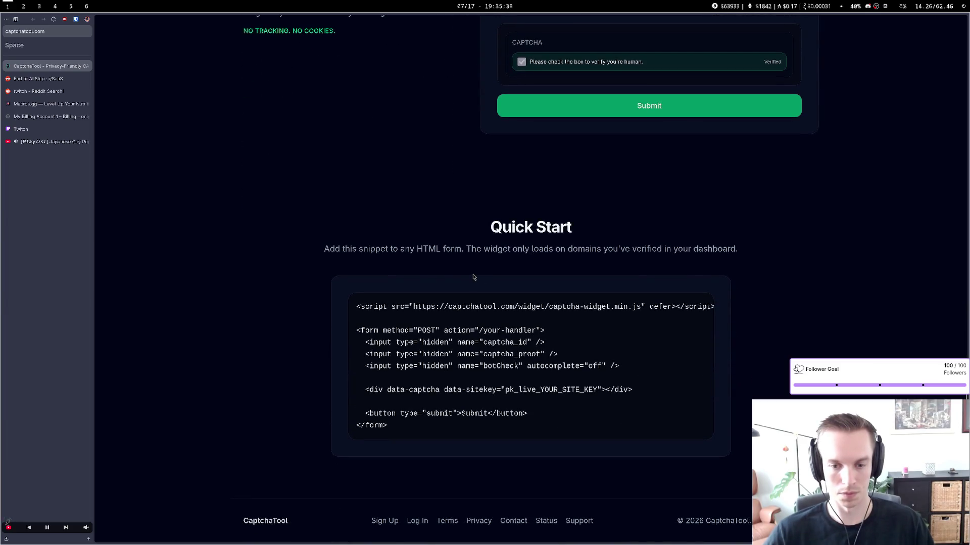
scroll(475, 271, "up", 4)
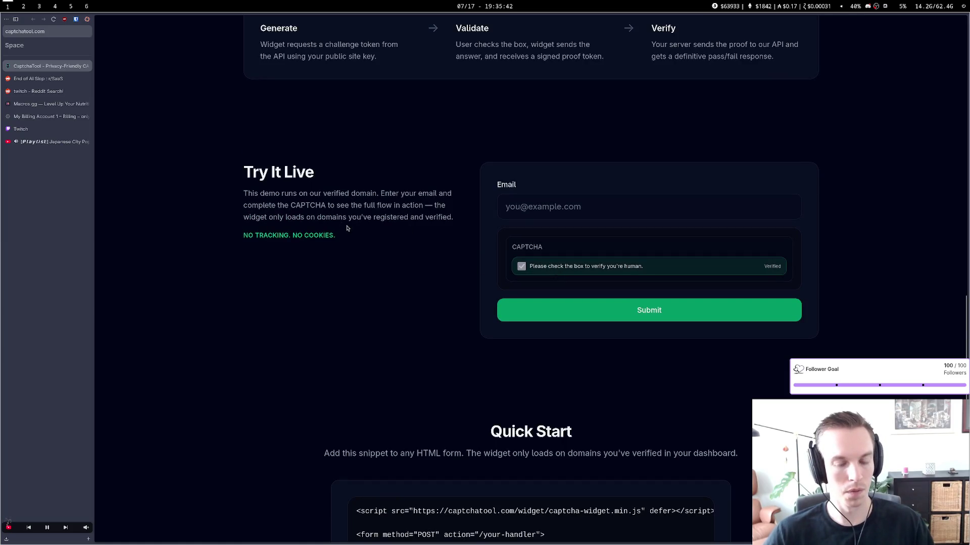
scroll(383, 239, "down", 1)
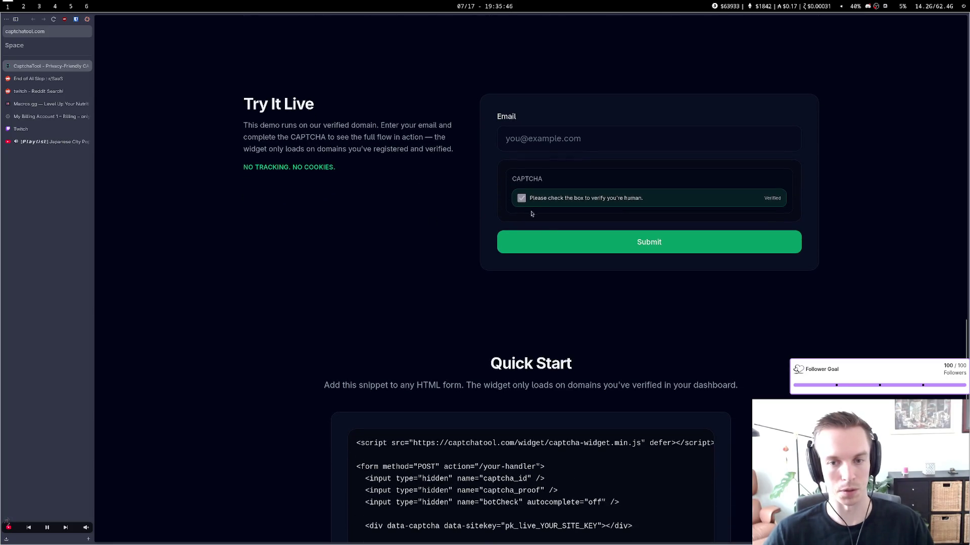
left_click(561, 240)
left_click(465, 205)
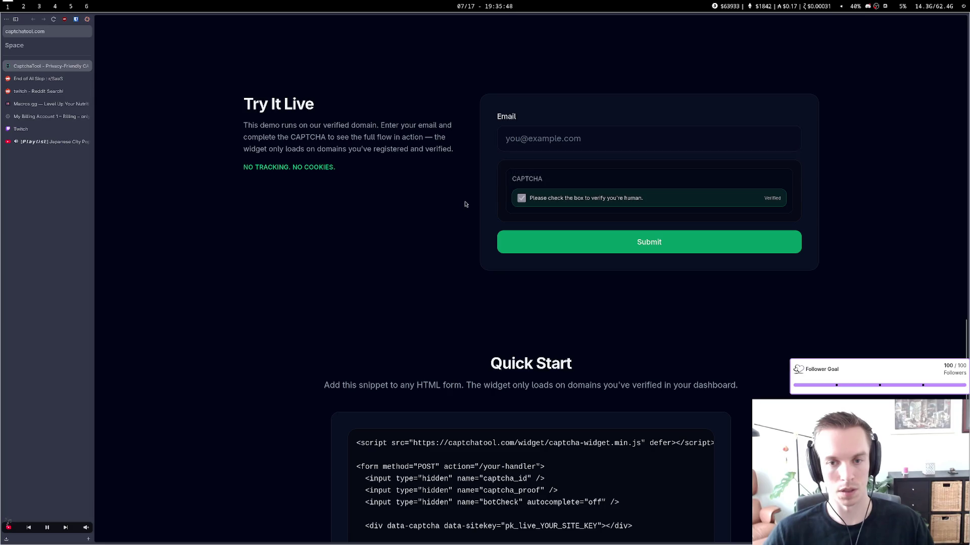
scroll(464, 205, "up", 2)
scroll(399, 263, "up", 3)
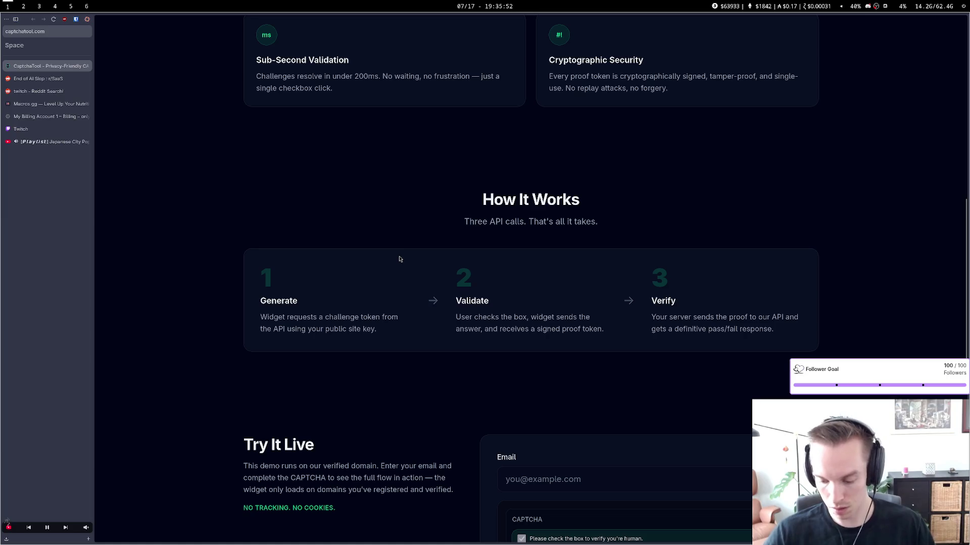
scroll(399, 259, "up", 6)
scroll(419, 264, "up", 2)
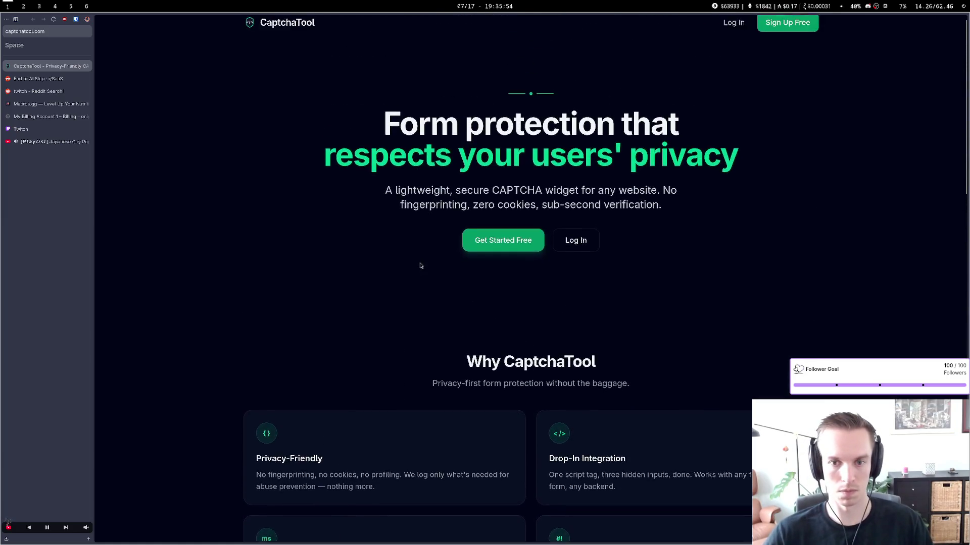
left_click(490, 257)
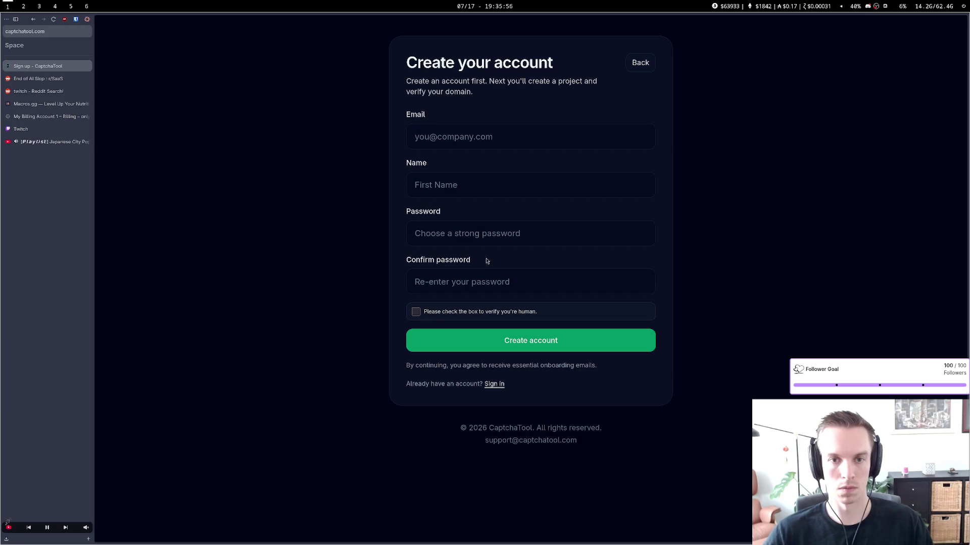
key("alt+Left")
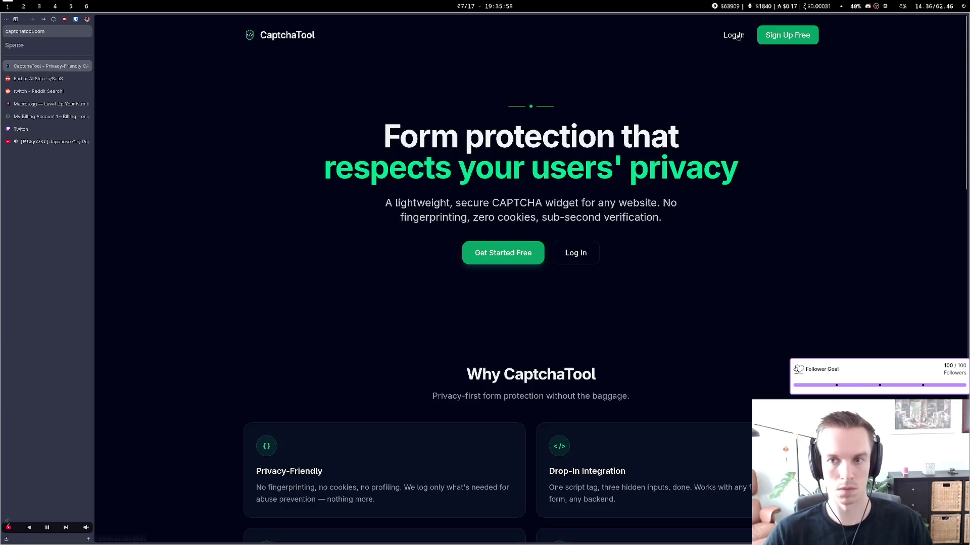
left_click(735, 36)
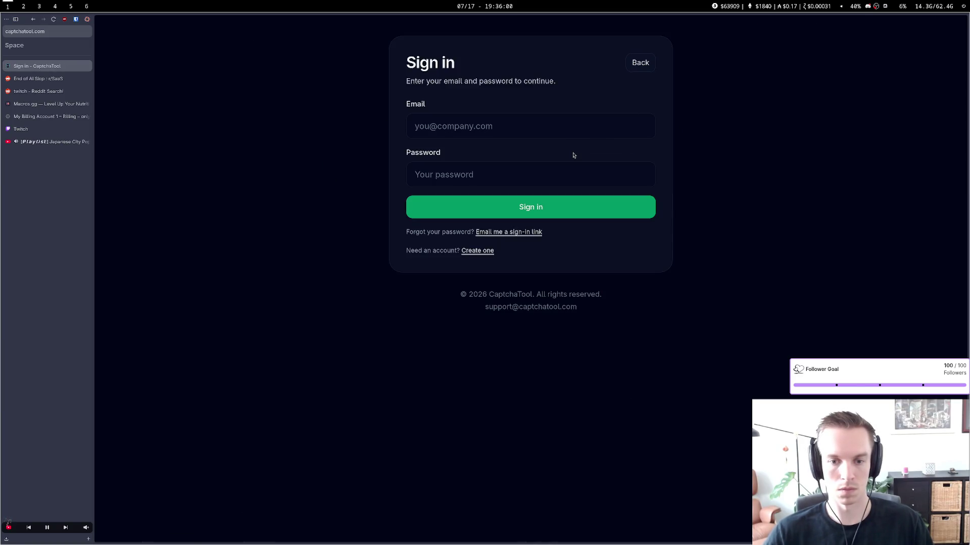
key("alt+Left")
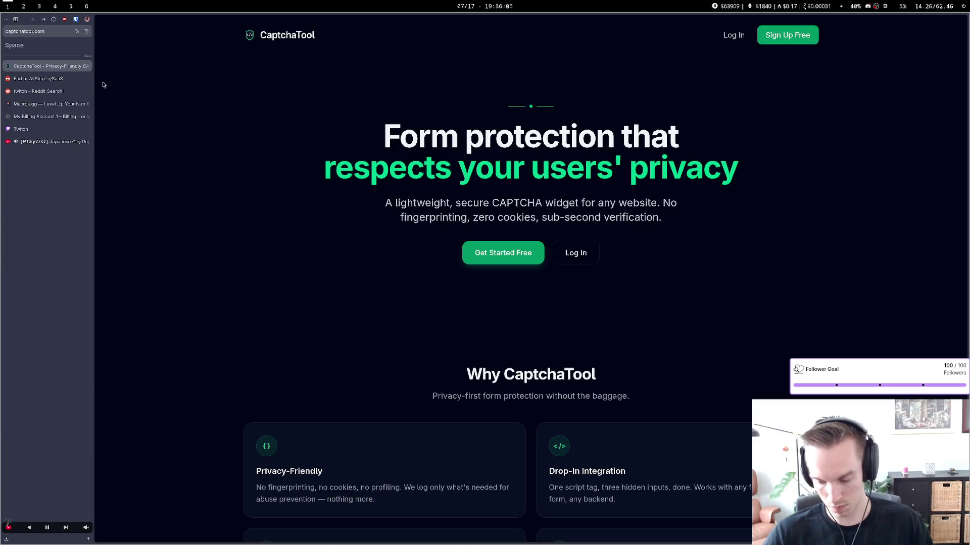
scroll(332, 251, "down", 15)
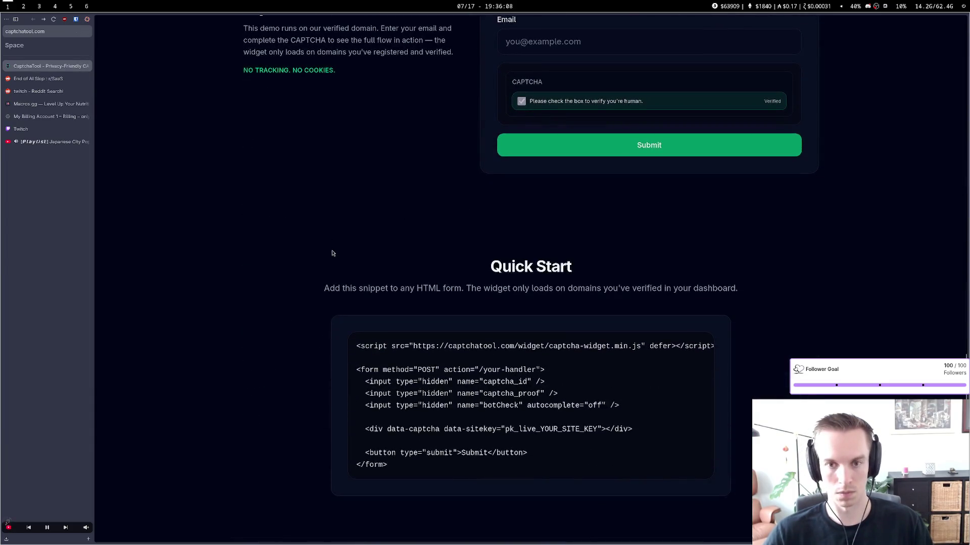
scroll(333, 253, "up", 3)
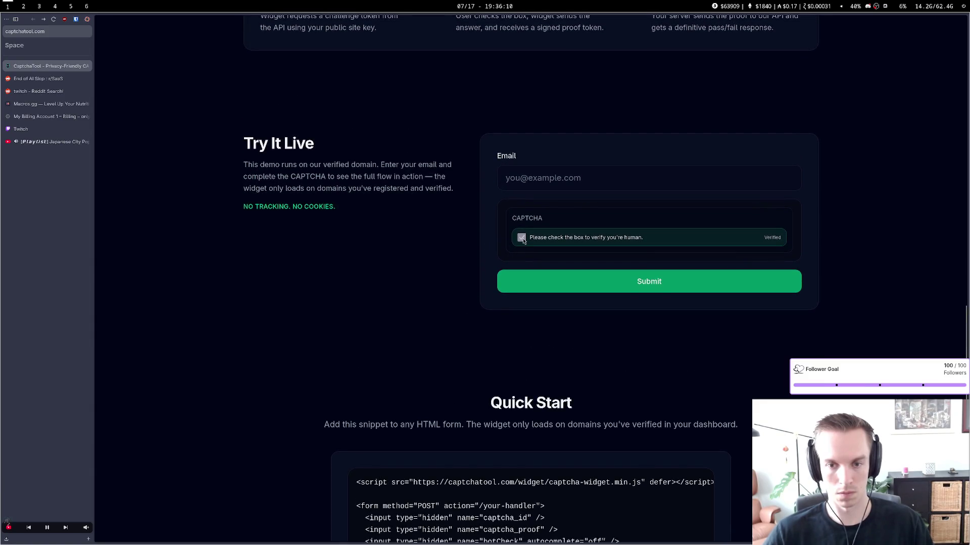
scroll(413, 273, "down", 4)
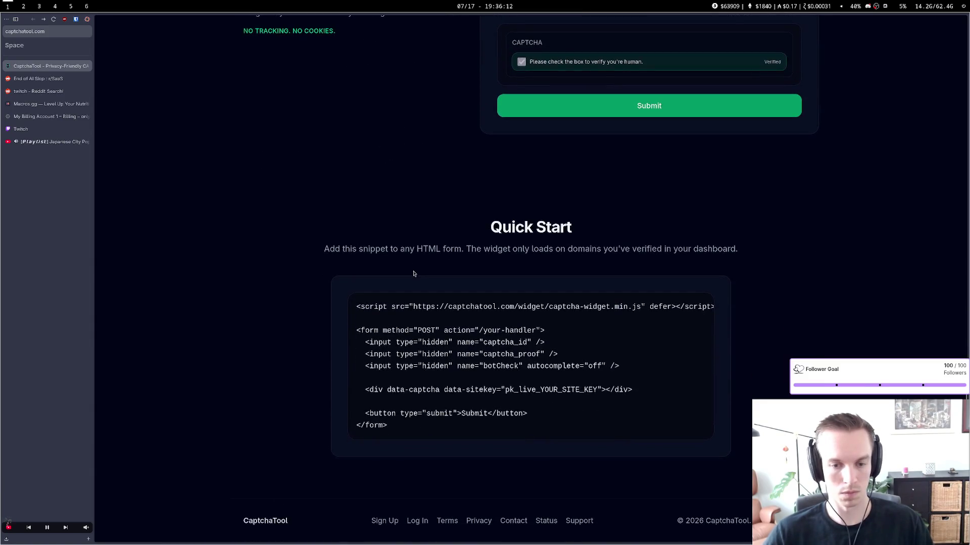
scroll(413, 273, "up", 15)
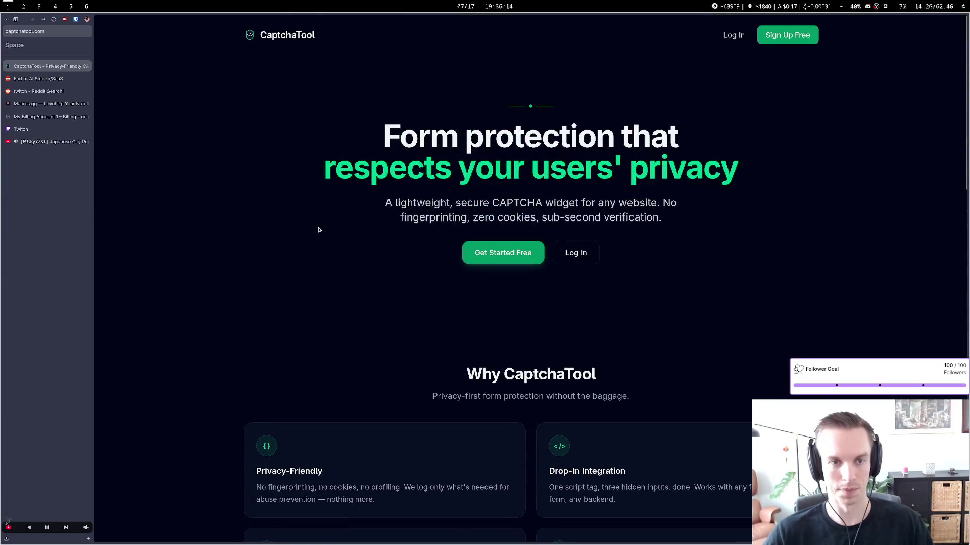
key("ctrl+w")
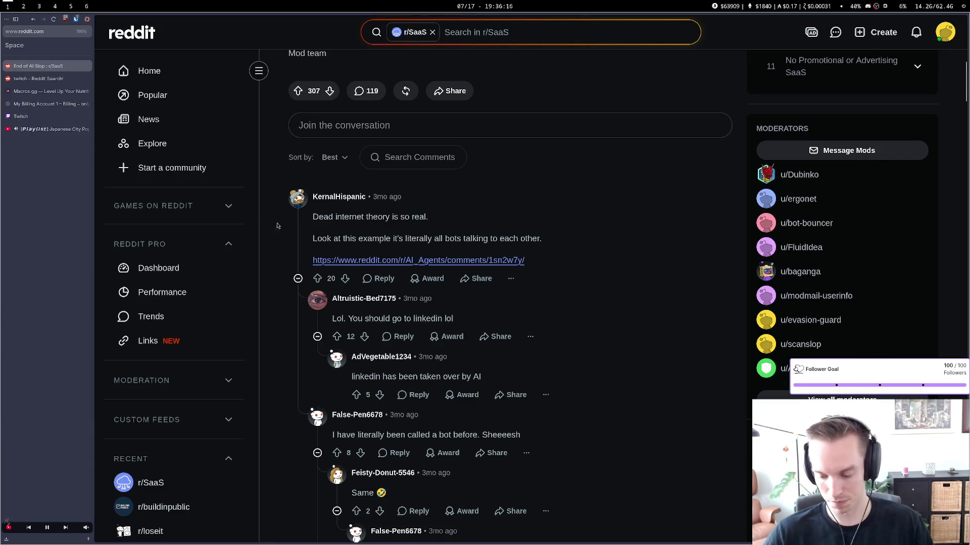
Collapse the six comment threads, from 'Dead internet theory' through 'Is this possible???'
left_click(478, 205)
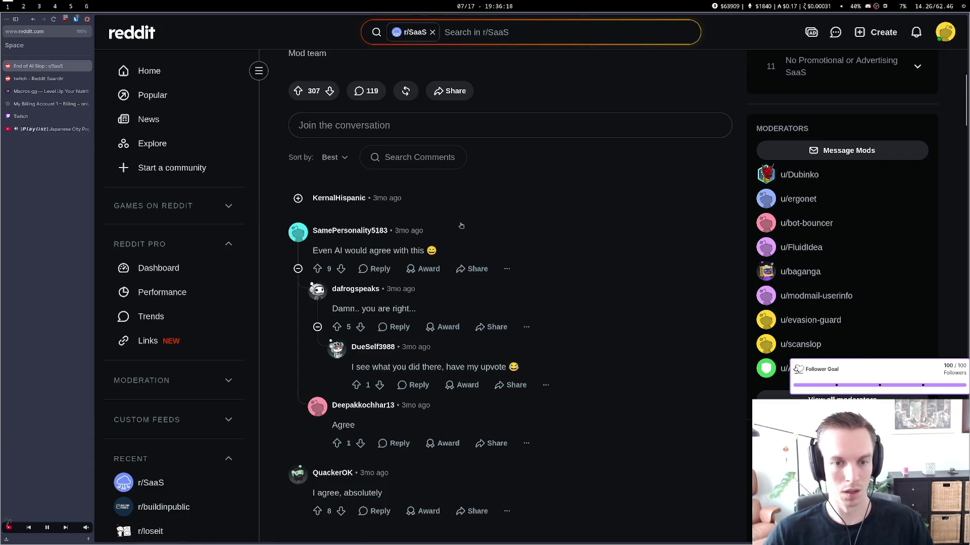
left_click(454, 237)
left_click(451, 267)
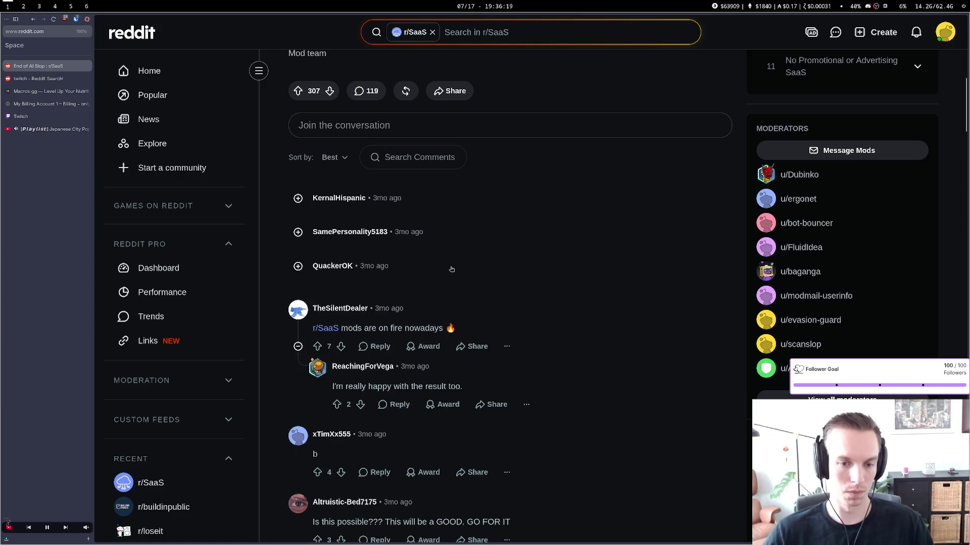
left_click(445, 315)
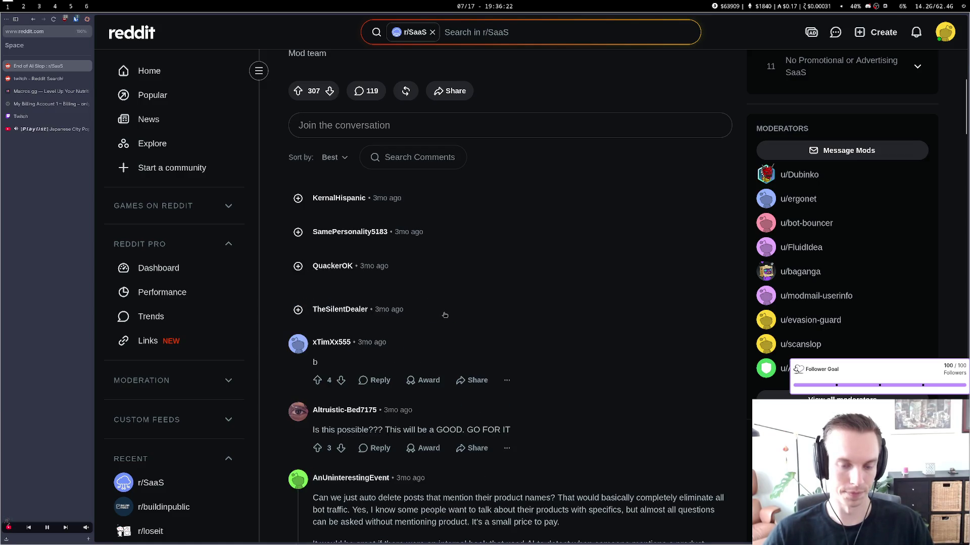
left_click(451, 351)
left_click(458, 375)
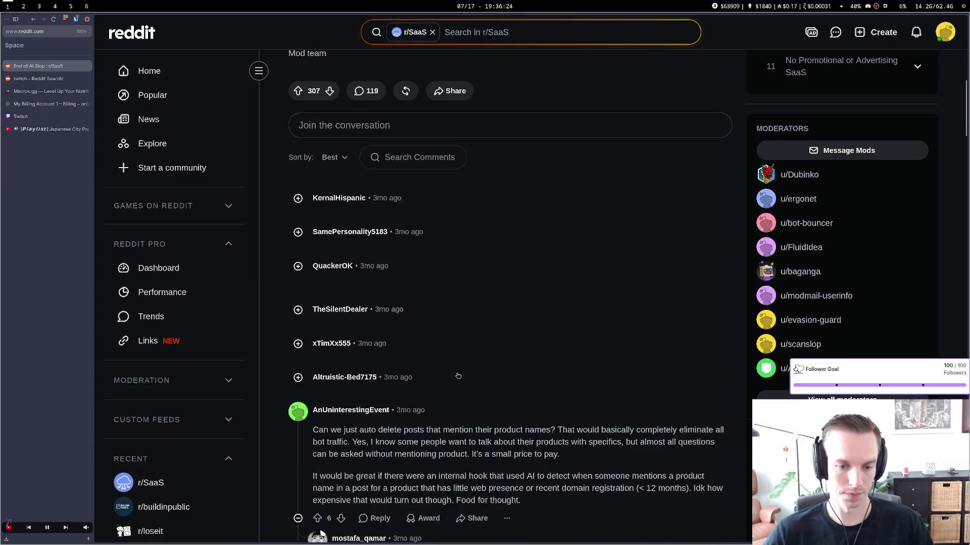
scroll(464, 369, "down", 8)
Return to the r/SaaS feed and switch its sort from Best to New
key("alt+Left")
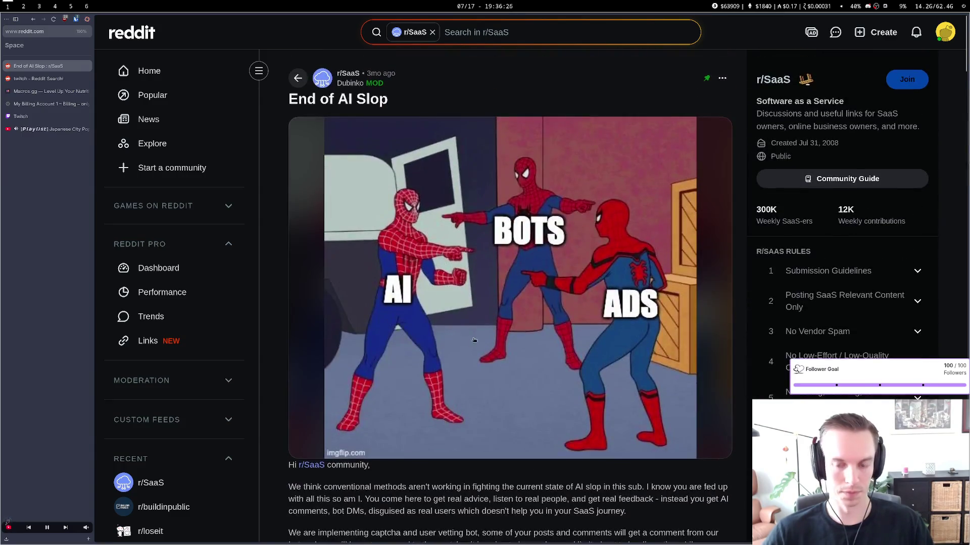
scroll(475, 337, "down", 20)
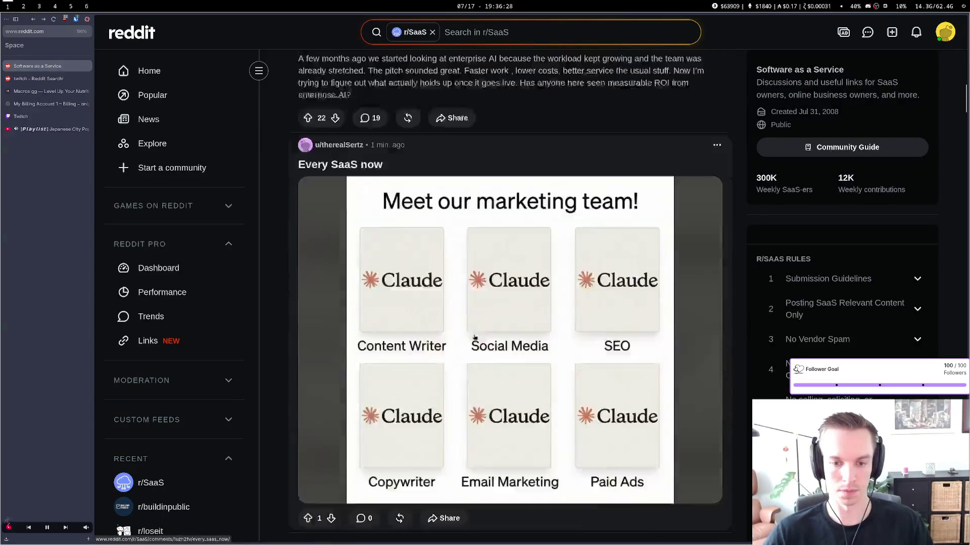
scroll(475, 338, "down", 15)
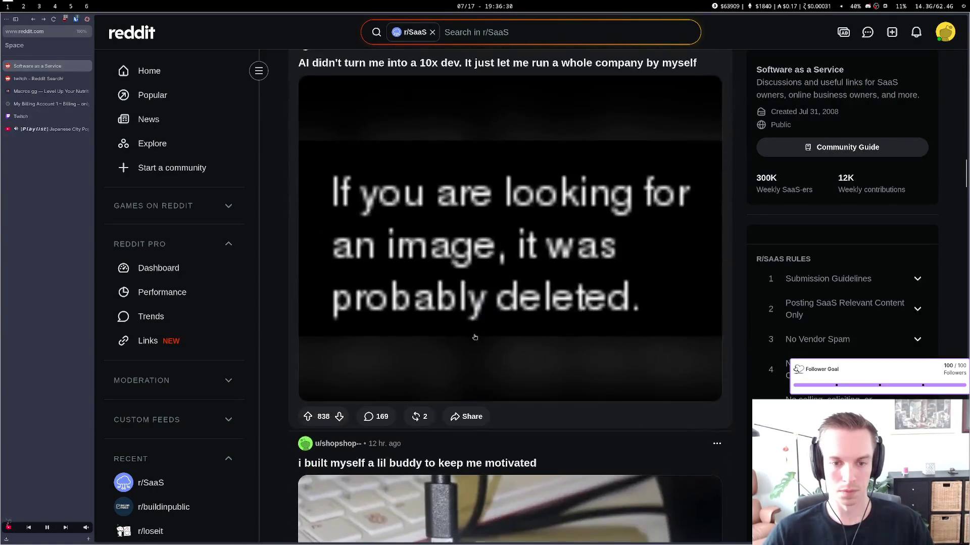
scroll(475, 337, "down", 10)
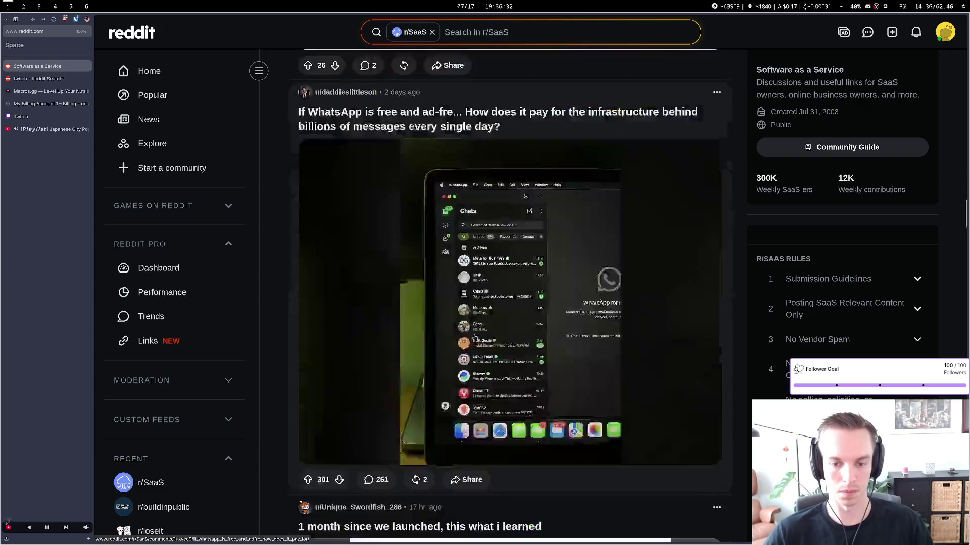
scroll(475, 337, "down", 5)
scroll(475, 338, "up", 4)
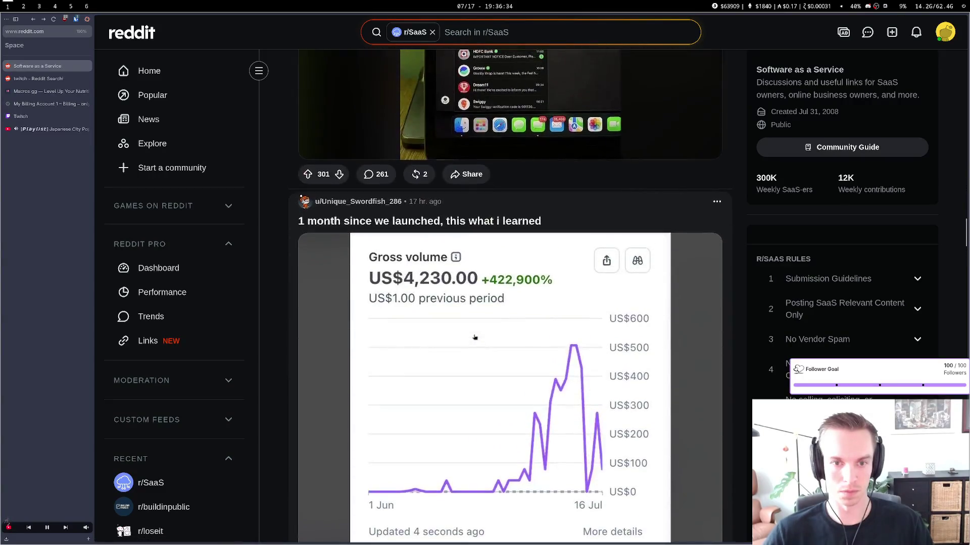
scroll(474, 338, "up", 20)
left_click(304, 185)
left_click(309, 302)
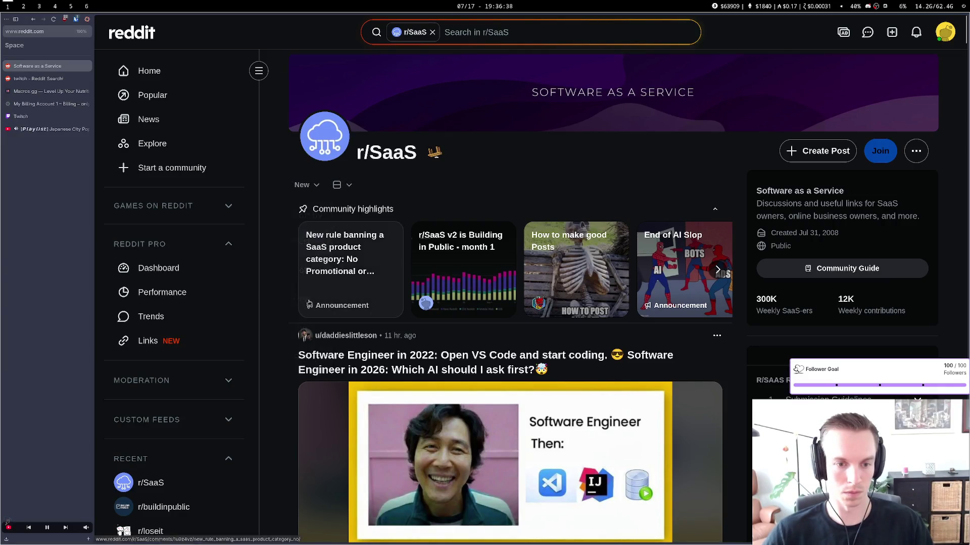
Scroll the newest r/SaaS posts down to 12-hour-old ones like the 'Day 3' startup update
scroll(492, 329, "down", 10)
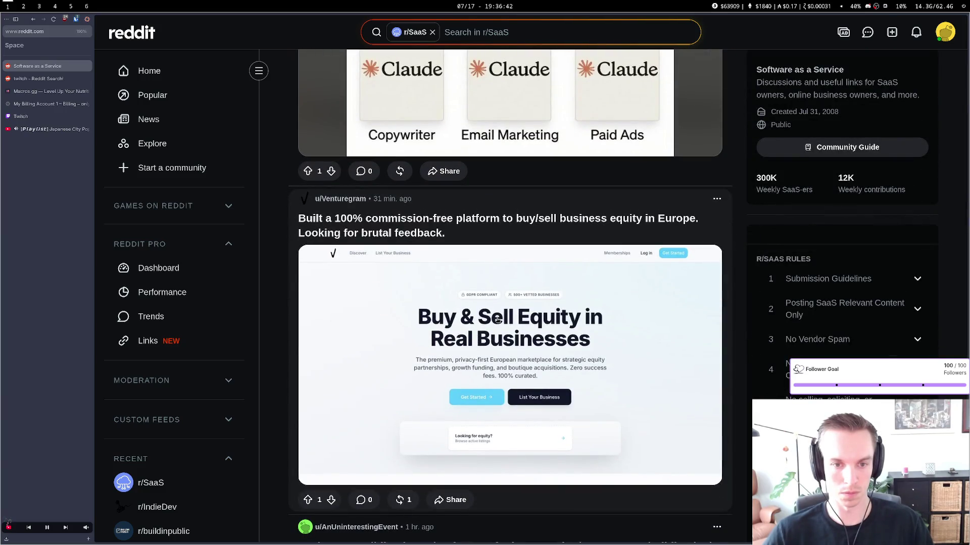
scroll(497, 318, "down", 8)
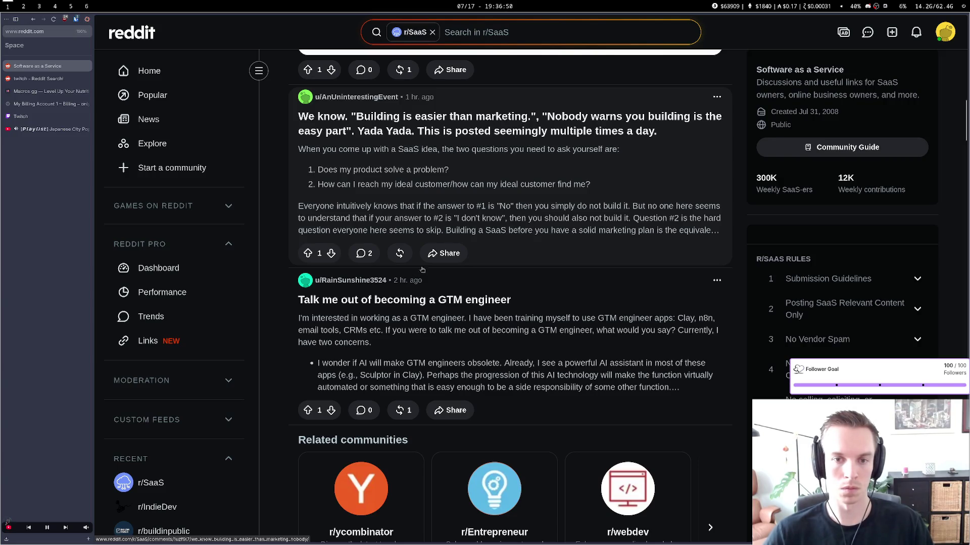
scroll(560, 333, "down", 9)
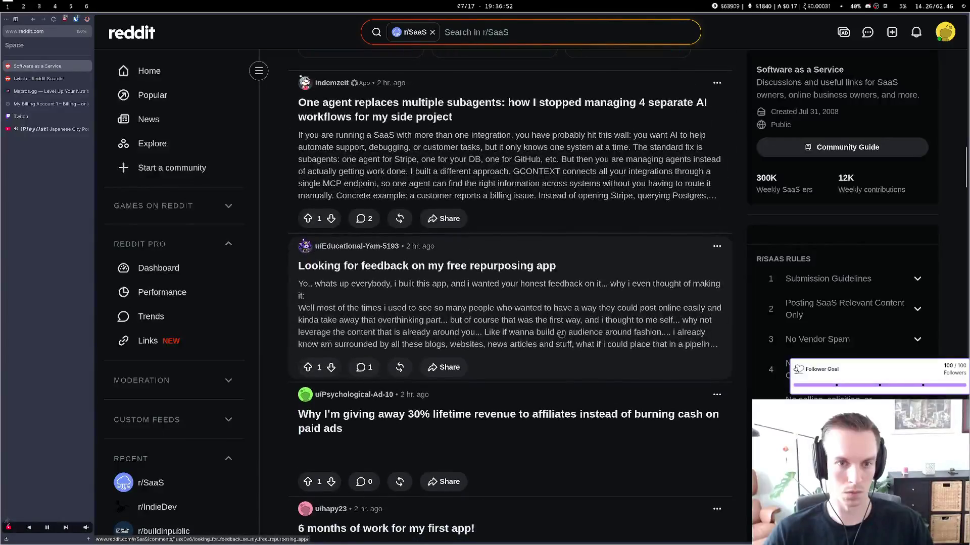
scroll(562, 339, "down", 4)
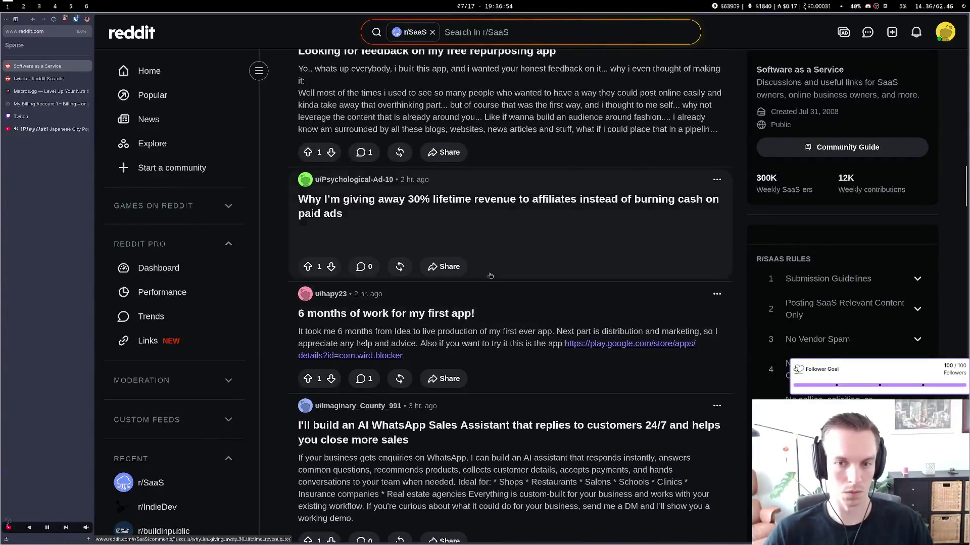
scroll(478, 259, "down", 4)
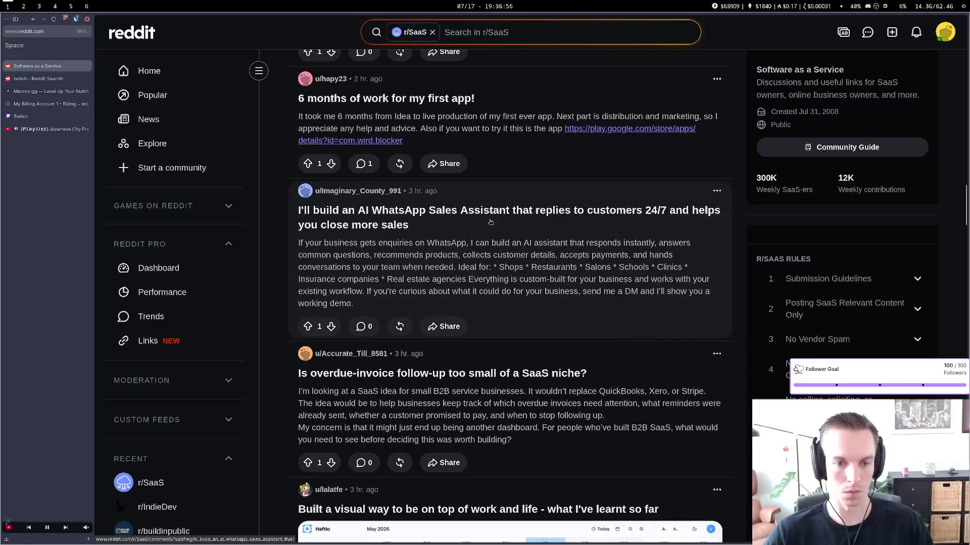
scroll(585, 236, "down", 4)
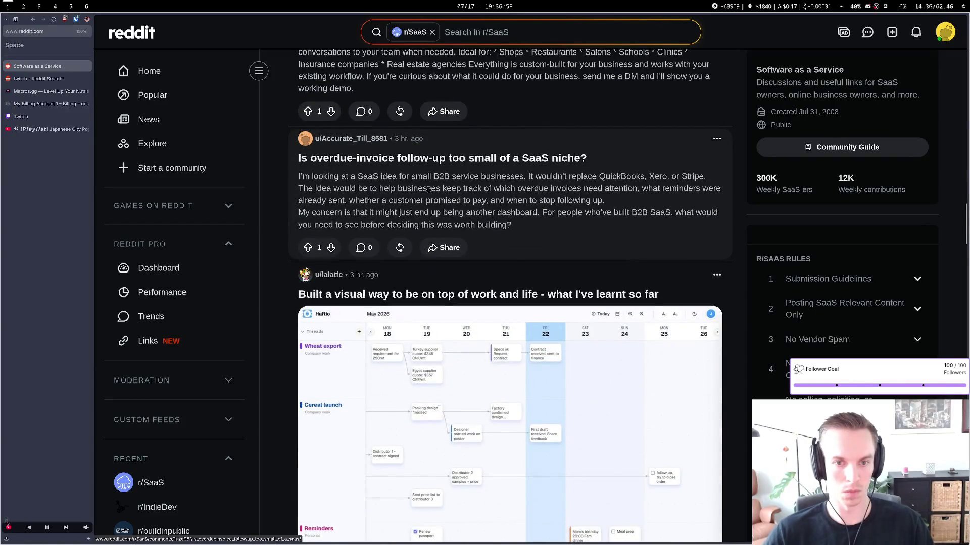
scroll(427, 189, "down", 4)
scroll(444, 206, "up", 2)
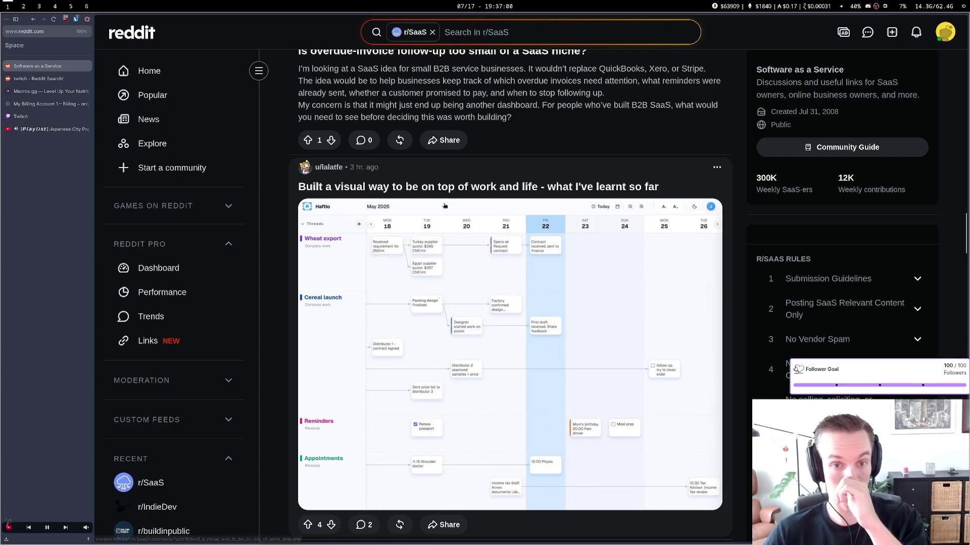
scroll(444, 205, "down", 8)
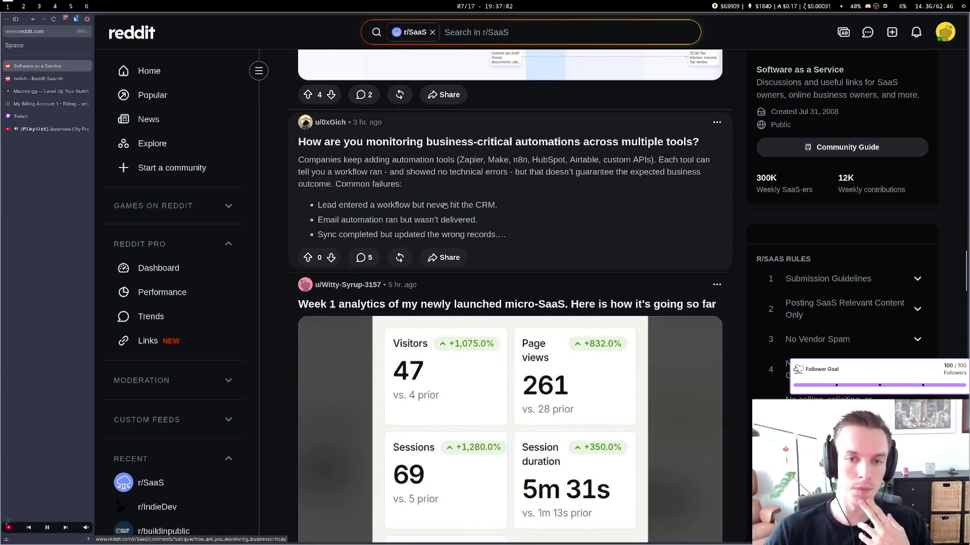
scroll(444, 205, "down", 11)
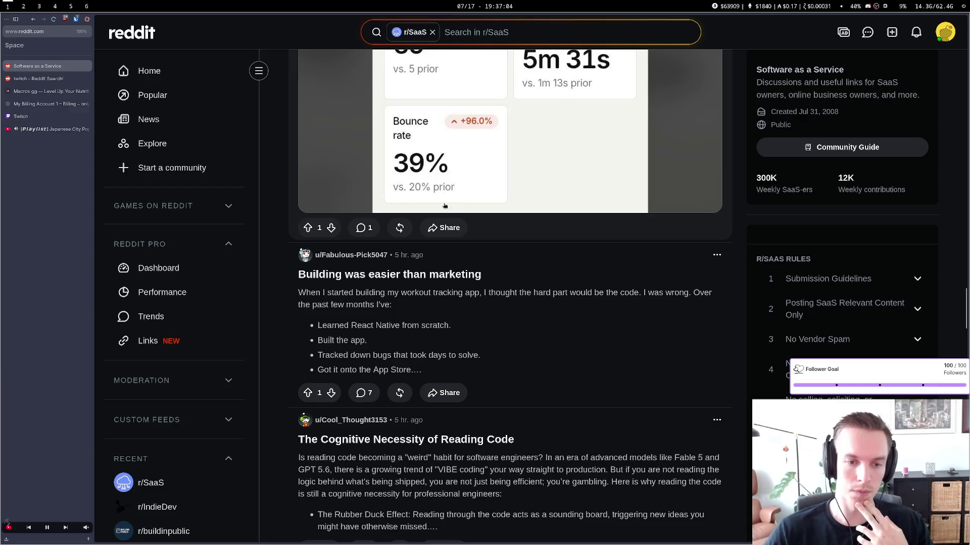
scroll(444, 206, "down", 4)
scroll(444, 205, "down", 2)
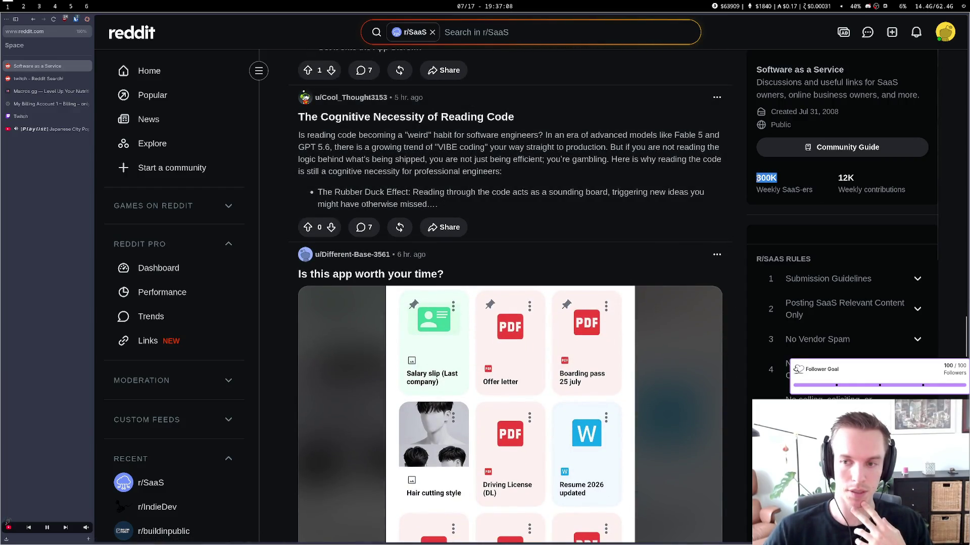
scroll(594, 193, "down", 12)
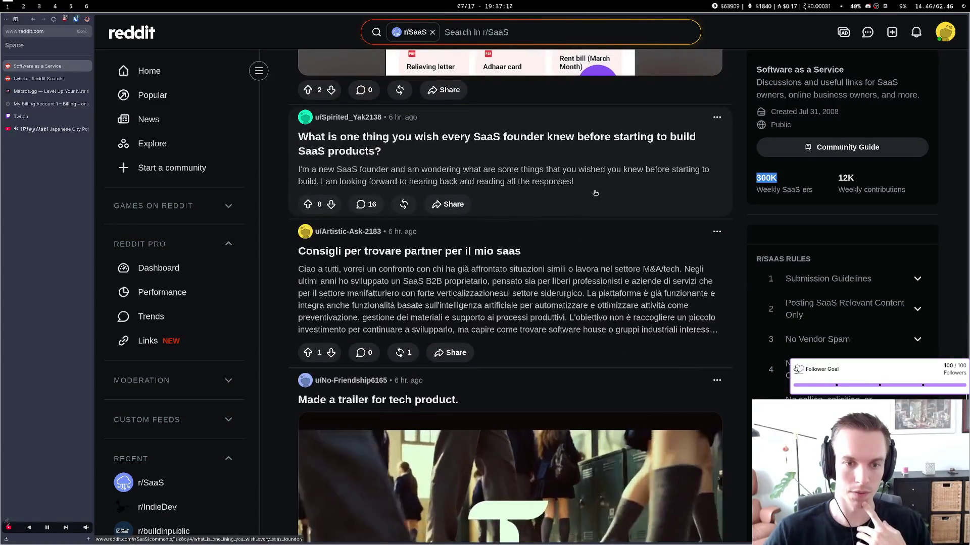
scroll(595, 193, "down", 5)
scroll(595, 193, "down", 20)
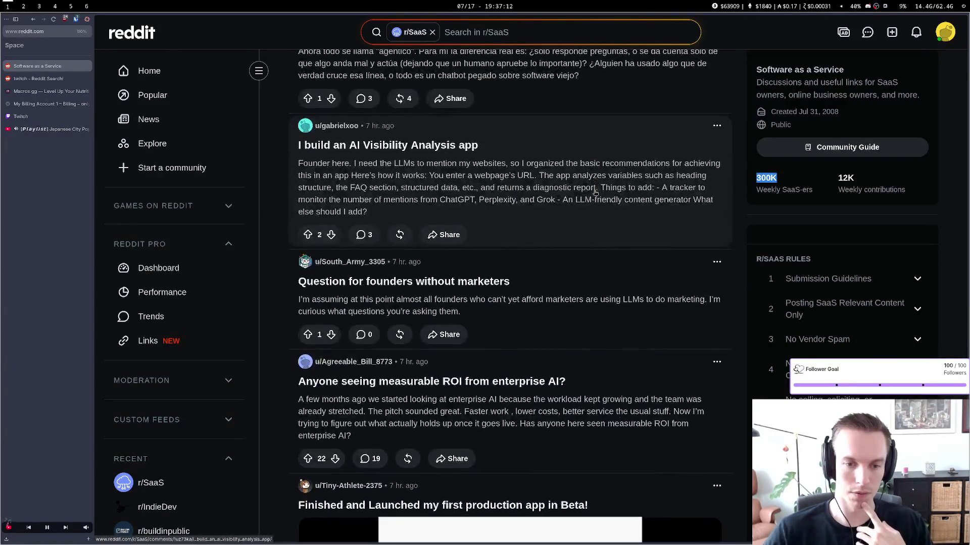
scroll(595, 193, "down", 10)
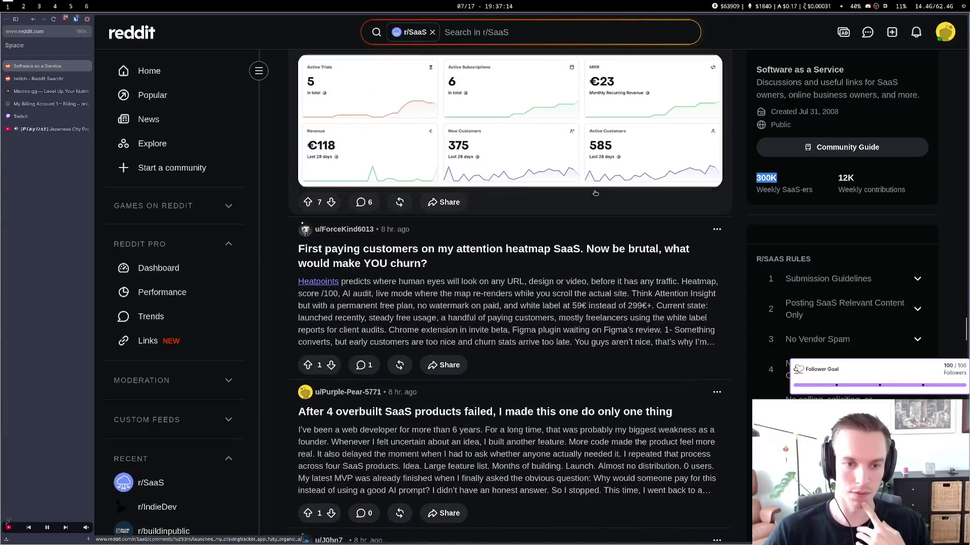
scroll(595, 193, "down", 5)
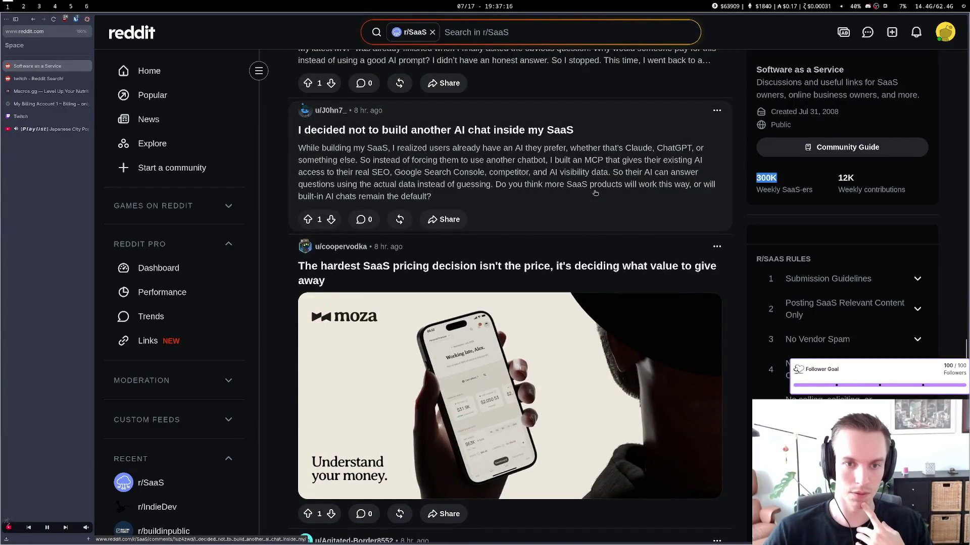
scroll(595, 192, "down", 15)
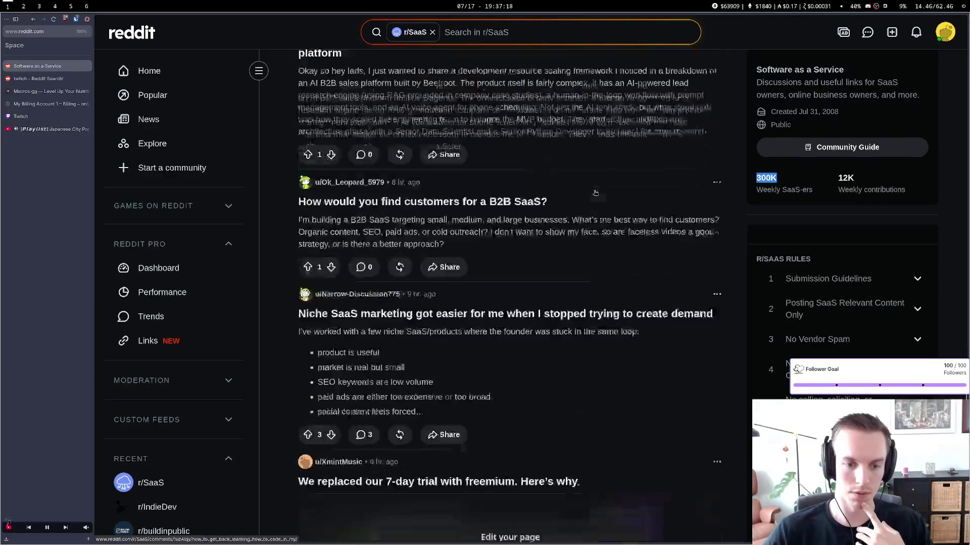
scroll(595, 193, "down", 15)
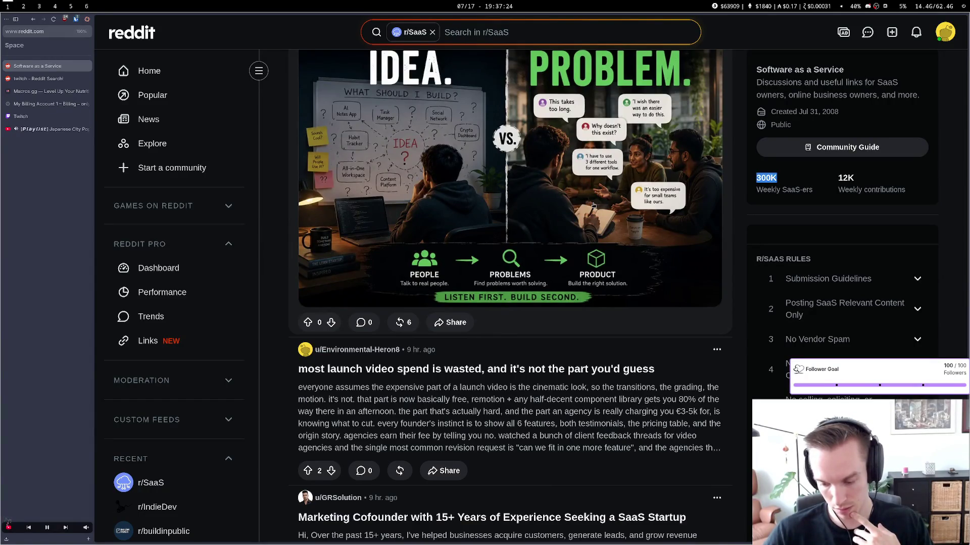
scroll(593, 205, "down", 9)
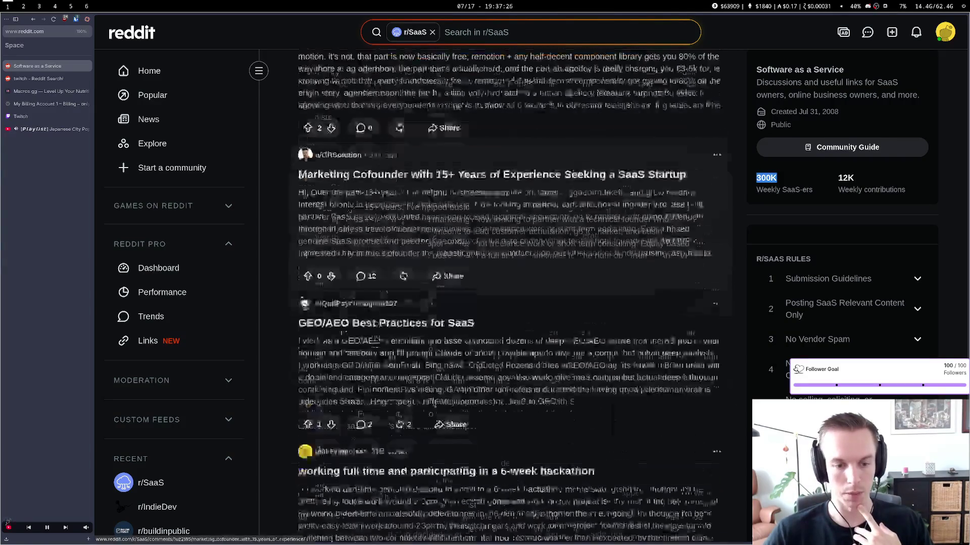
scroll(386, 310, "down", 12)
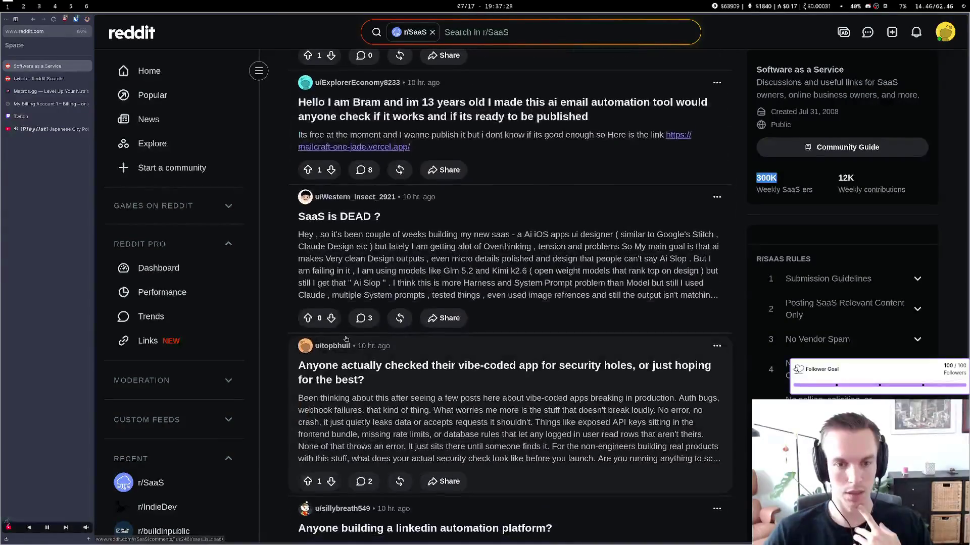
scroll(347, 337, "down", 15)
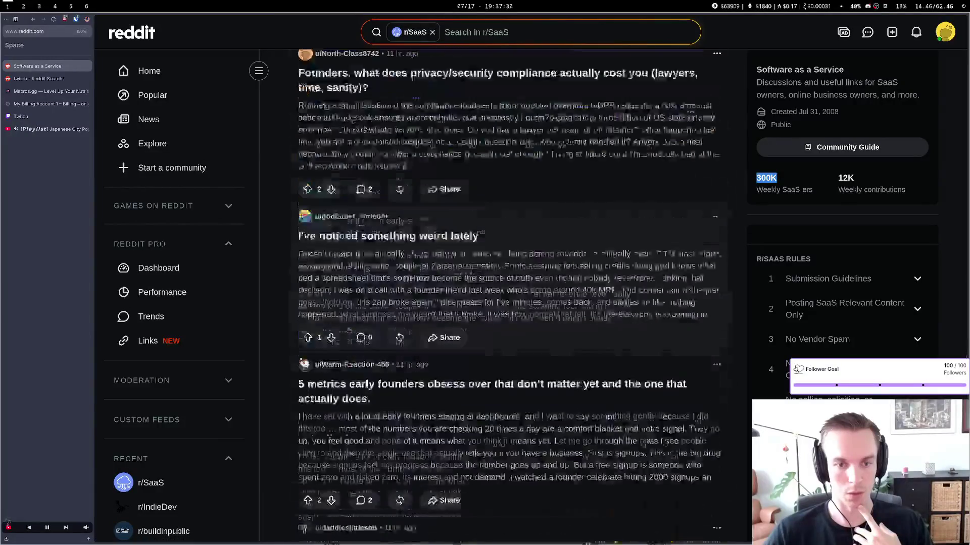
scroll(348, 330, "down", 10)
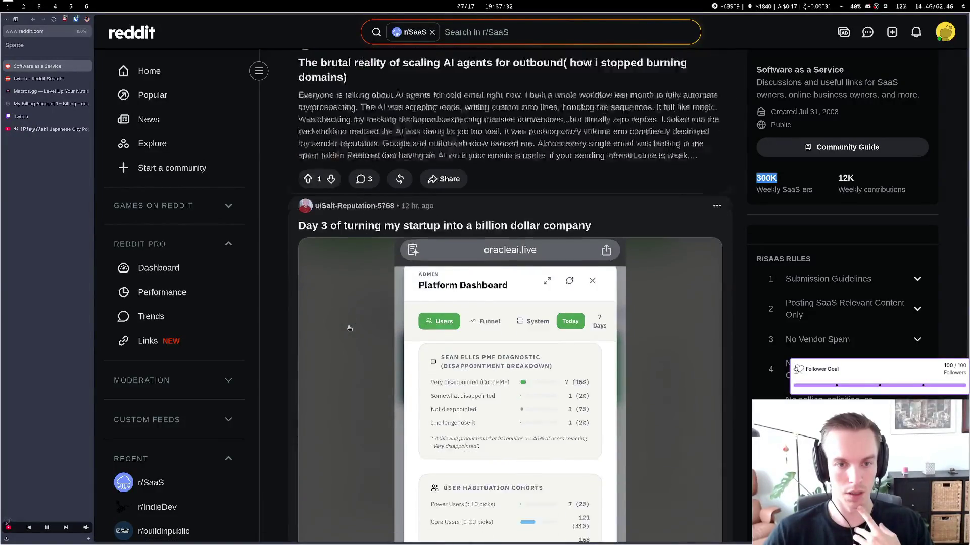
scroll(349, 327, "down", 8)
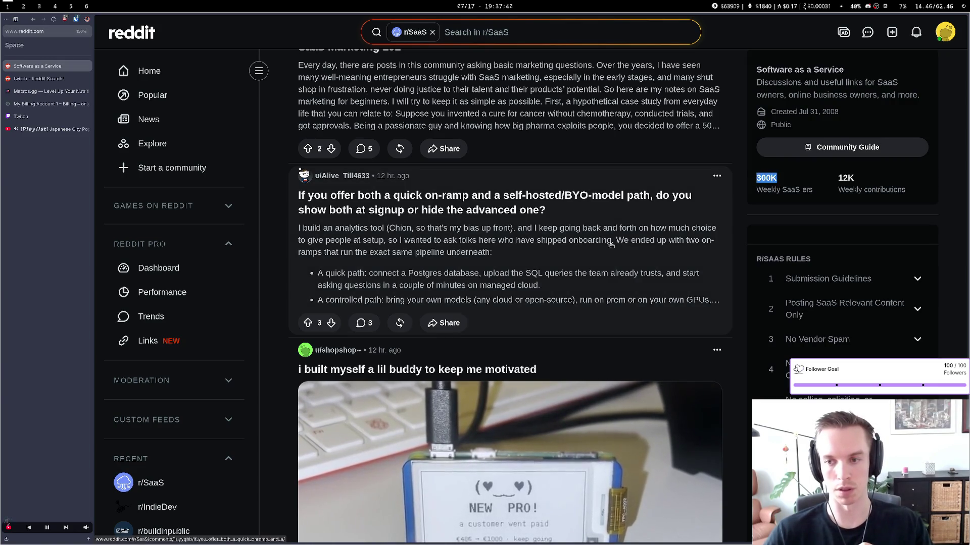
scroll(615, 243, "down", 9)
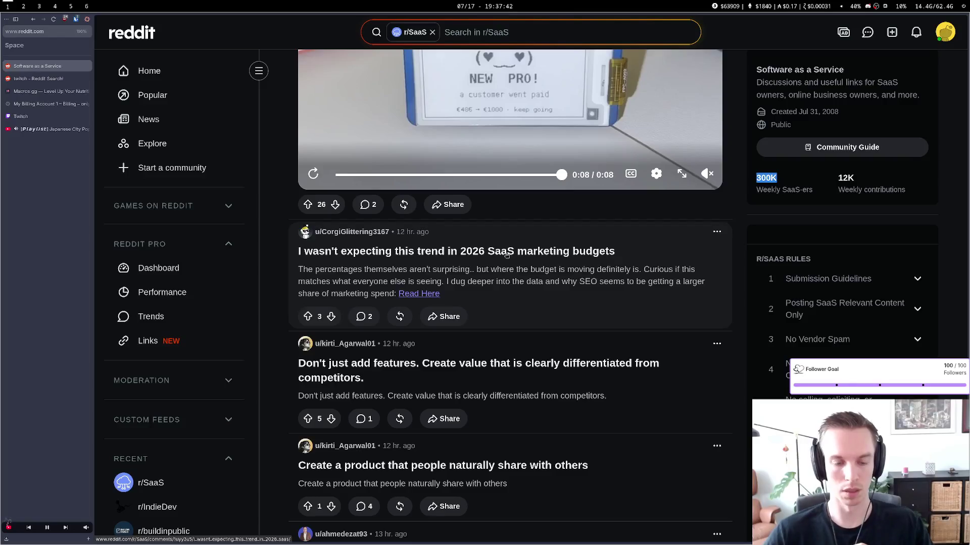
scroll(507, 254, "up", 4)
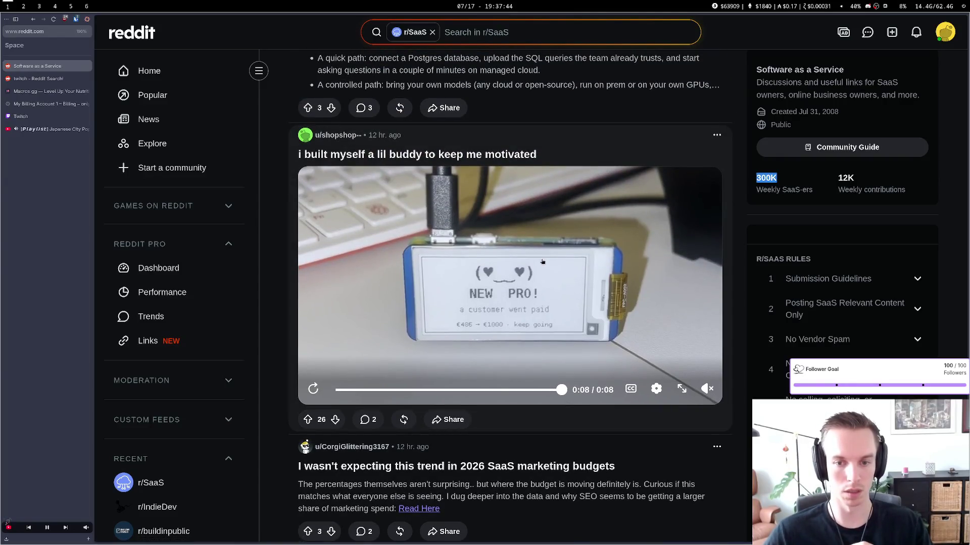
scroll(542, 262, "down", 6)
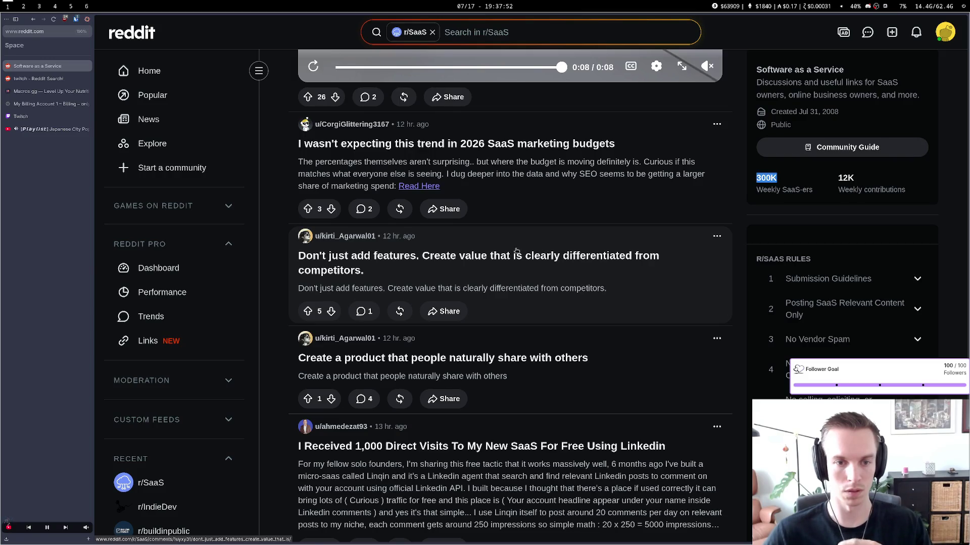
scroll(516, 251, "down", 14)
scroll(475, 232, "down", 12)
scroll(311, 192, "down", 12)
scroll(312, 192, "up", 8)
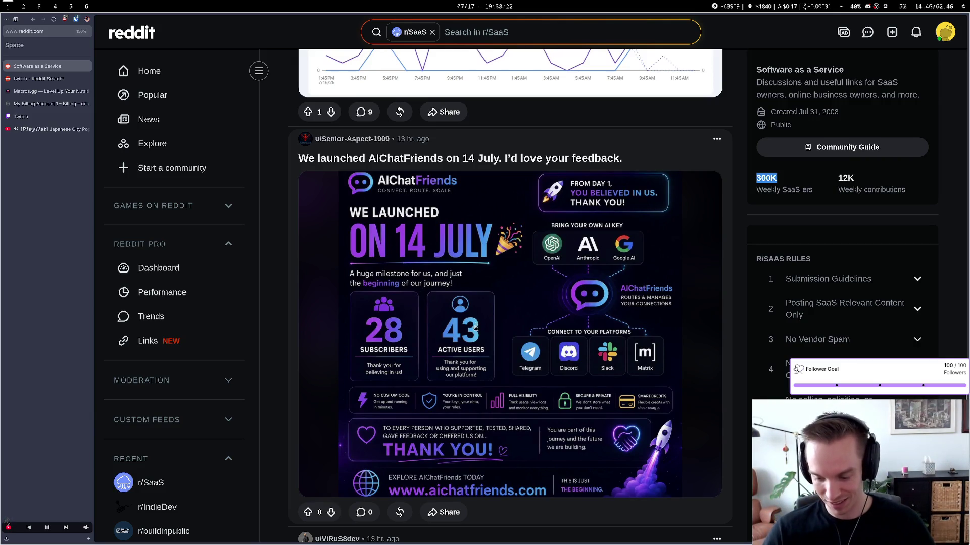
scroll(476, 327, "down", 4)
scroll(443, 379, "up", 2)
scroll(443, 379, "up", 2)
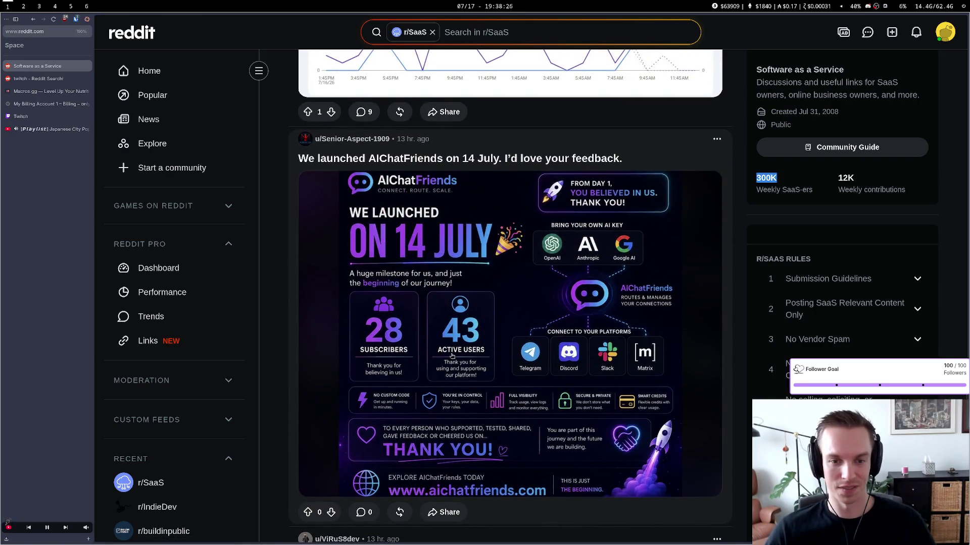
scroll(452, 356, "down", 10)
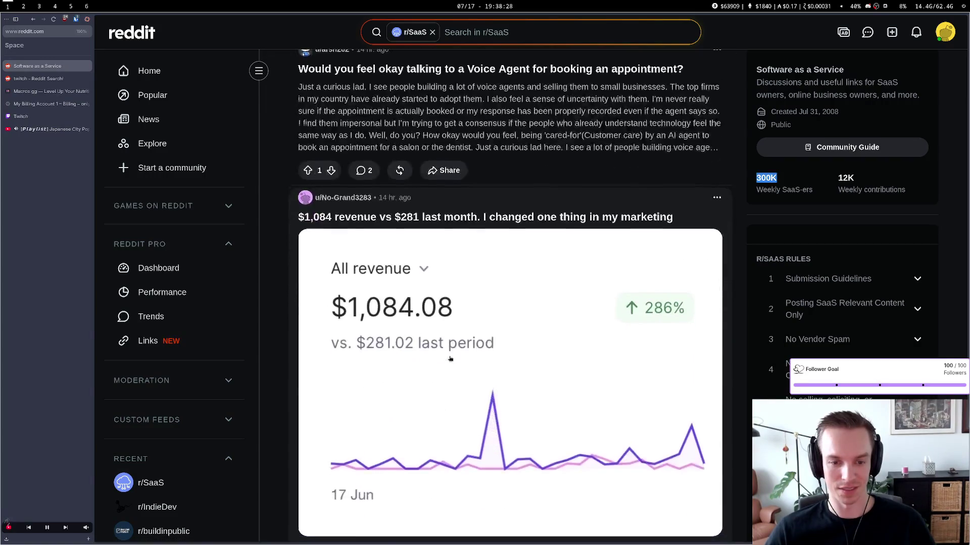
scroll(452, 376, "down", 12)
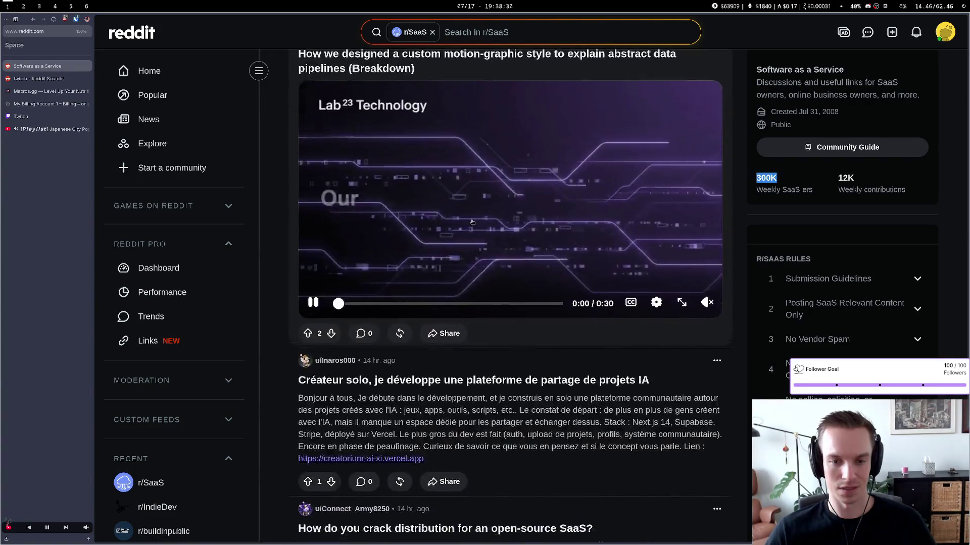
scroll(469, 227, "down", 6)
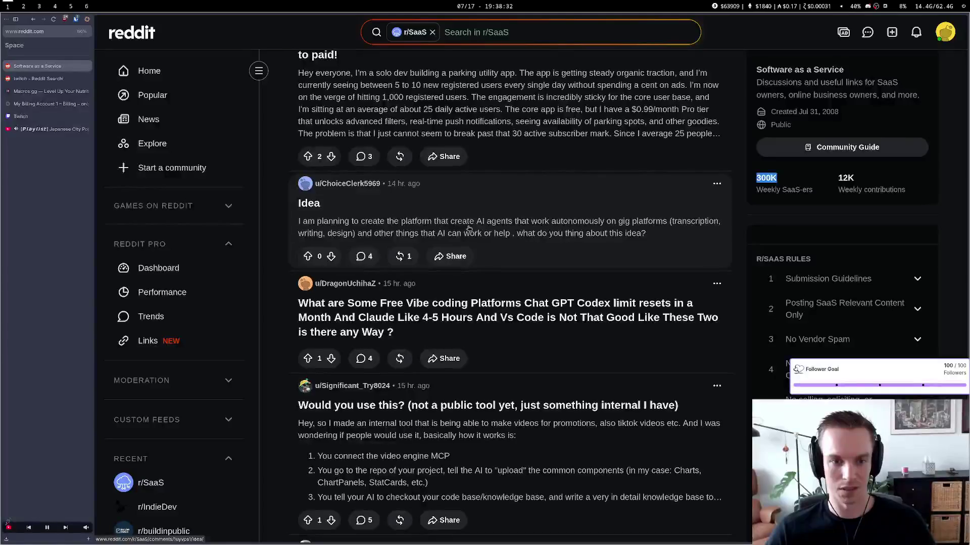
scroll(469, 228, "down", 7)
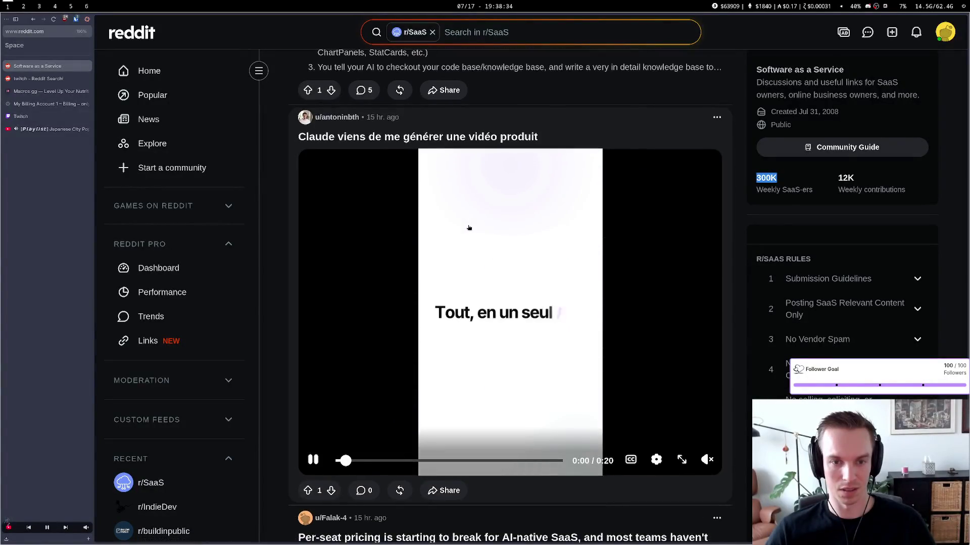
scroll(469, 226, "down", 8)
scroll(469, 225, "down", 2)
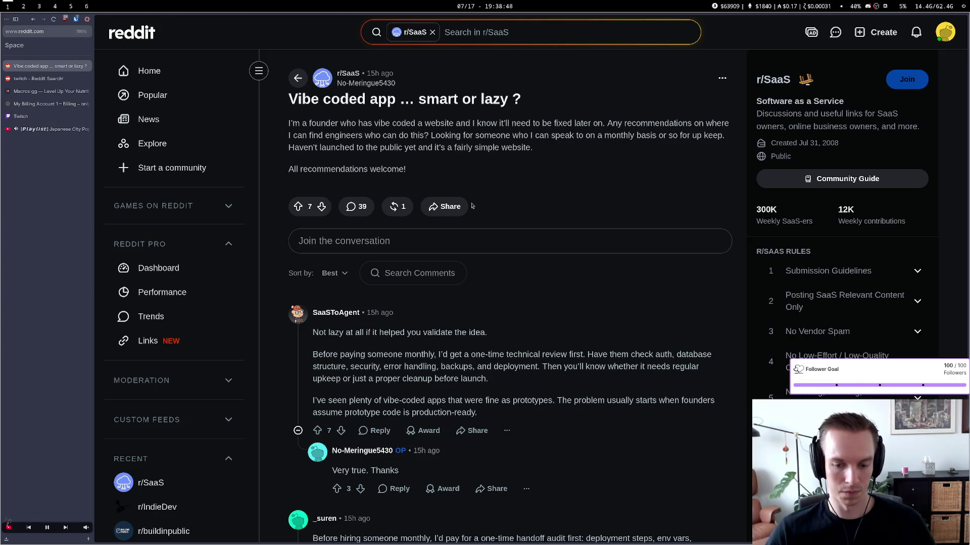
key("alt+Left")
scroll(455, 227, "down", 4)
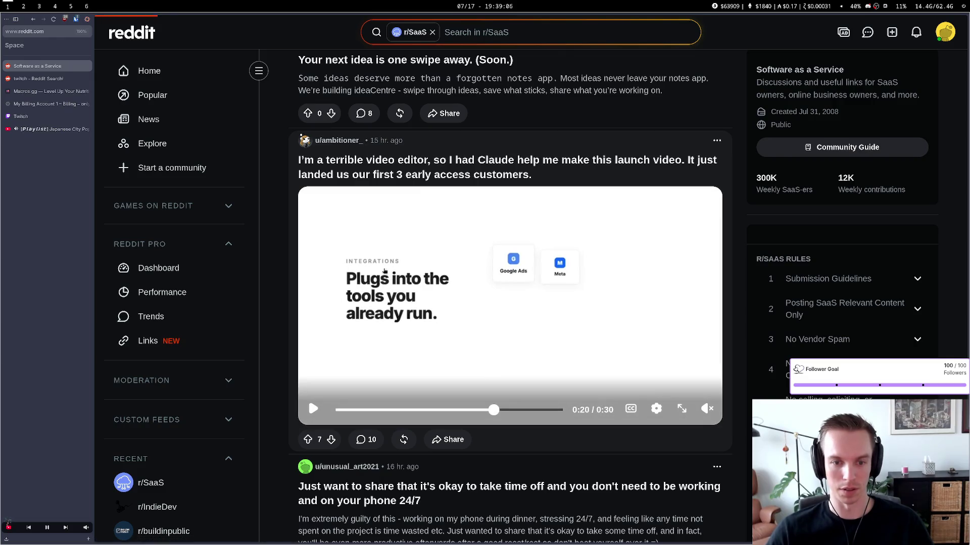
Open the r/SaaS launch-video post and scroll down through its comments
left_click(354, 352)
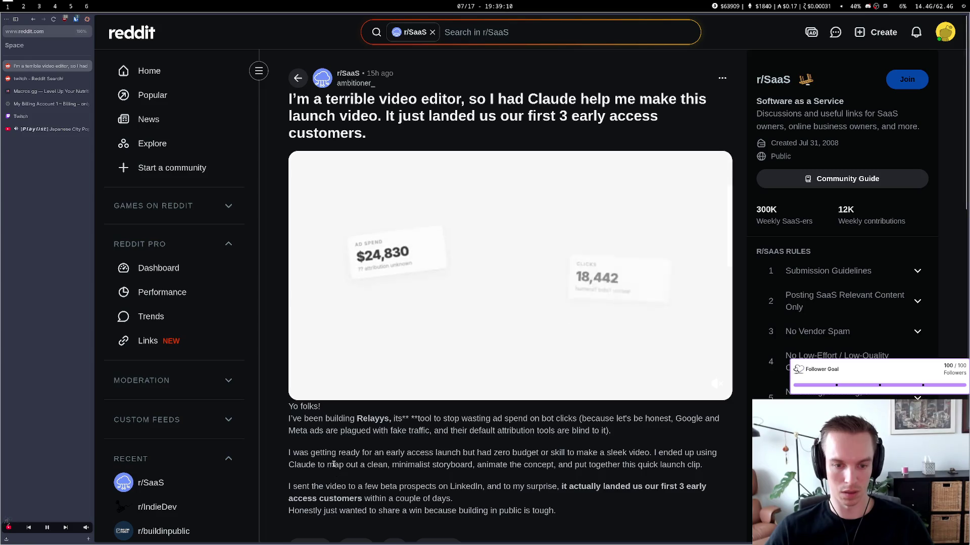
scroll(335, 468, "down", 2)
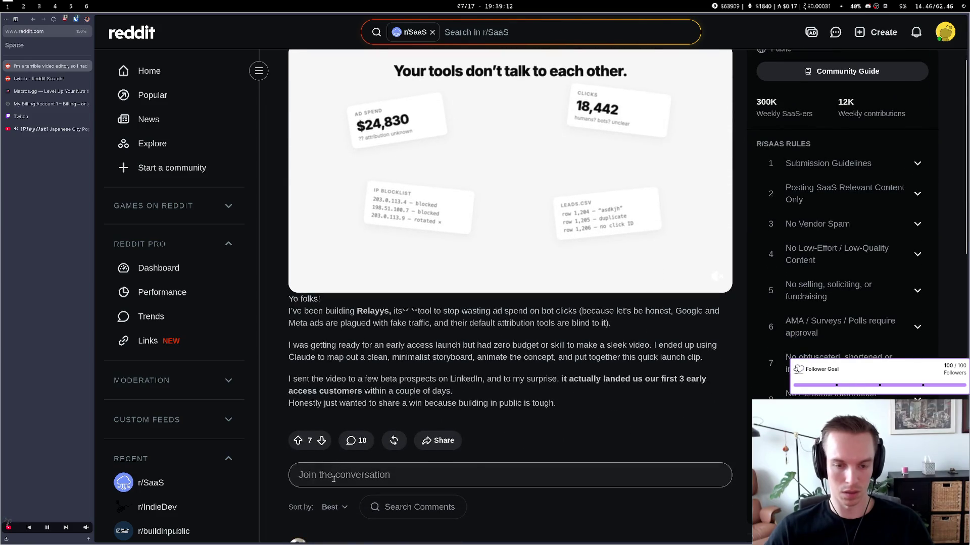
scroll(333, 482, "down", 2)
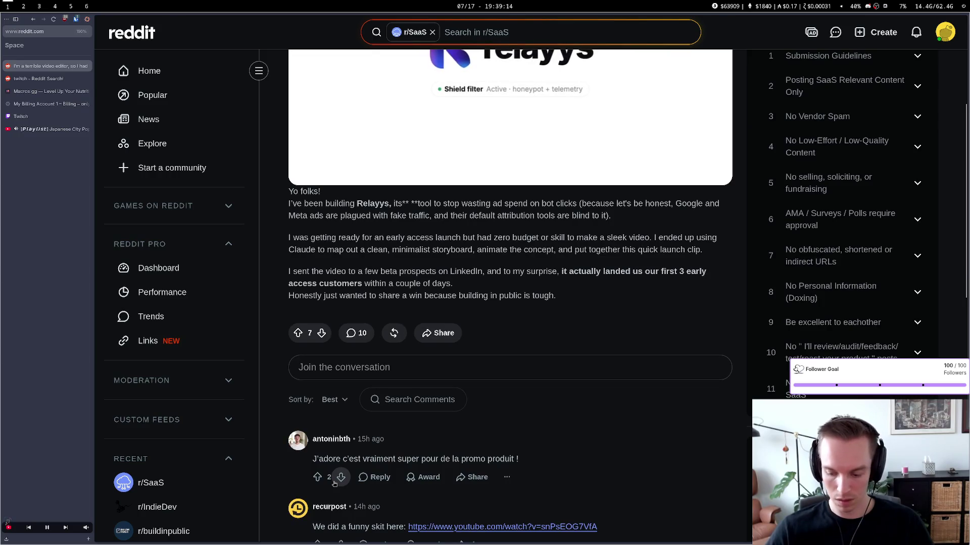
scroll(334, 485, "down", 2)
scroll(334, 483, "down", 1)
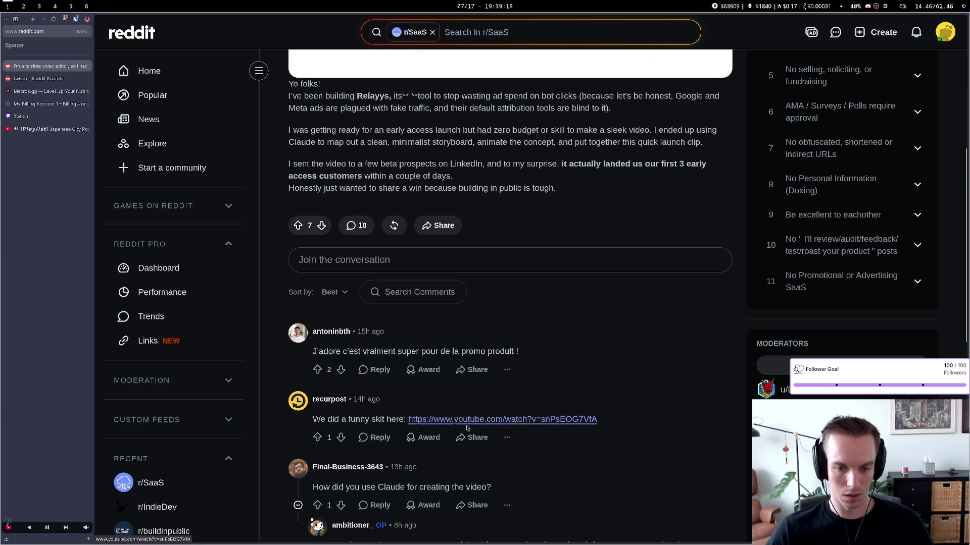
scroll(440, 400, "down", 2)
scroll(459, 387, "down", 2)
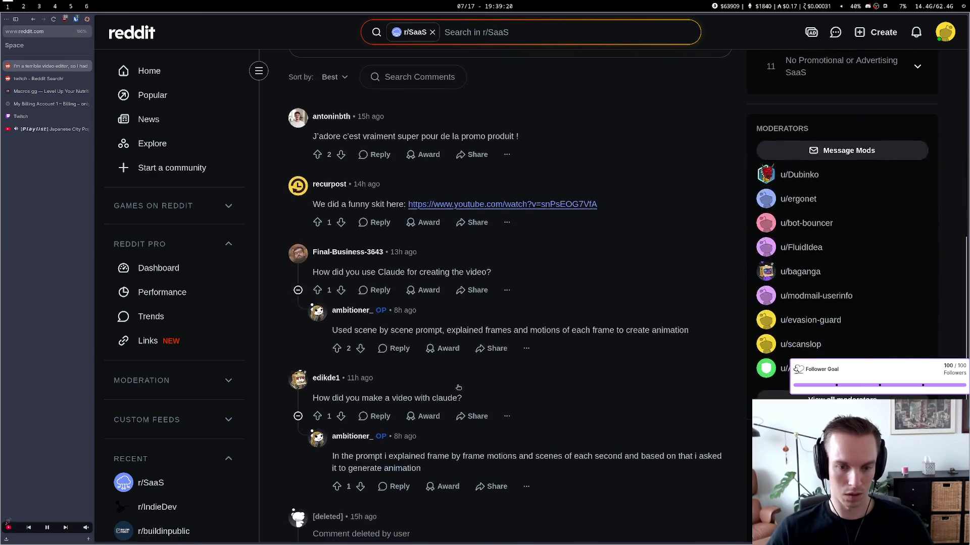
Highlight the OP's note about prompting frames and motions, read on, then switch to the TODO drawing
left_click_drag(462, 331, 609, 342)
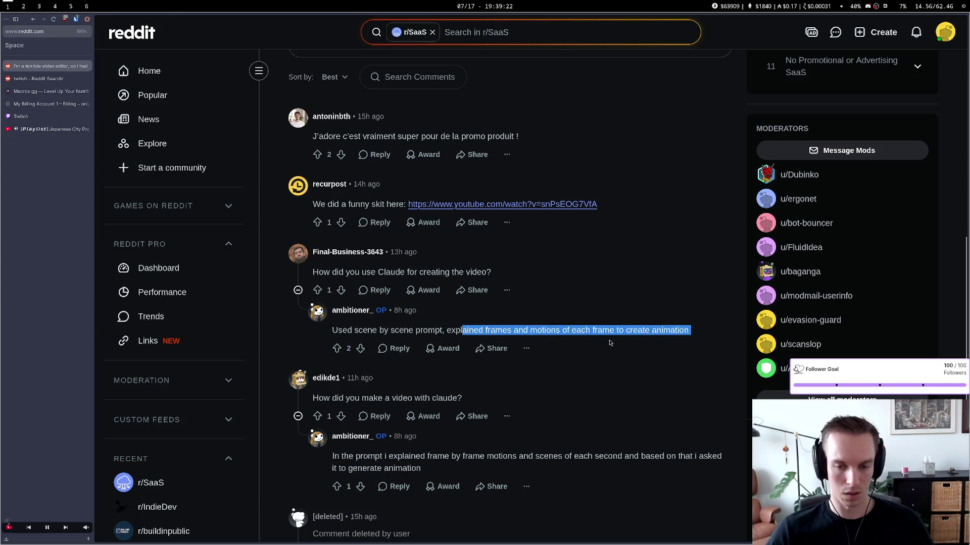
left_click_drag(414, 333, 568, 331)
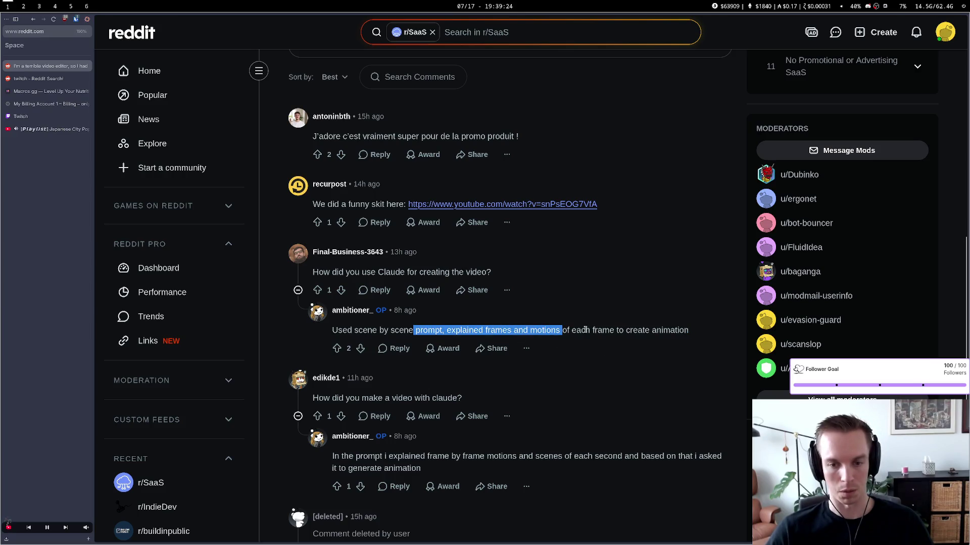
left_click(585, 330)
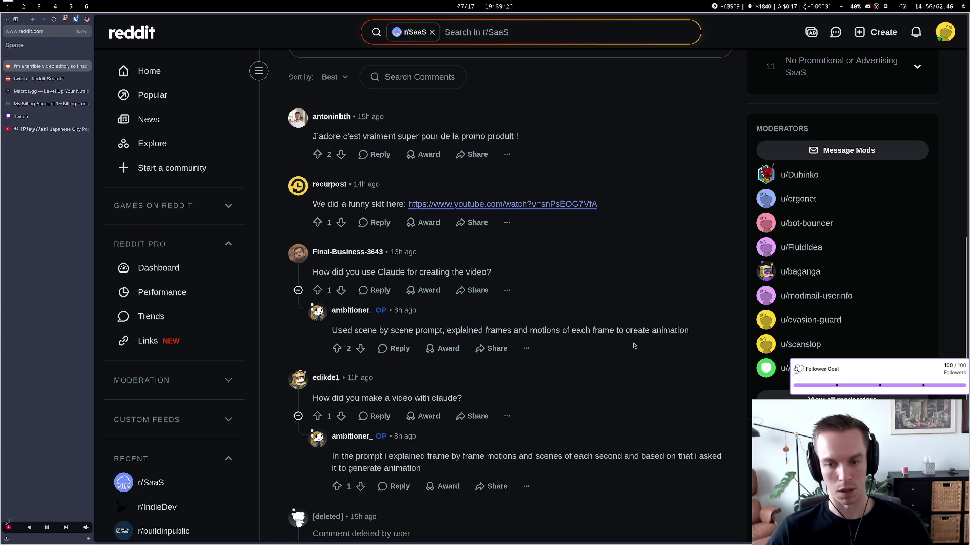
scroll(475, 378, "down", 2)
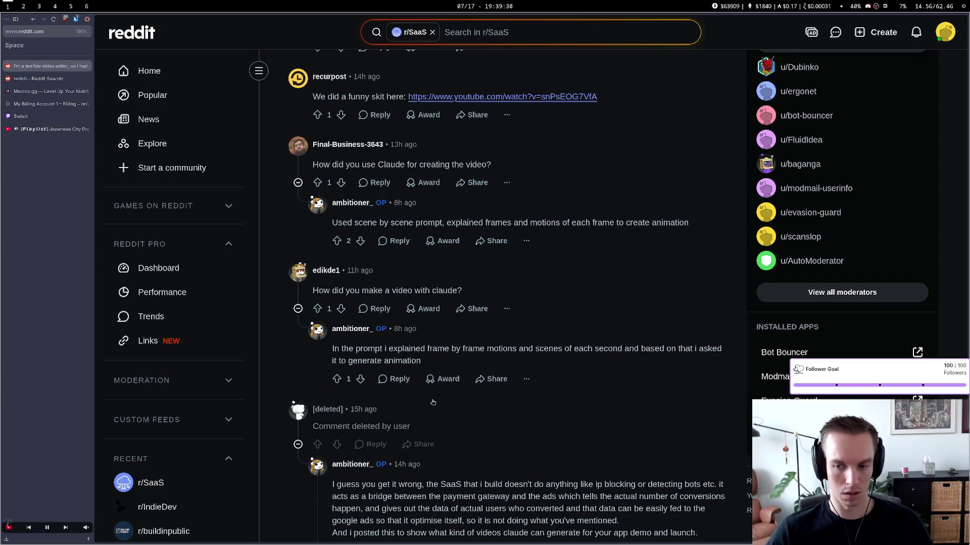
scroll(433, 402, "down", 3)
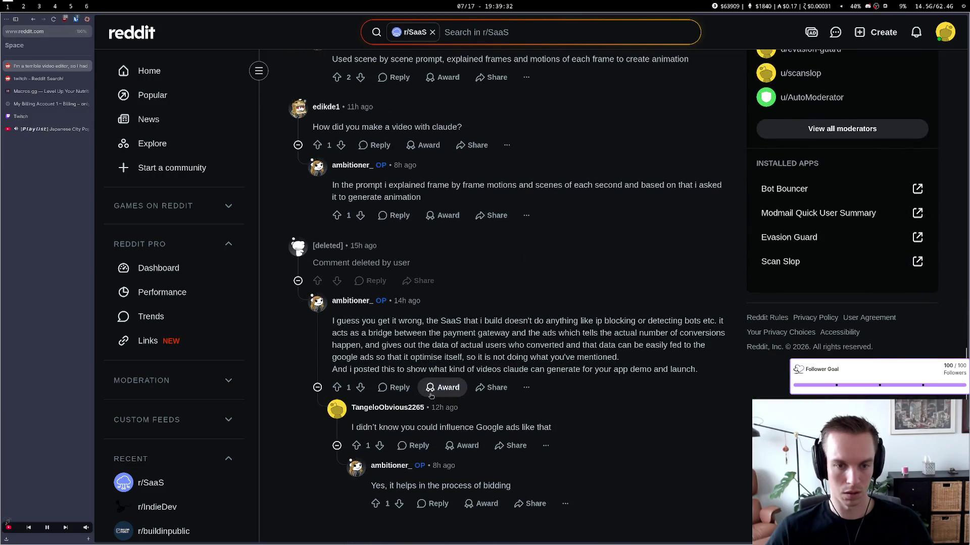
scroll(433, 385, "up", 10)
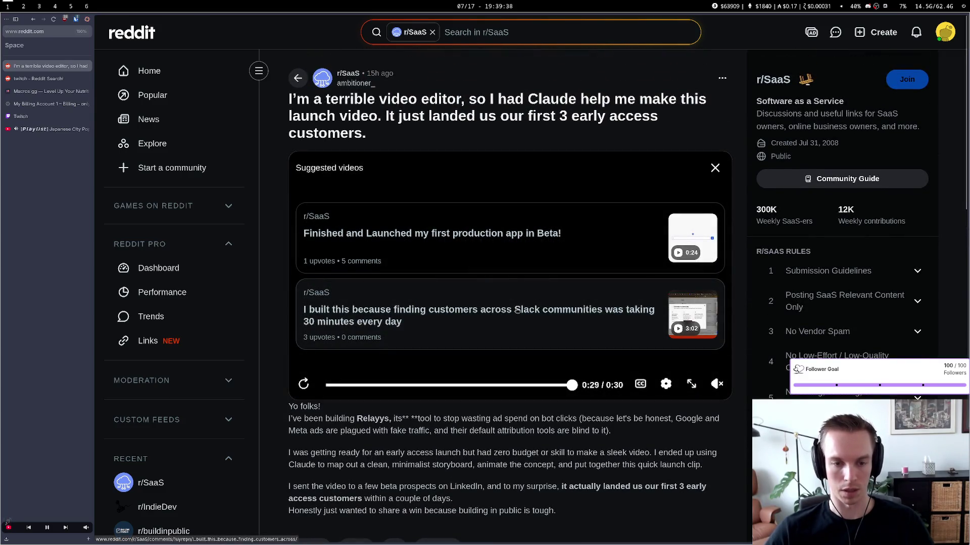
key("super+6")
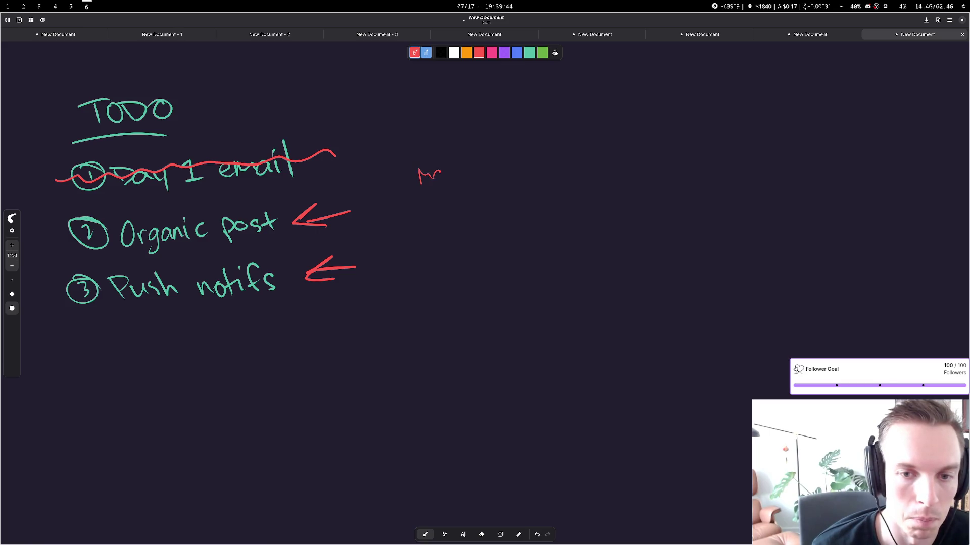
Handwrite 'make promo video w/ claude' in red beside the TODO list, then return to Reddit
left_click_drag(485, 165, 500, 170)
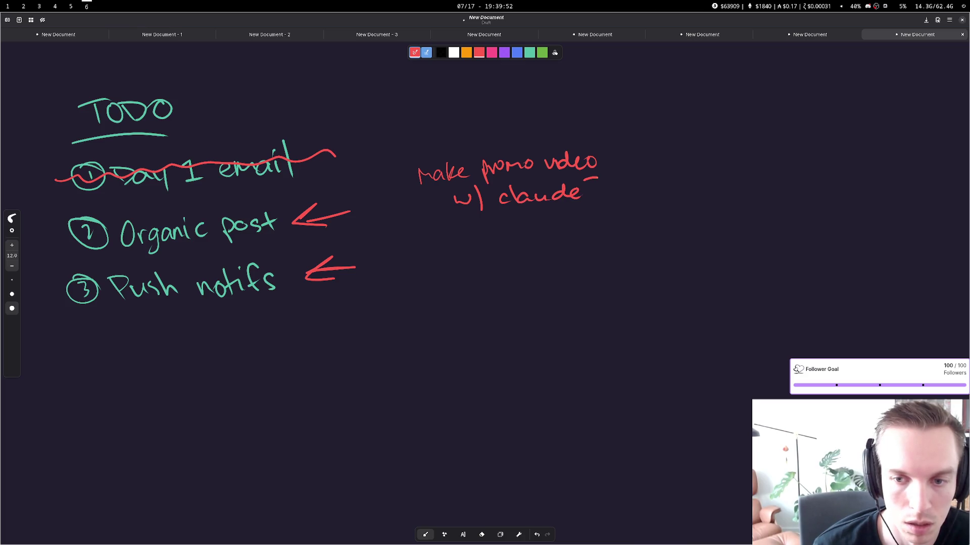
key("super+1")
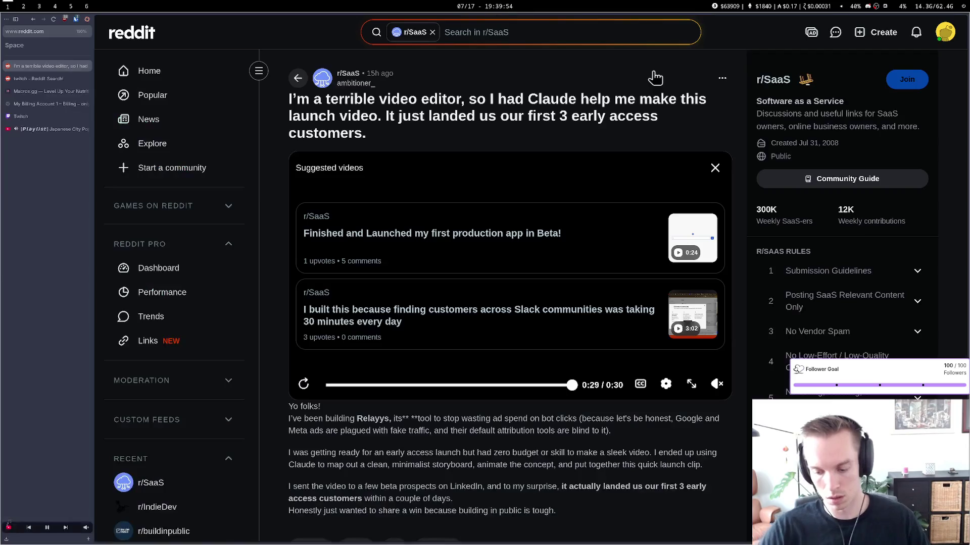
Save the launch-video post as a bookmark with Bookmark current tab, then go back to the r/SaaS feed
scroll(482, 271, "down", 7)
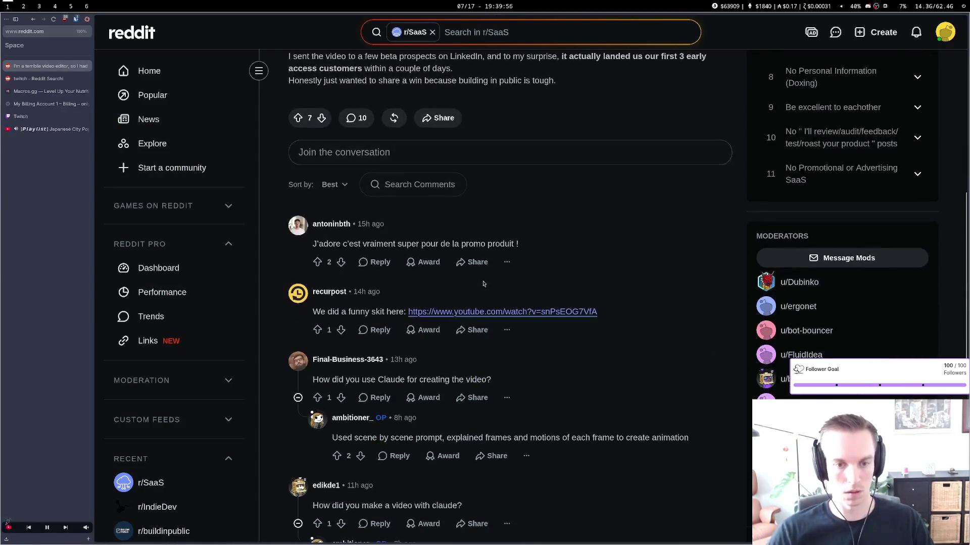
scroll(482, 272, "up", 7)
left_click(6, 19)
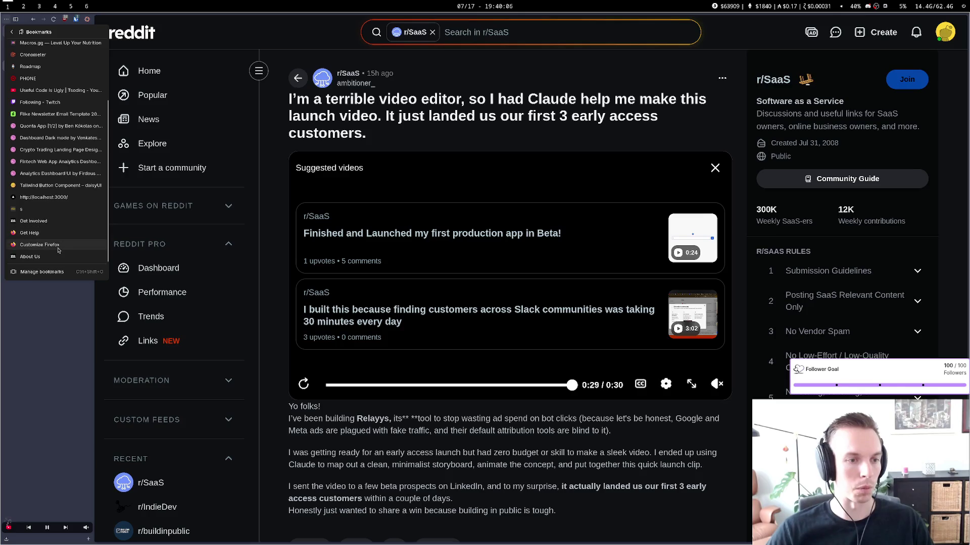
scroll(59, 60, "up", 3)
left_click(60, 48)
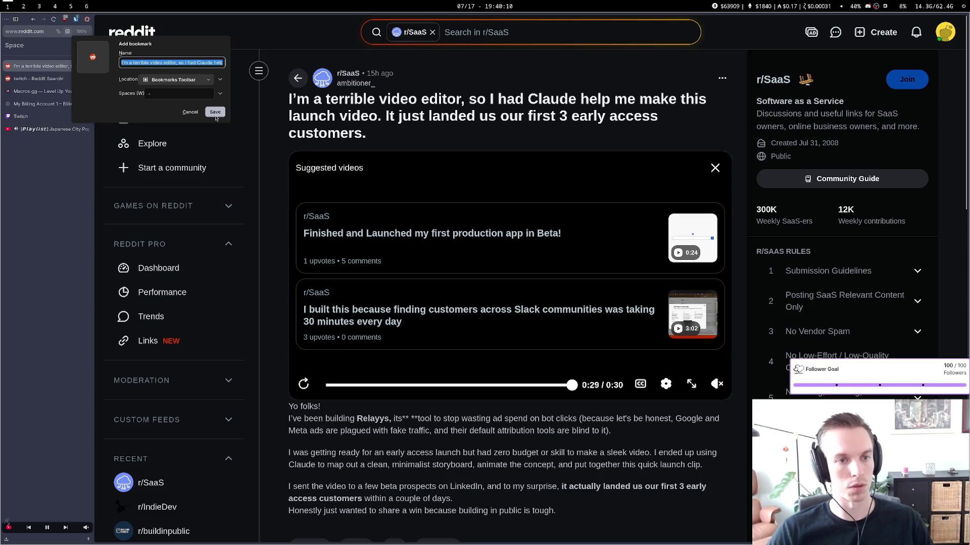
left_click(215, 113)
key("alt+Left")
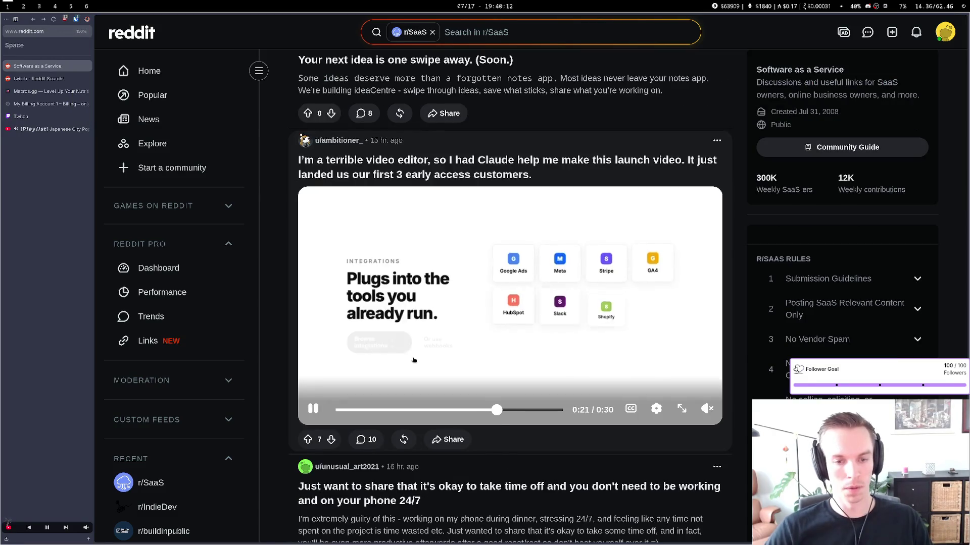
scroll(407, 340, "down", 5)
scroll(407, 340, "up", 2)
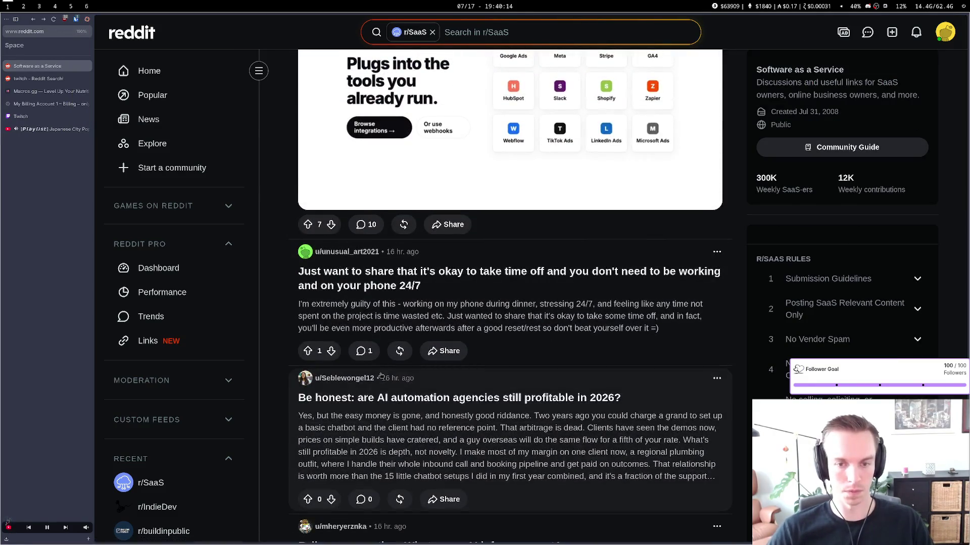
scroll(381, 376, "down", 2)
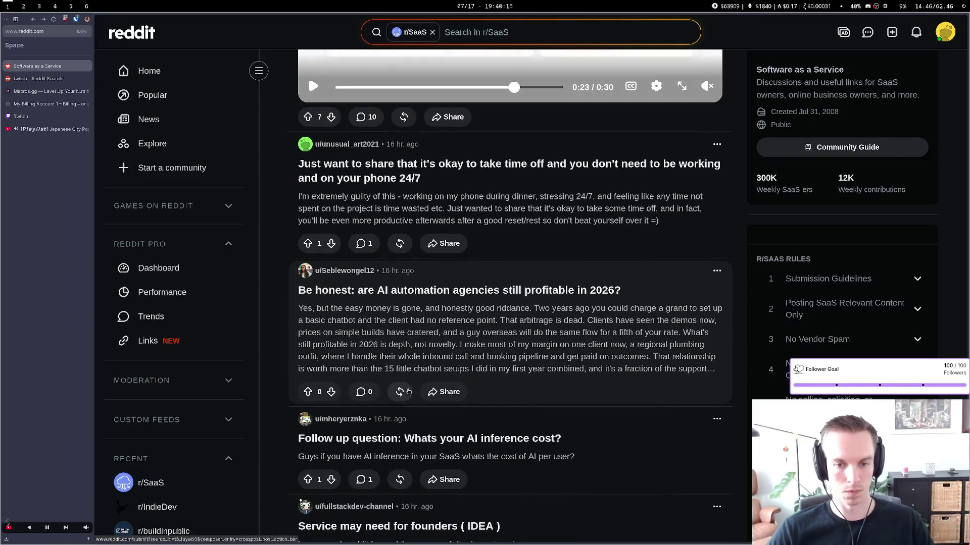
scroll(419, 394, "down", 3)
scroll(418, 393, "down", 6)
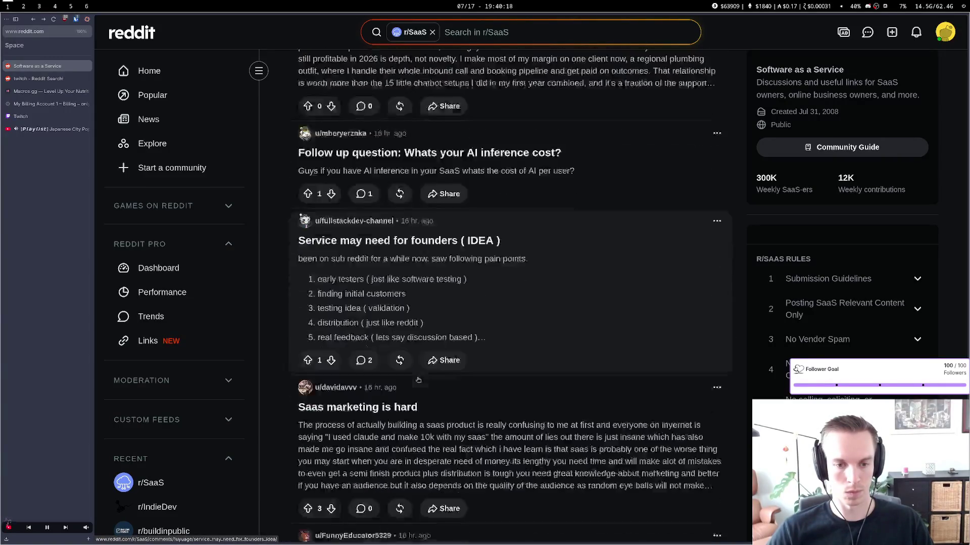
scroll(418, 379, "down", 3)
scroll(447, 286, "up", 3)
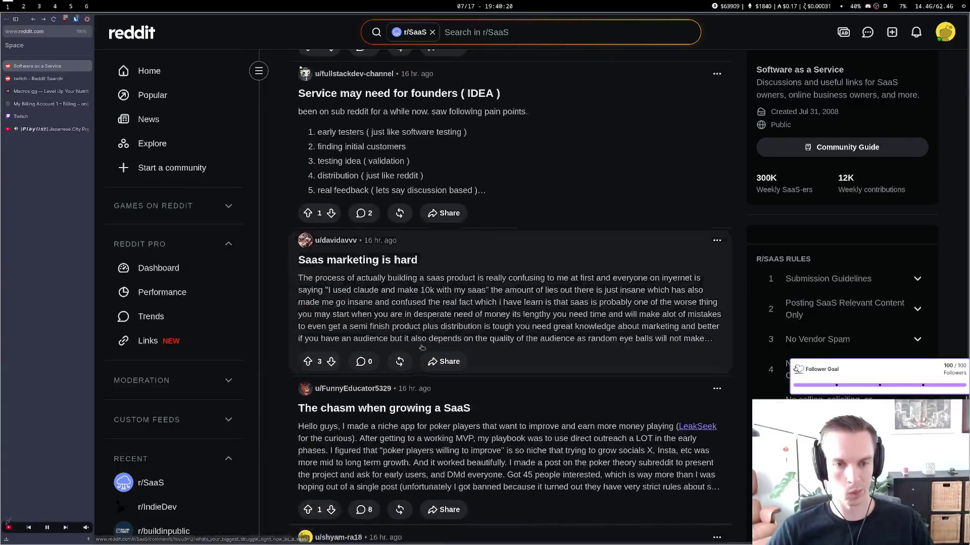
left_click(446, 286)
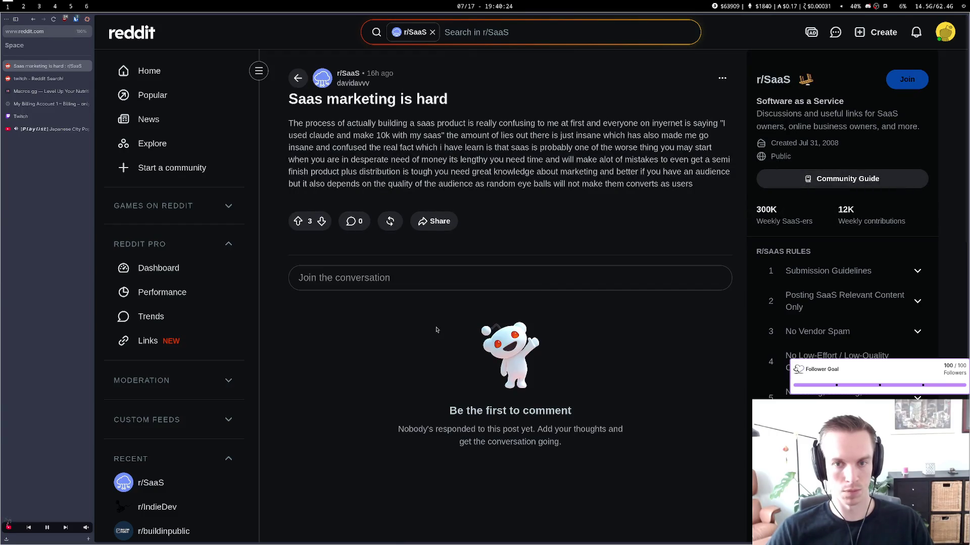
key("alt+Left")
scroll(431, 342, "down", 15)
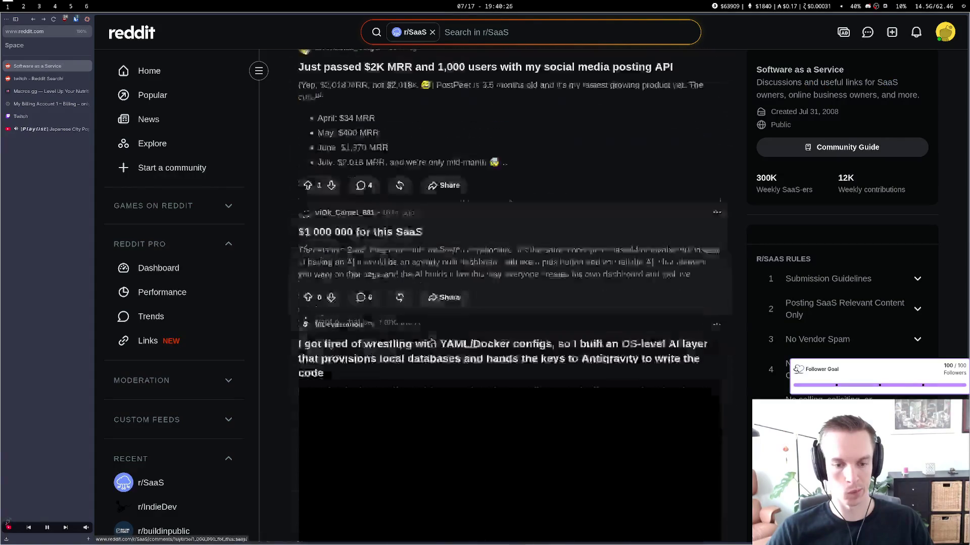
scroll(430, 342, "down", 4)
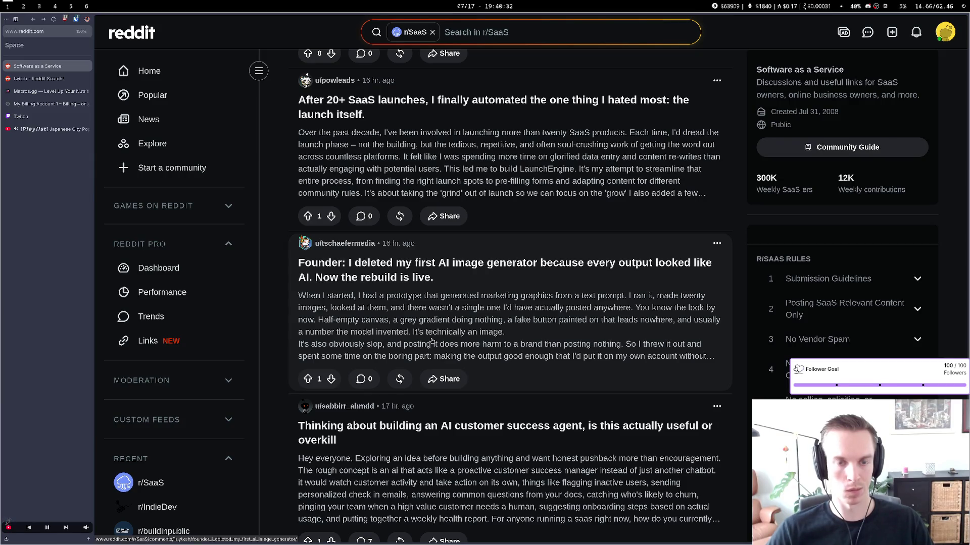
scroll(433, 341, "down", 10)
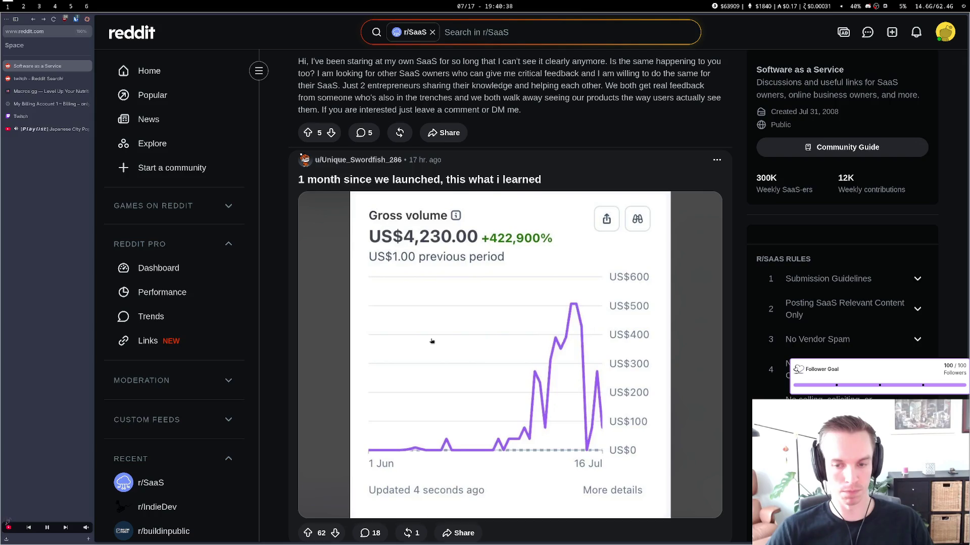
scroll(432, 341, "down", 8)
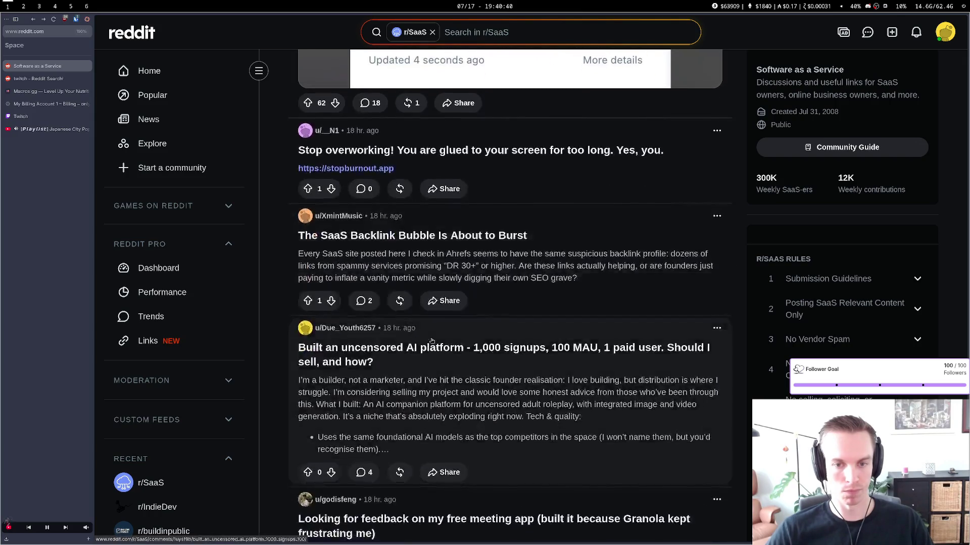
scroll(432, 342, "down", 2)
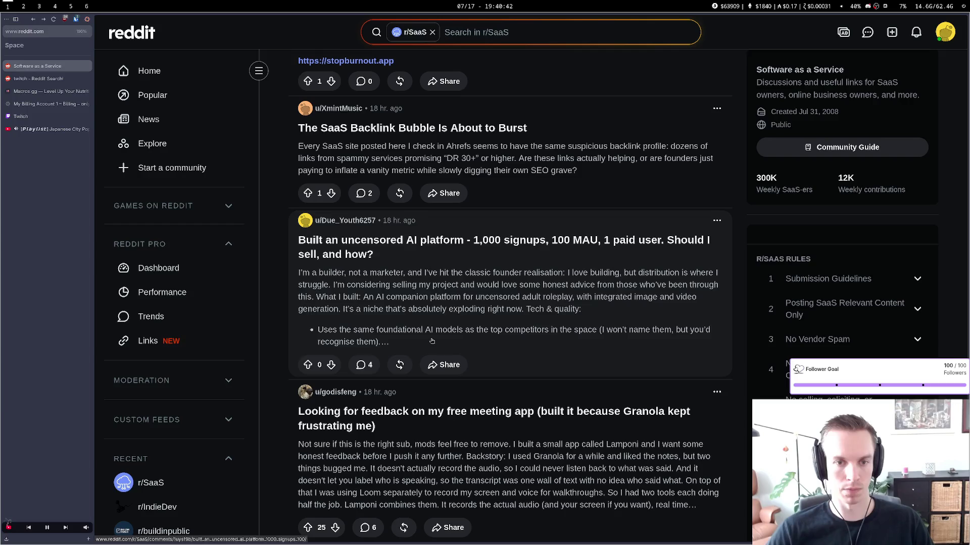
scroll(432, 342, "down", 4)
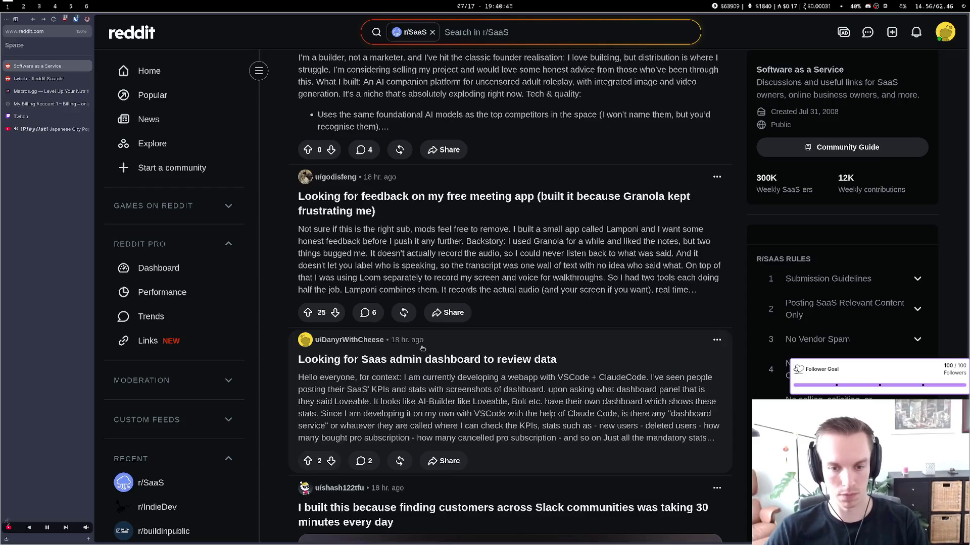
scroll(422, 348, "down", 6)
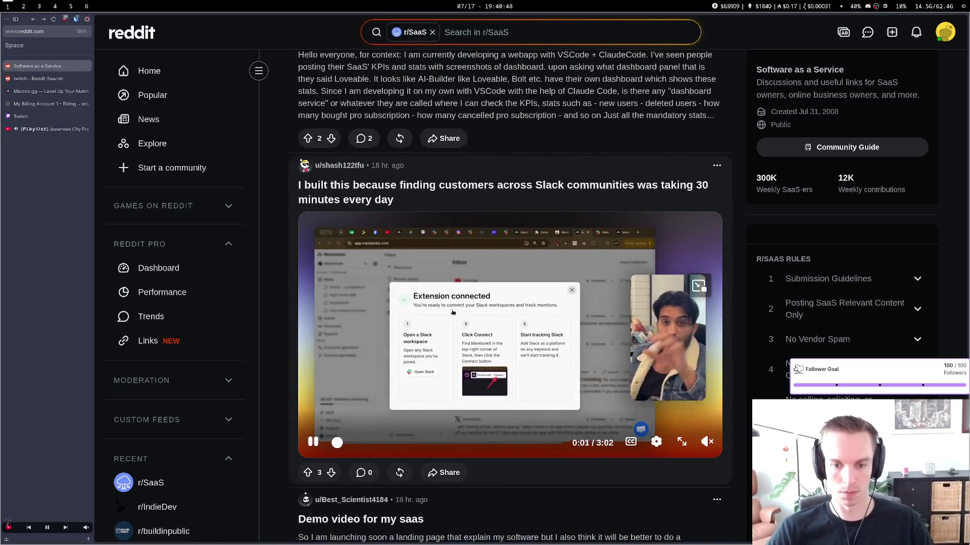
scroll(557, 343, "down", 9)
scroll(559, 346, "down", 4)
scroll(559, 346, "down", 8)
left_click_drag(794, 183, 770, 187)
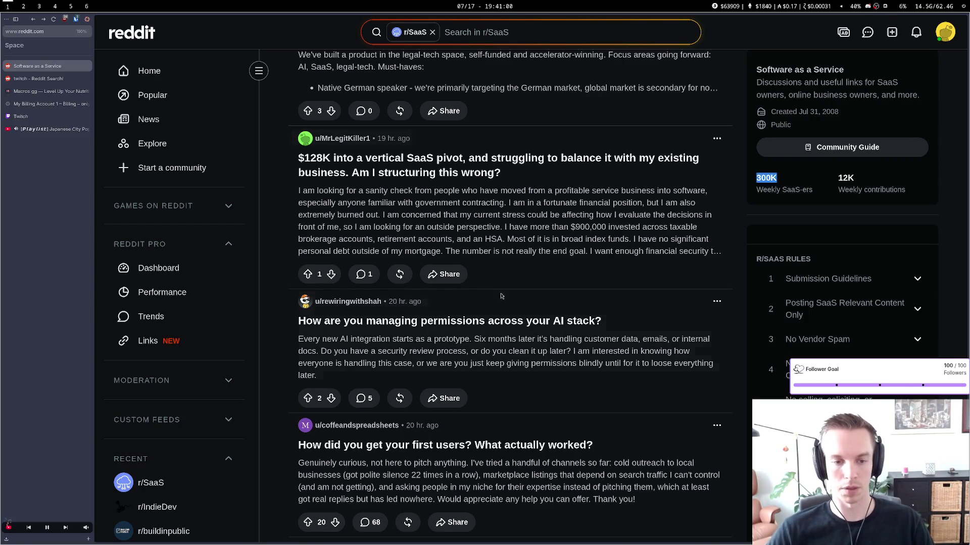
scroll(336, 200, "down", 6)
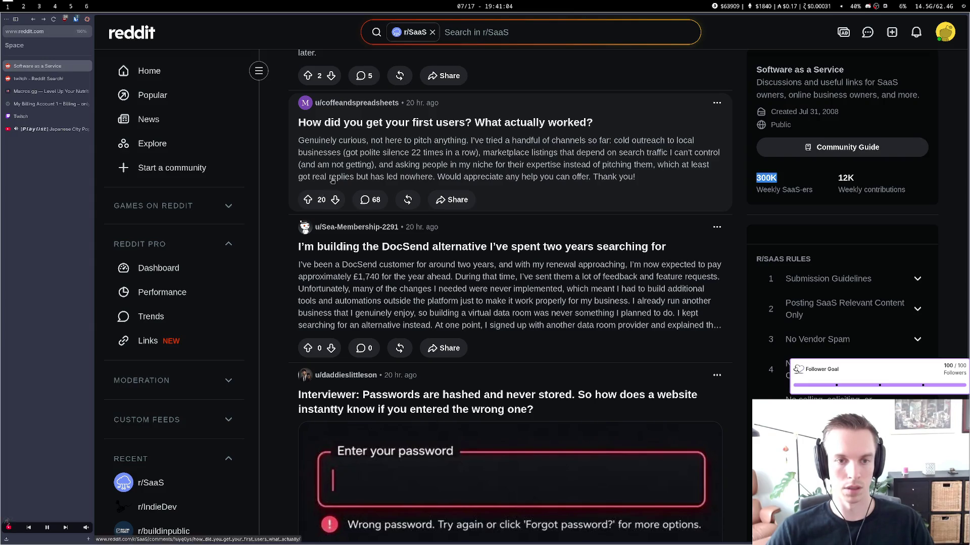
scroll(333, 192, "down", 6)
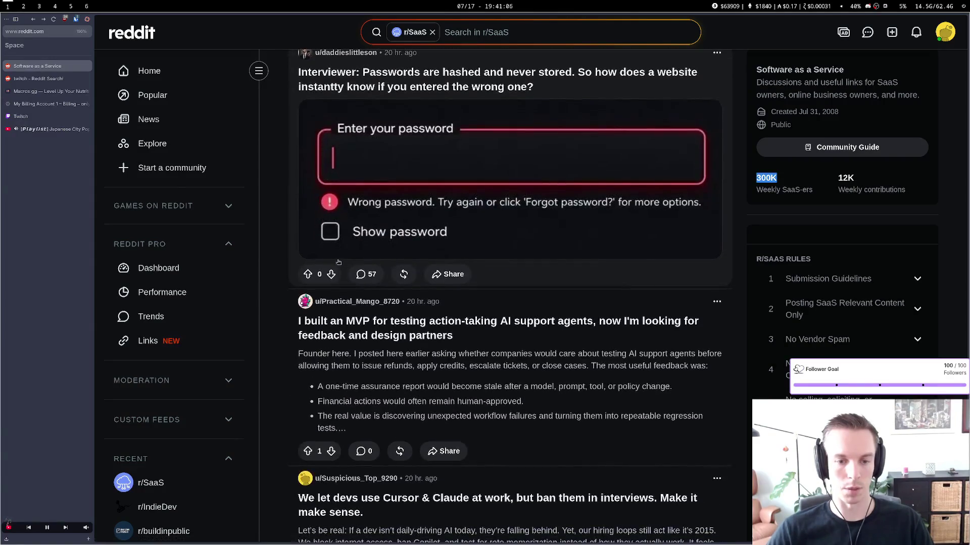
scroll(339, 273, "down", 4)
scroll(341, 281, "down", 12)
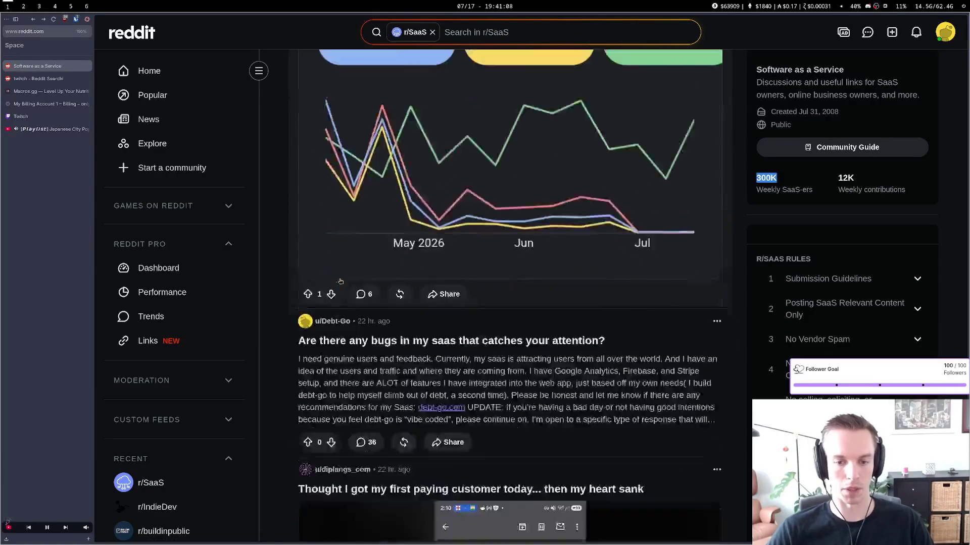
scroll(340, 281, "down", 6)
scroll(340, 281, "down", 3)
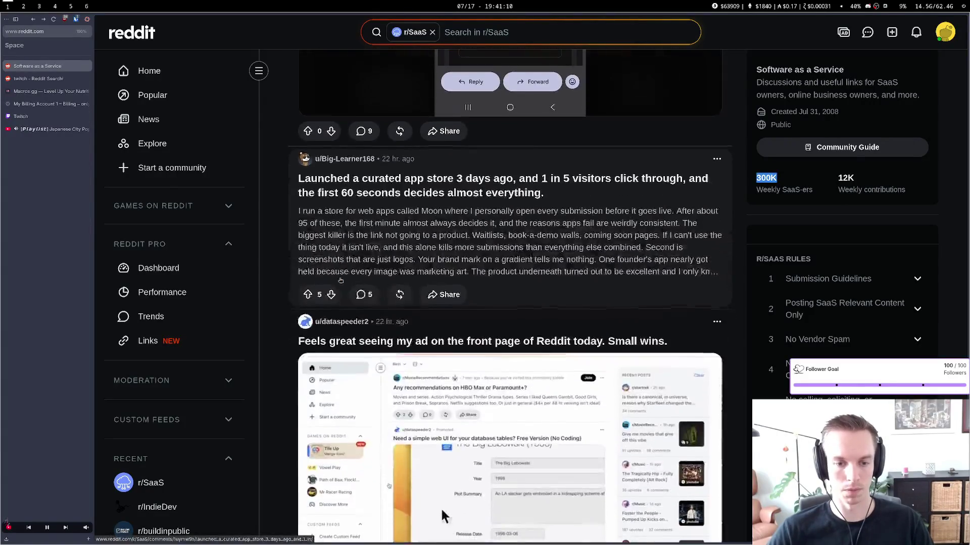
scroll(340, 281, "down", 4)
scroll(340, 281, "down", 20)
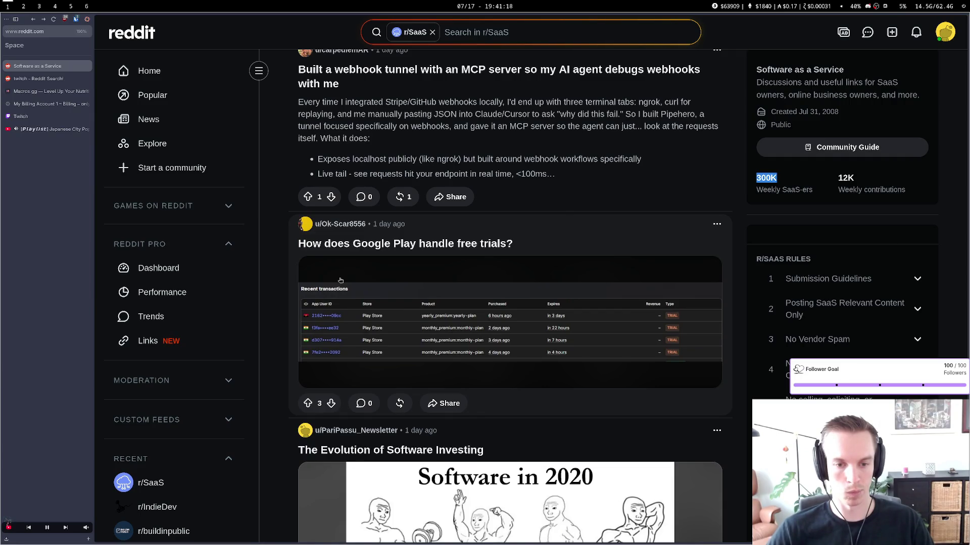
scroll(340, 281, "down", 6)
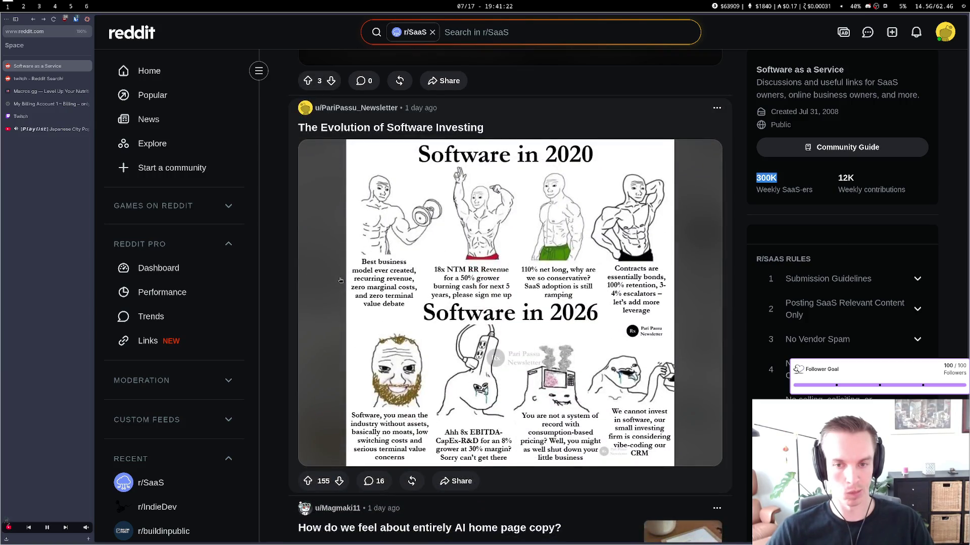
scroll(340, 280, "down", 20)
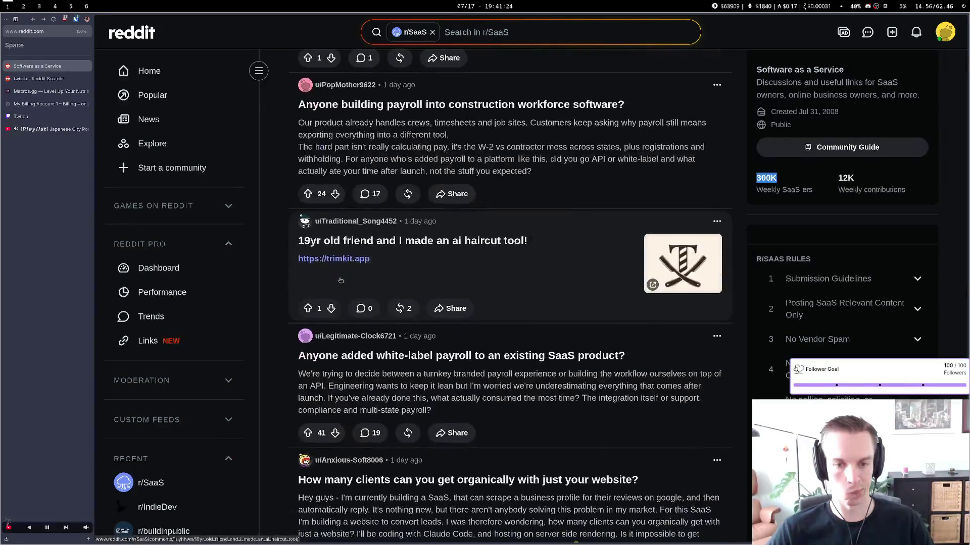
scroll(340, 281, "down", 15)
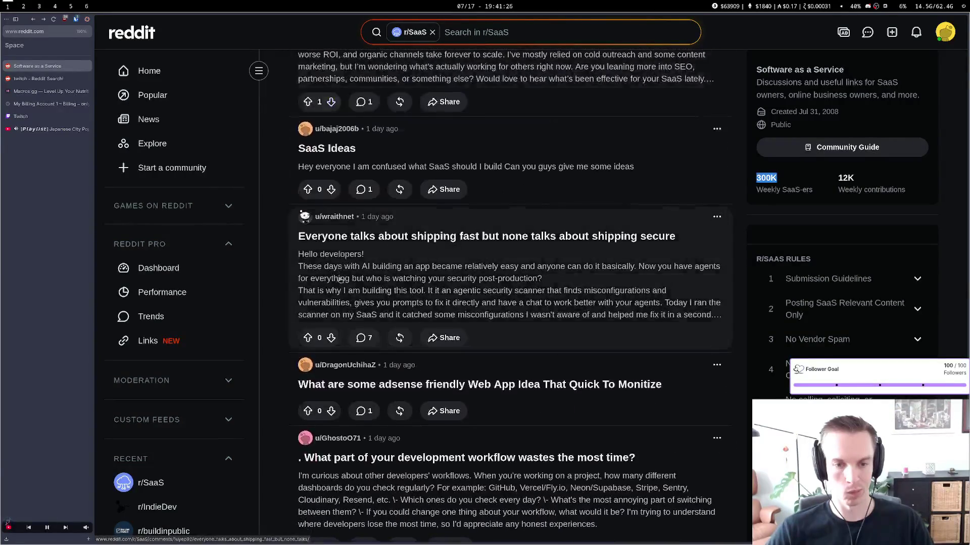
scroll(341, 281, "down", 15)
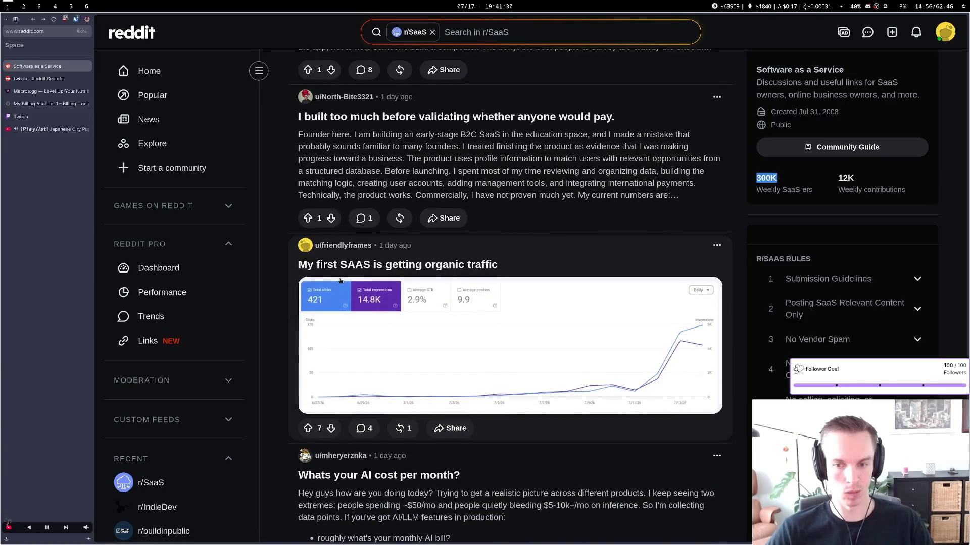
scroll(341, 281, "down", 4)
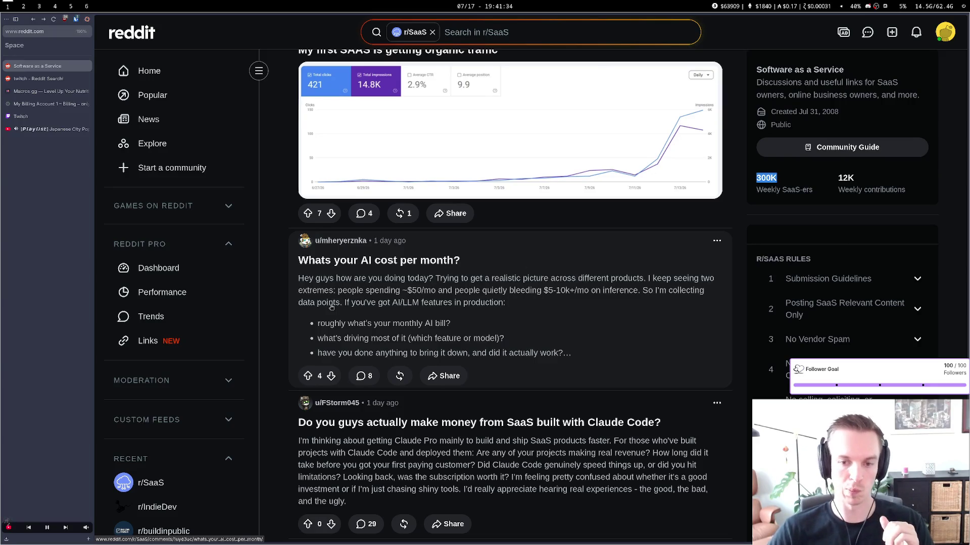
scroll(331, 310, "down", 15)
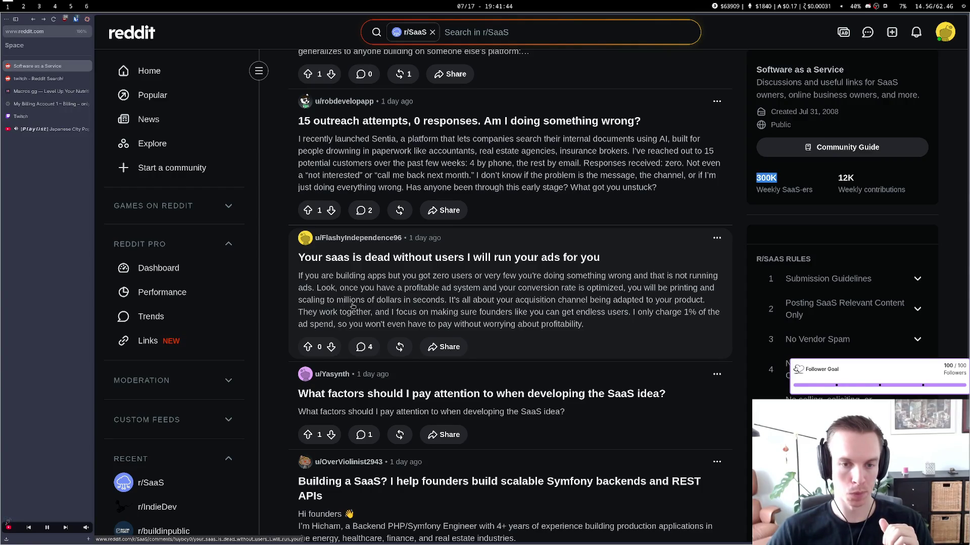
scroll(352, 305, "down", 8)
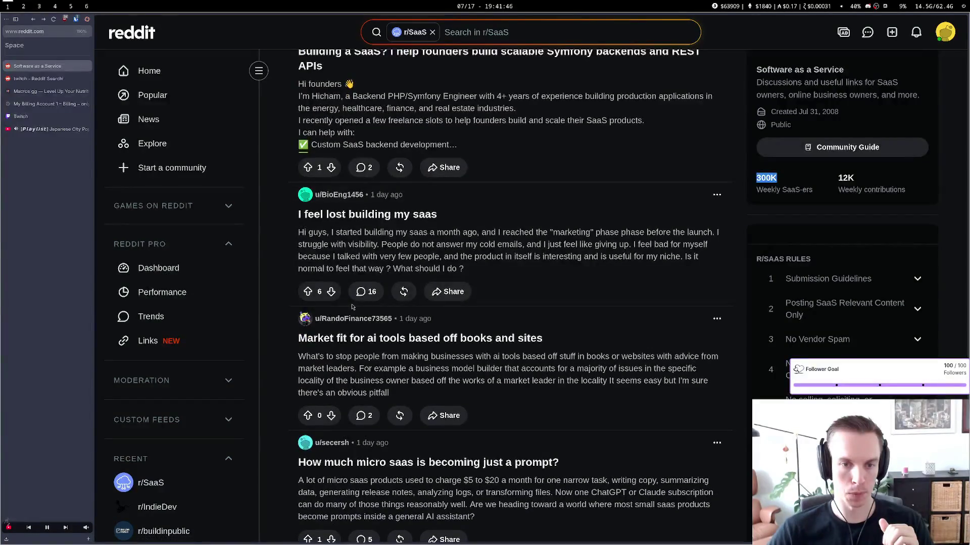
scroll(352, 306, "down", 8)
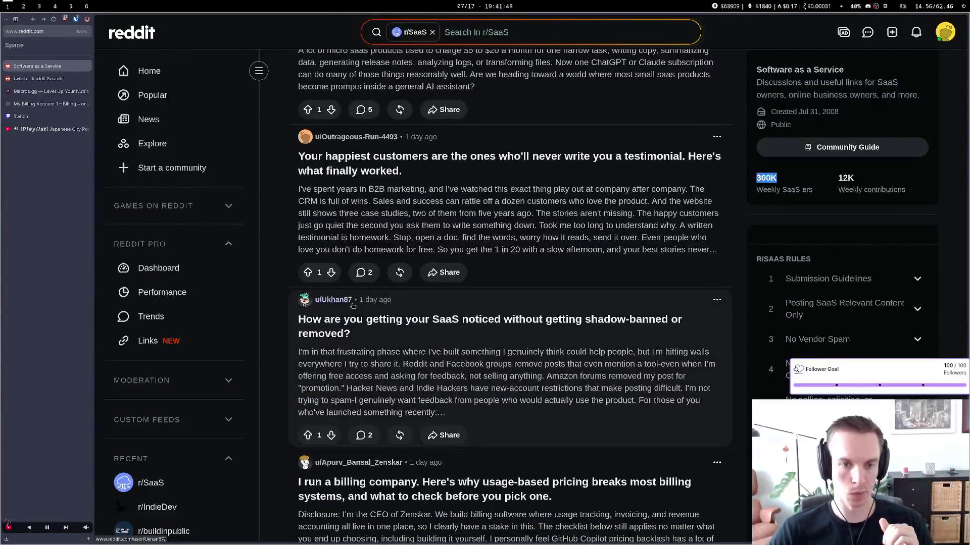
scroll(352, 306, "down", 6)
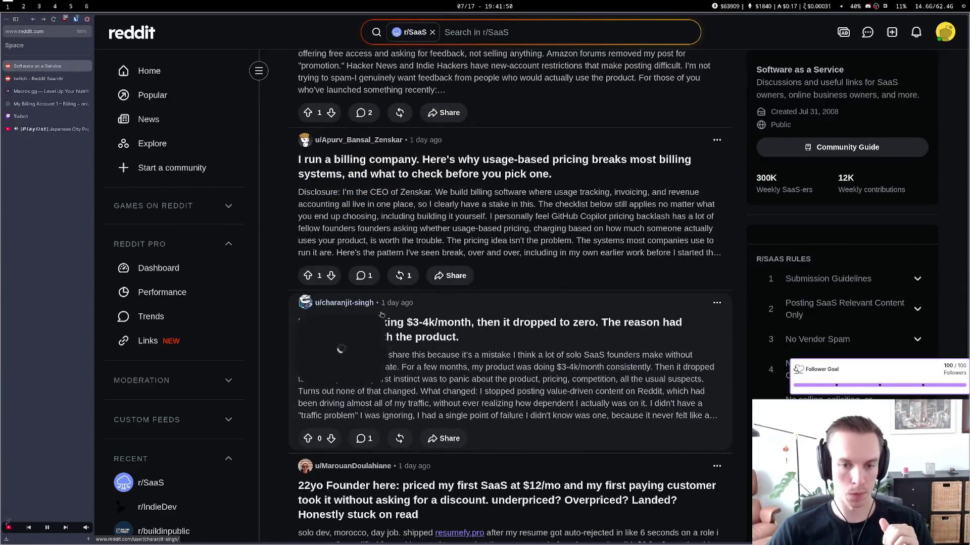
scroll(605, 363, "down", 8)
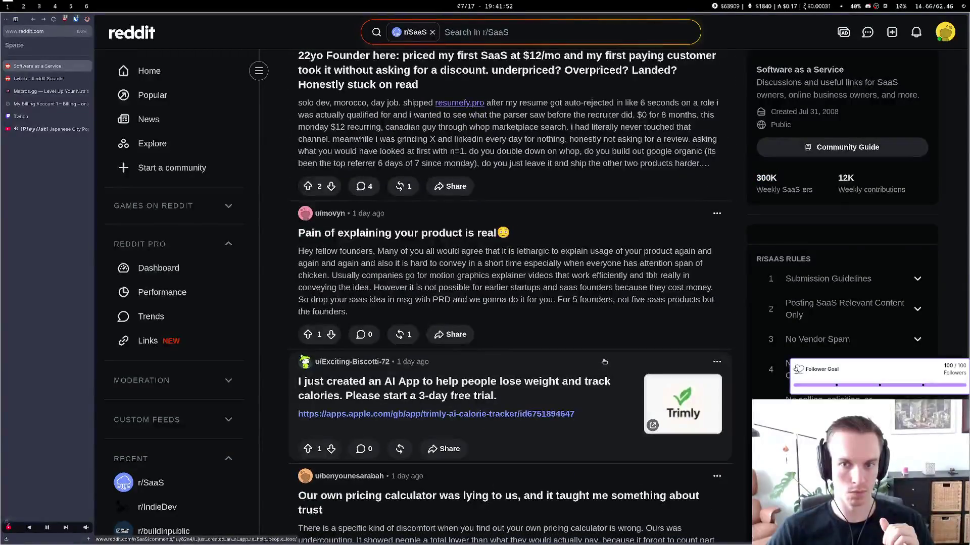
scroll(604, 362, "down", 20)
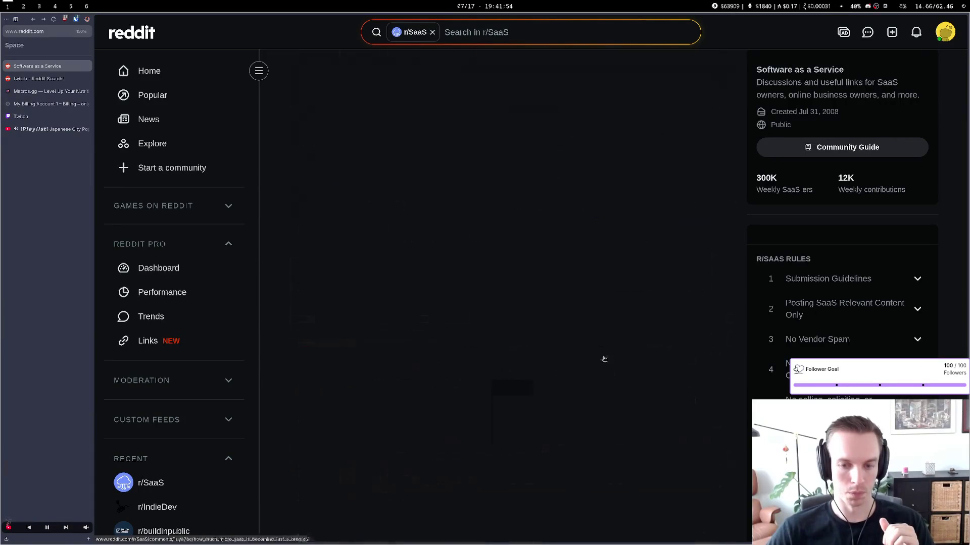
left_click(40, 81)
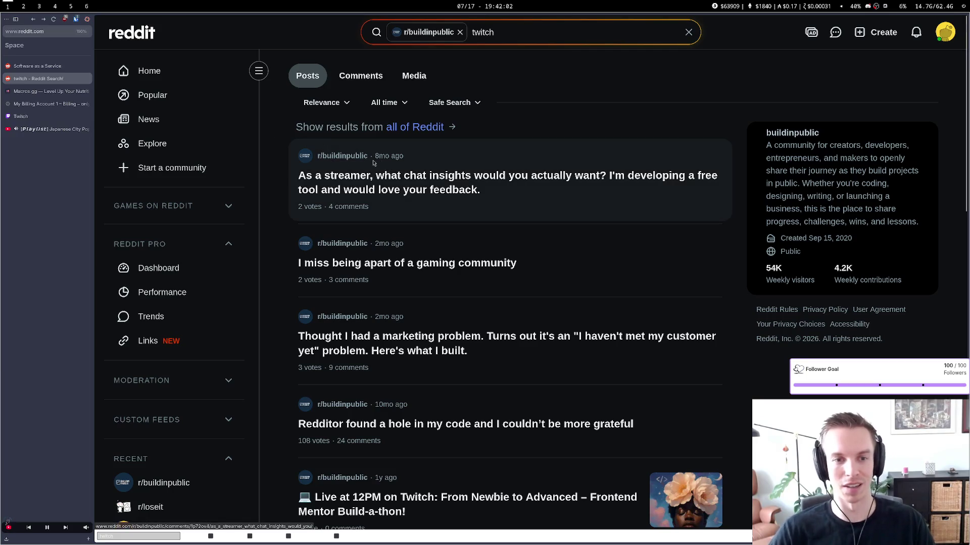
key("alt+Left")
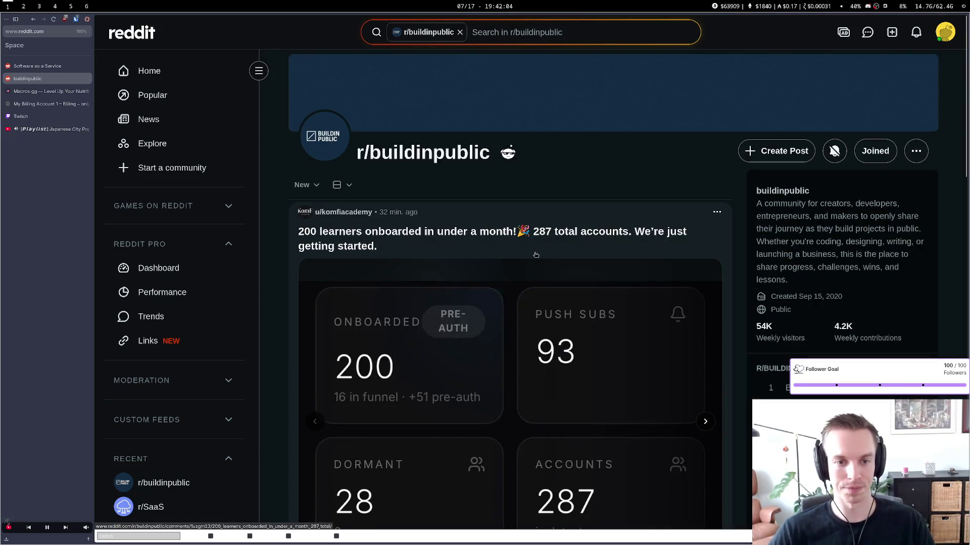
scroll(513, 240, "down", 8)
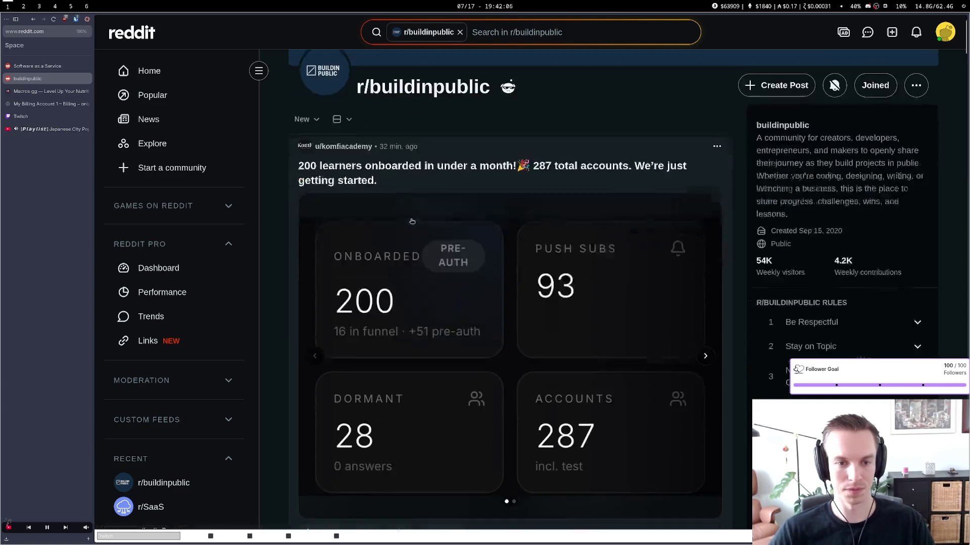
scroll(413, 221, "up", 8)
scroll(412, 221, "down", 2)
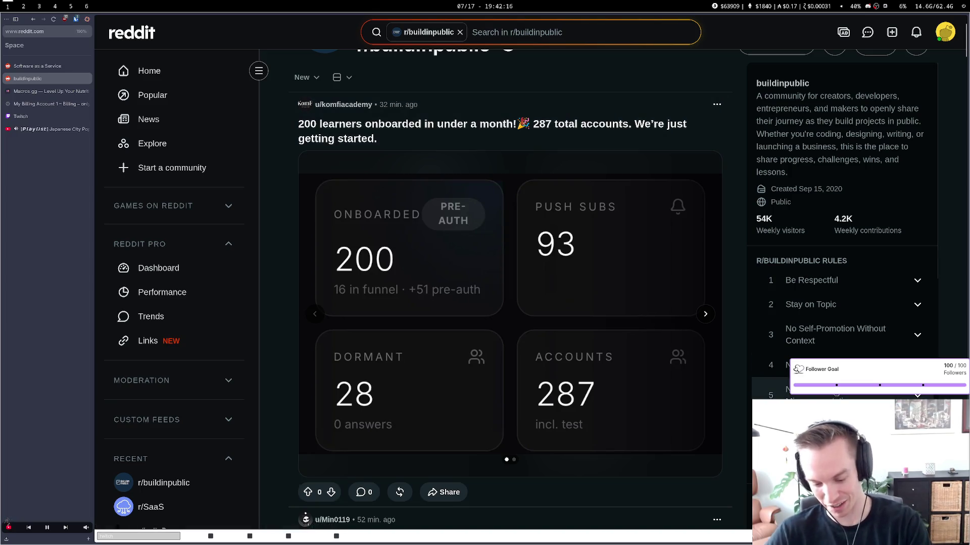
left_click(40, 105)
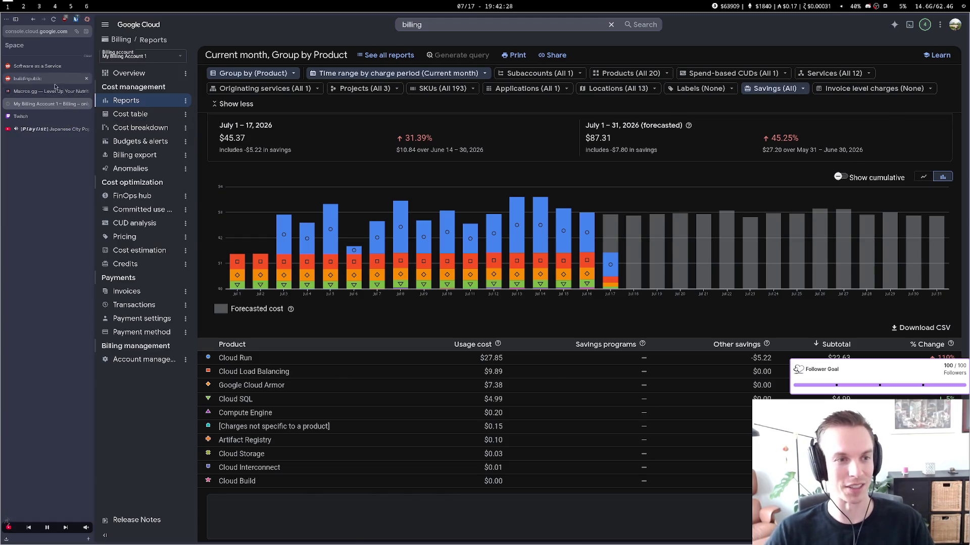
left_click(30, 78)
left_click(35, 66)
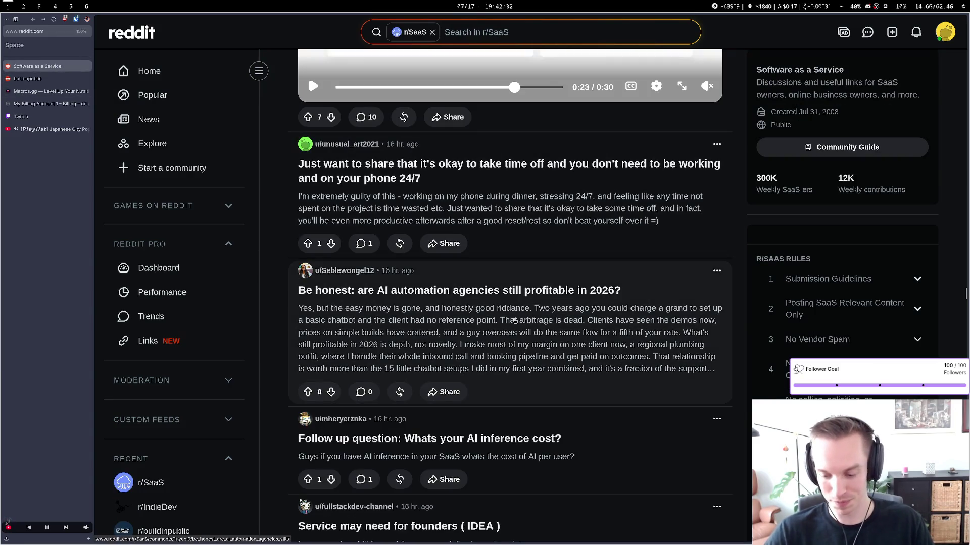
key("ctrl+t")
Go to revenuecat.com, log in to the dashboard, and close the leftover homepage tab
type("revenuecat.com/")
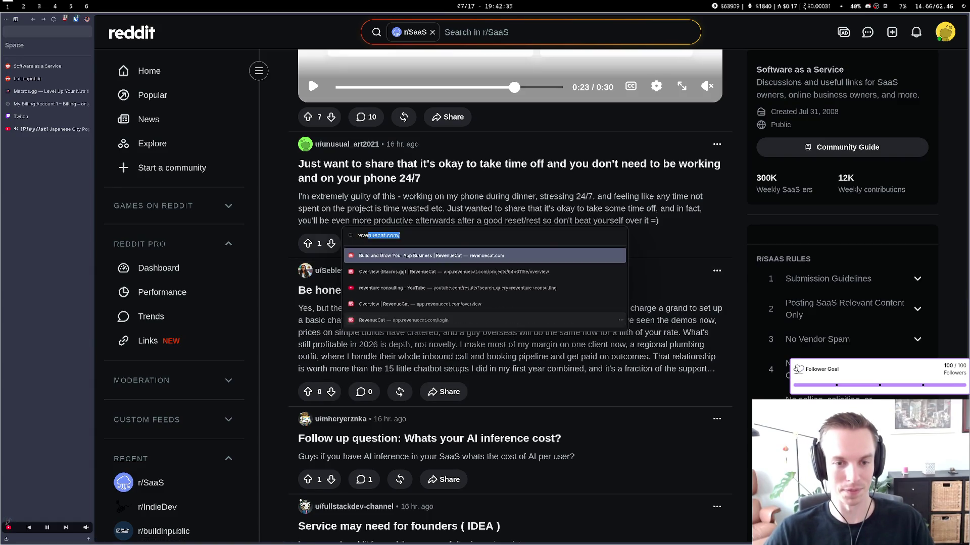
key("Return")
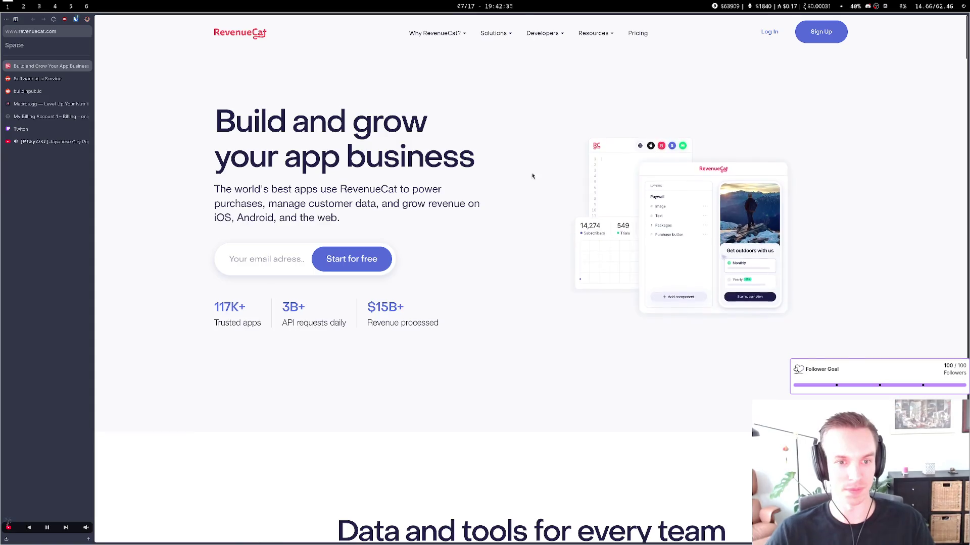
left_click(769, 31)
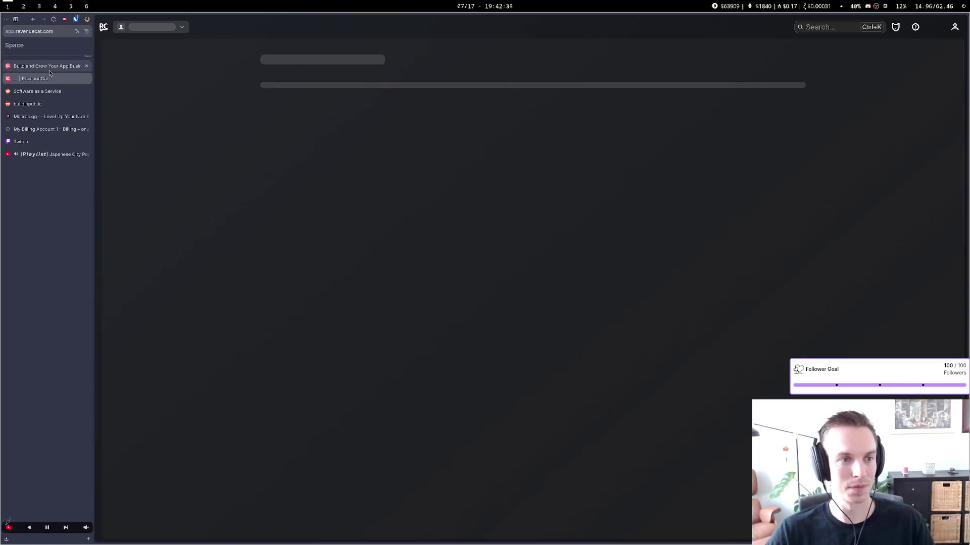
left_click(50, 72)
key("ctrl+w")
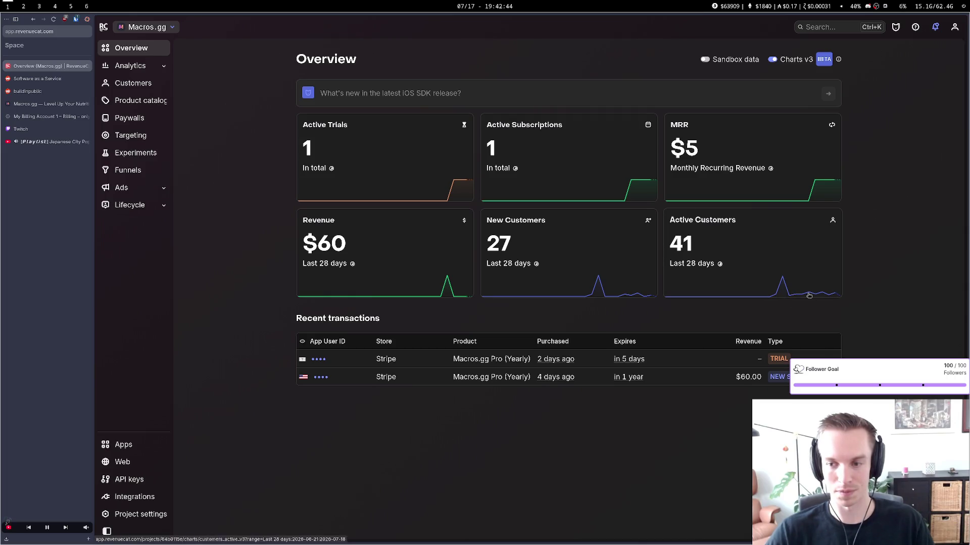
View the Macros.gg Active Customers chart, return to the Overview, then switch back to r/SaaS
left_click(783, 284)
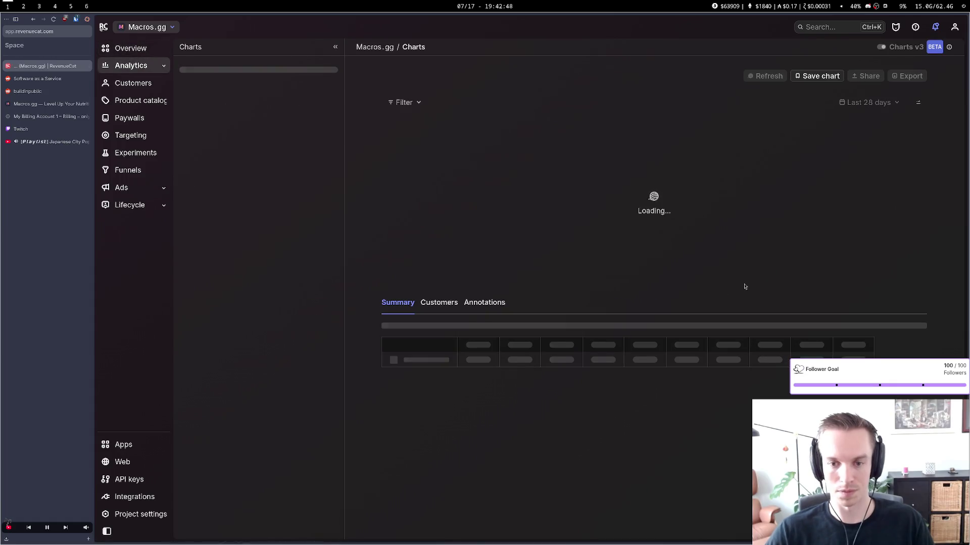
mouse_move(743, 131)
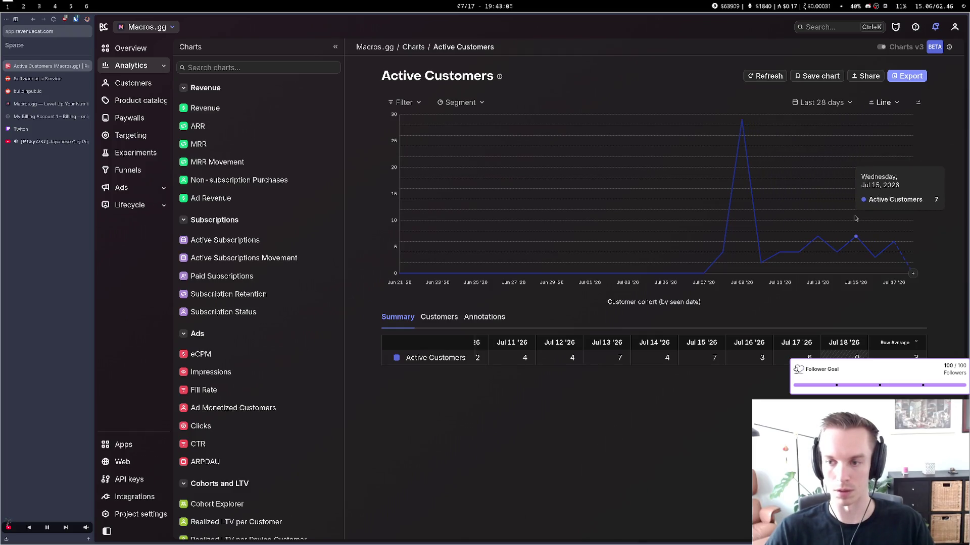
key("alt+Left")
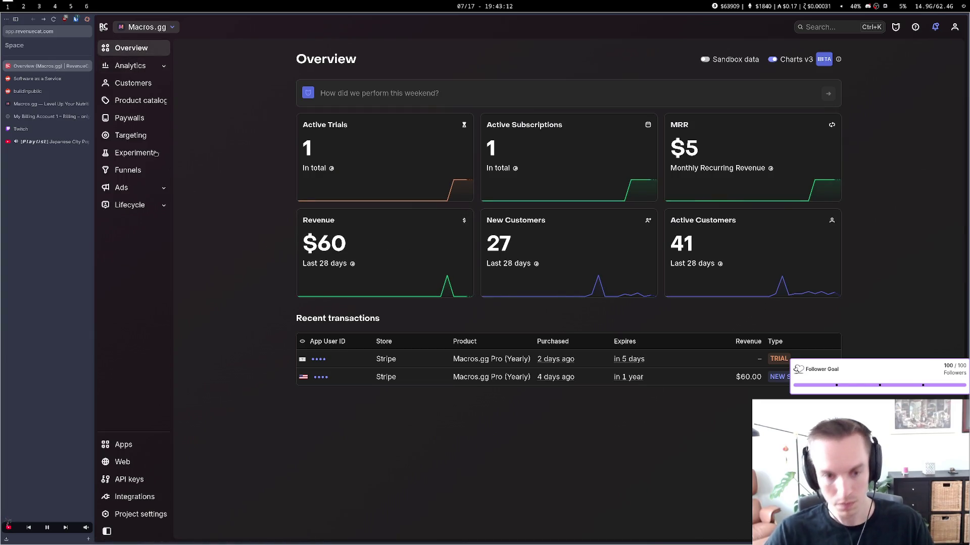
left_click(41, 79)
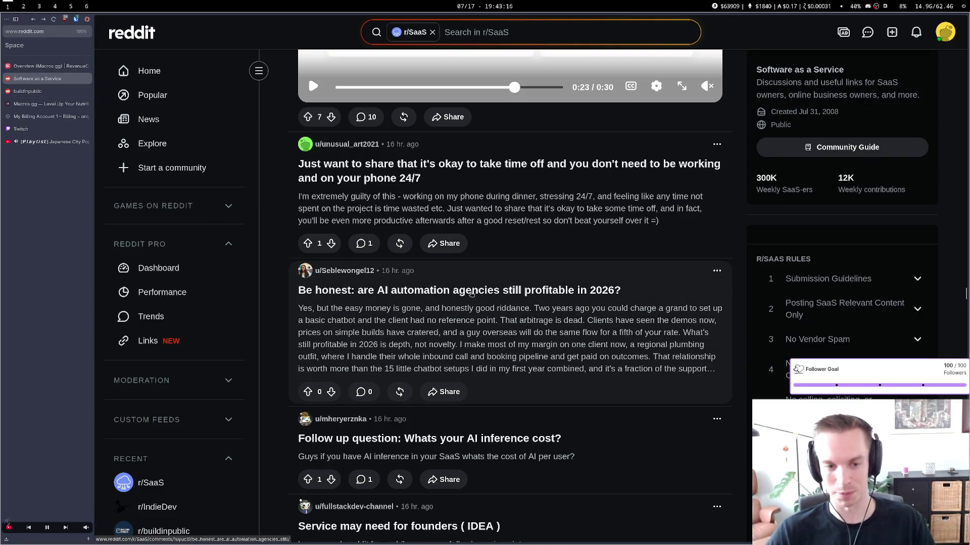
Scroll down through the newest r/SaaS posts, then scroll back up
scroll(471, 294, "down", 8)
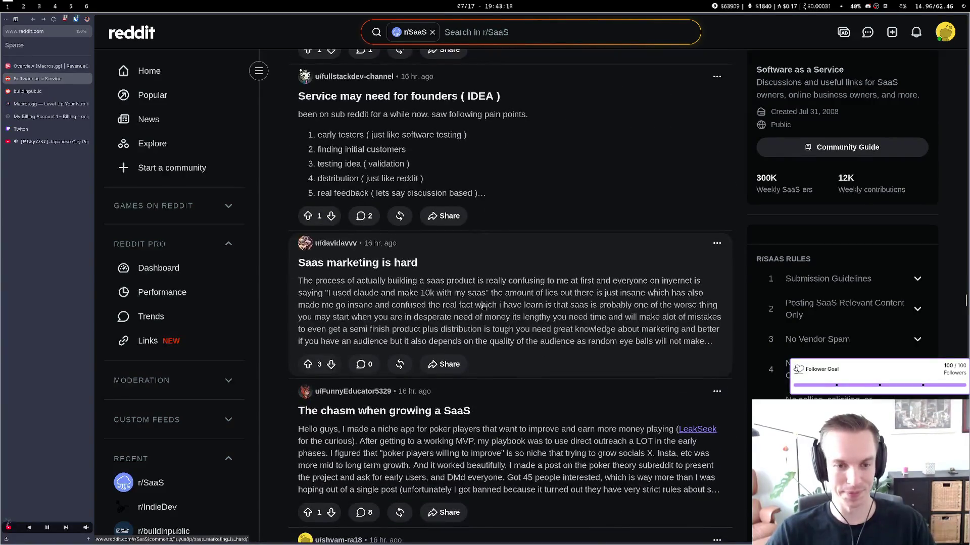
scroll(483, 307, "down", 4)
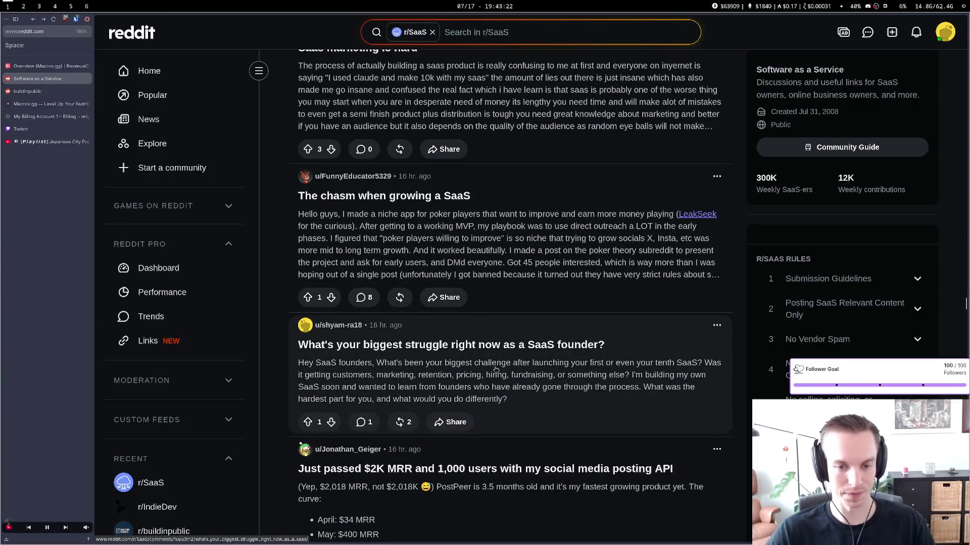
scroll(496, 369, "down", 2)
scroll(484, 392, "down", 7)
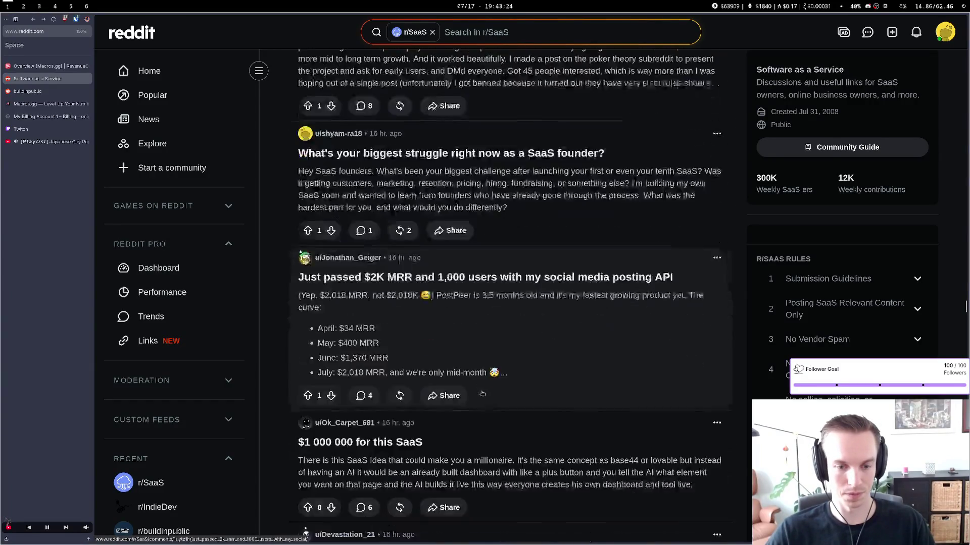
scroll(482, 393, "down", 15)
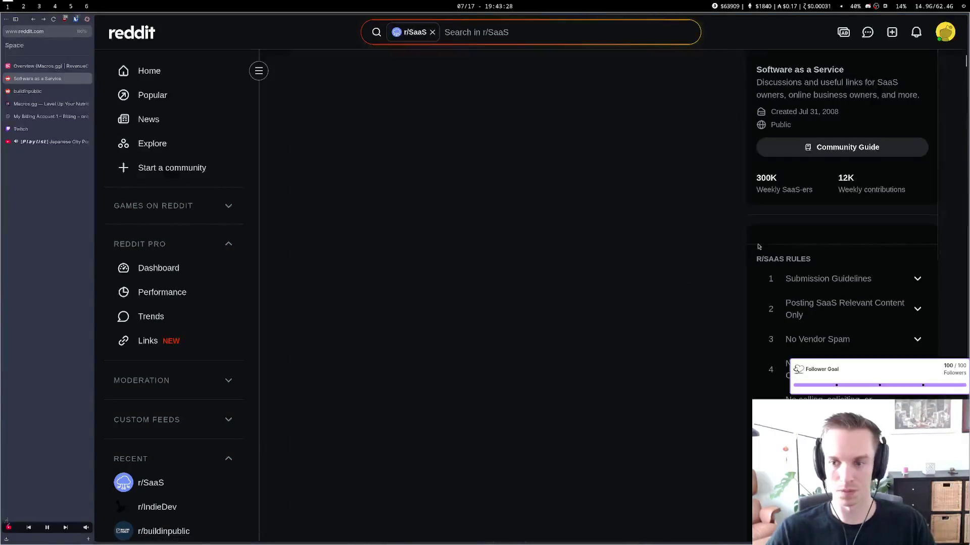
scroll(757, 246, "up", 15)
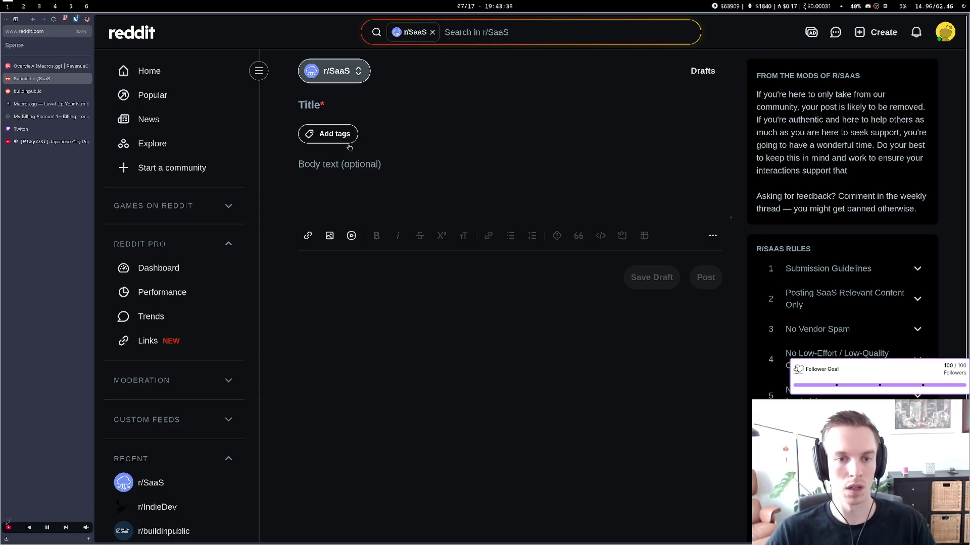
Open the post's image picker and navigate from the home folder into Pictures
left_click(329, 236)
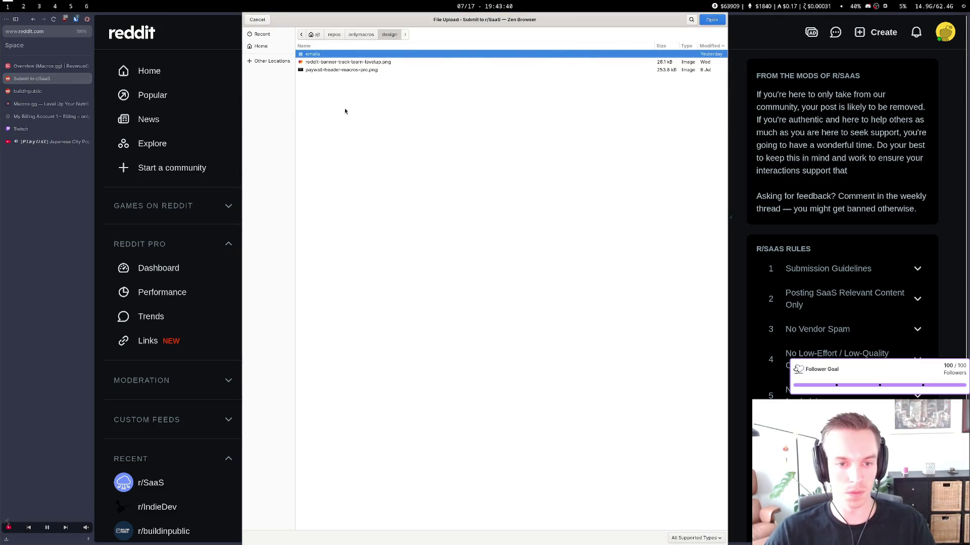
left_click(315, 34)
left_click(325, 62)
double_click(319, 62)
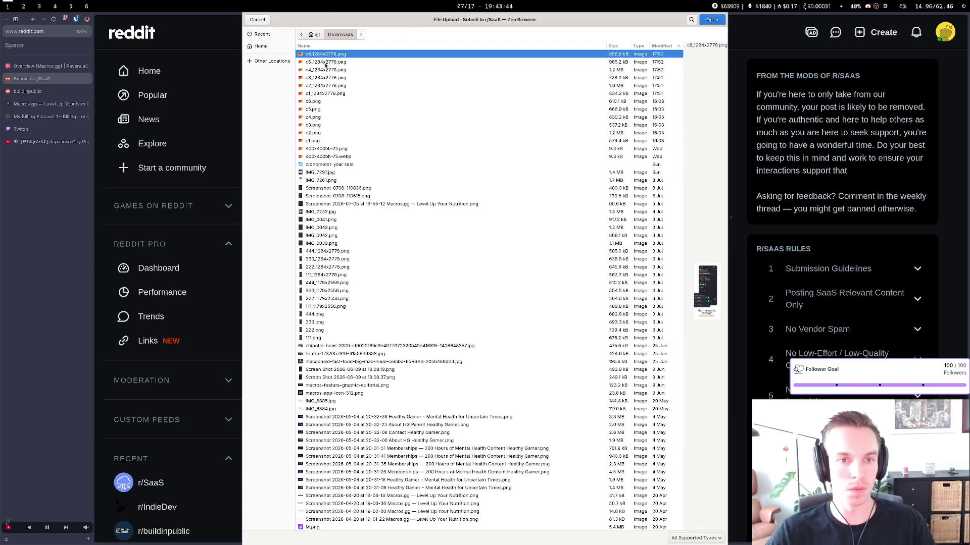
left_click(266, 46)
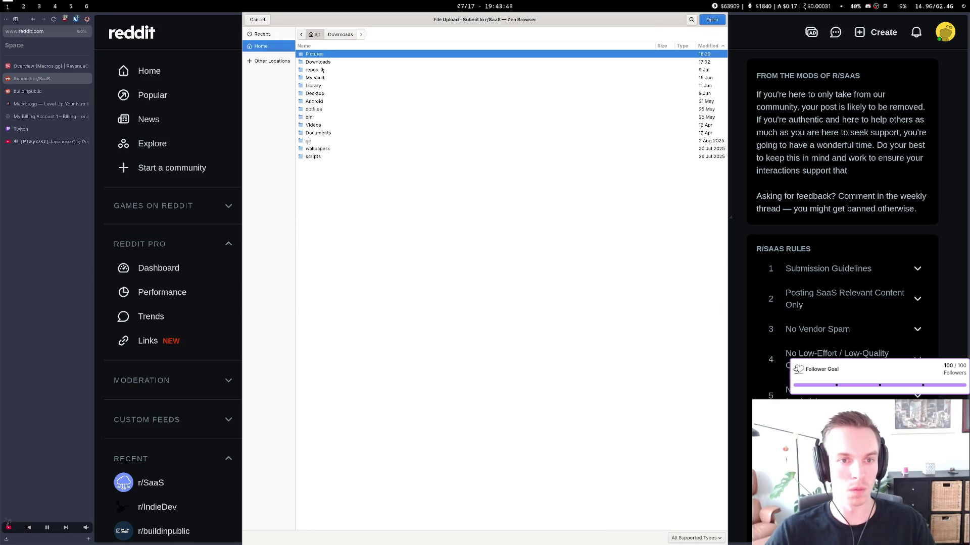
left_click(323, 110)
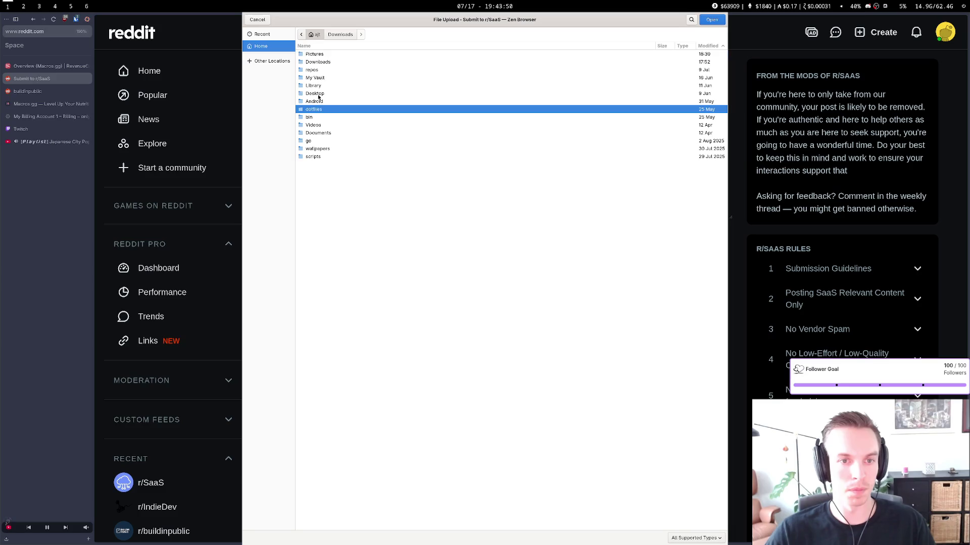
left_click(319, 93)
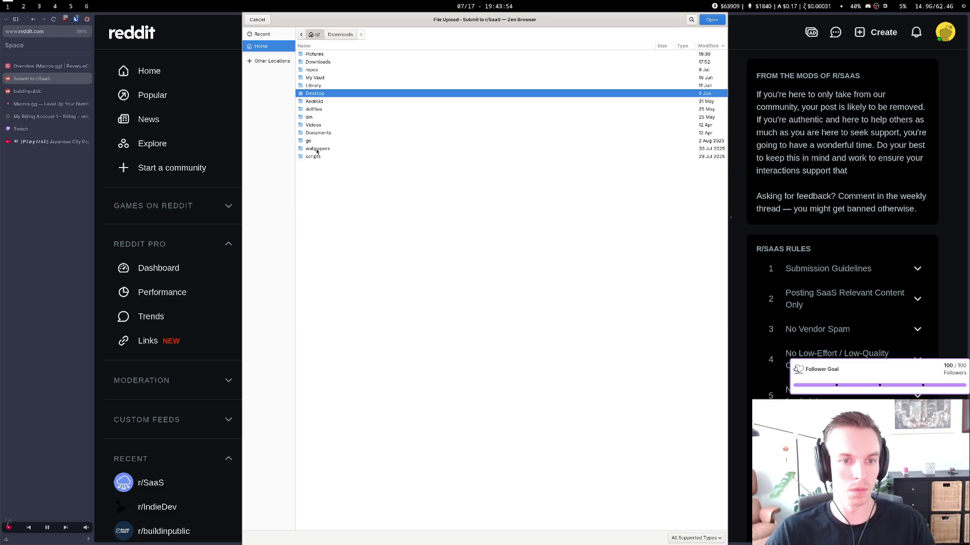
double_click(321, 54)
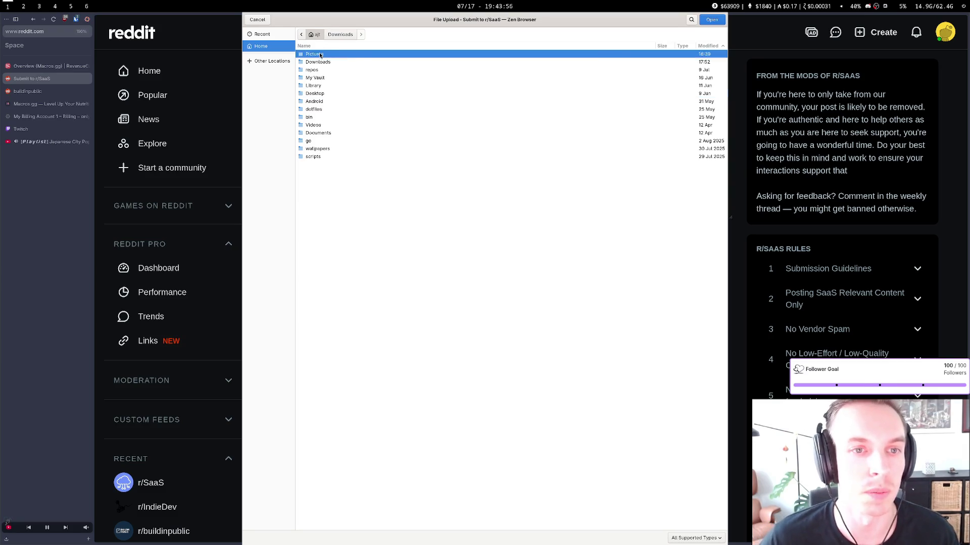
Browse the screenshots and attach the RevenueCat dashboard image showing $60 revenue and $5 MRR
left_click(314, 188)
left_click(314, 182)
left_click(314, 172)
left_click(313, 164)
left_click(312, 157)
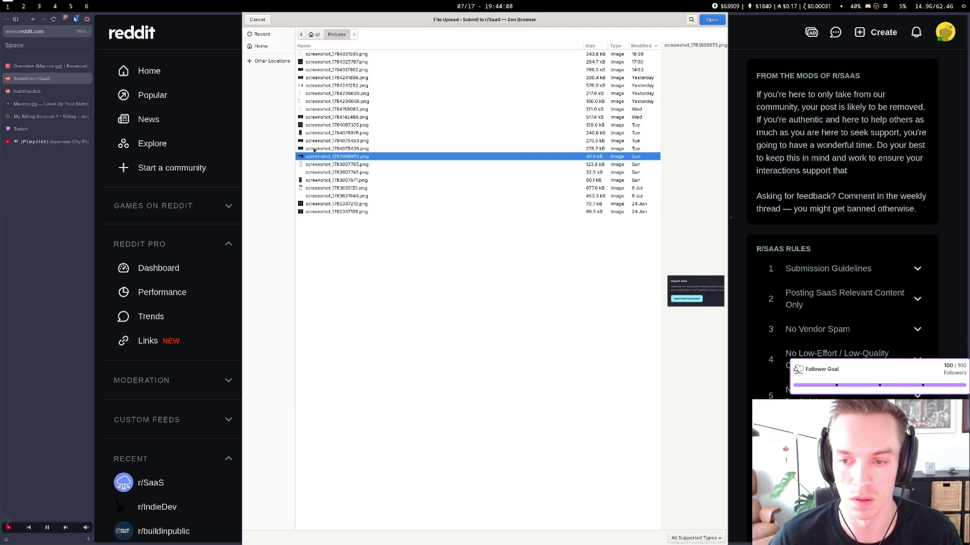
left_click(317, 148)
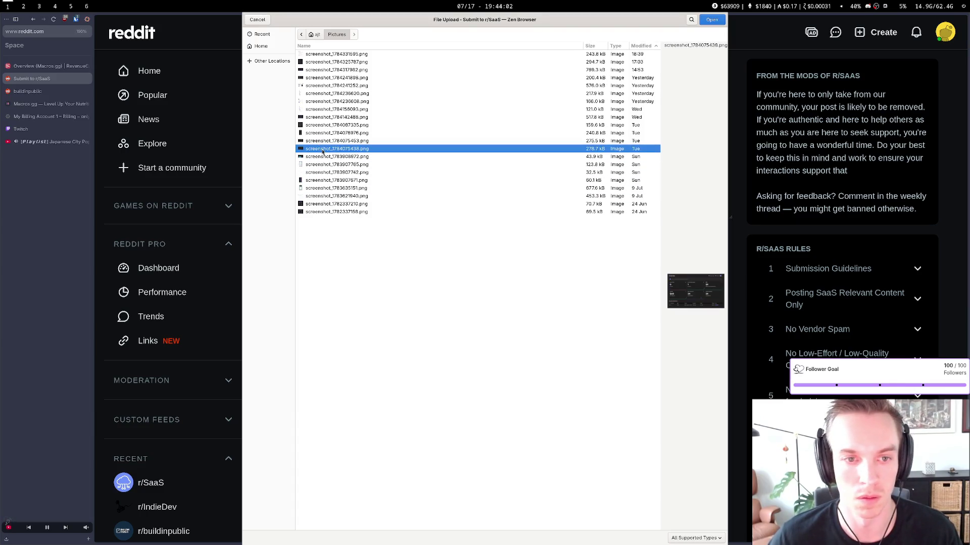
double_click(323, 150)
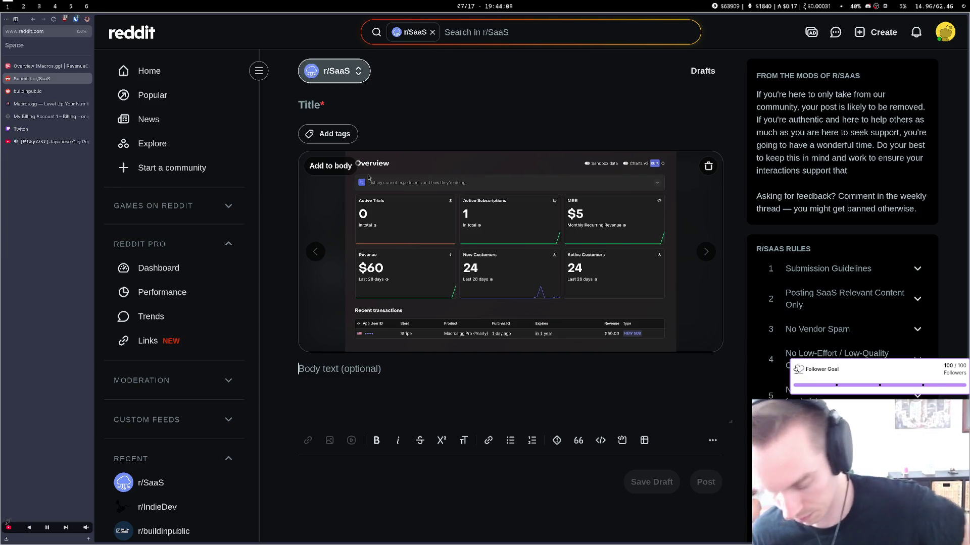
Title the post 'First customer baby lets GO' and begin typing the body
left_click(378, 95)
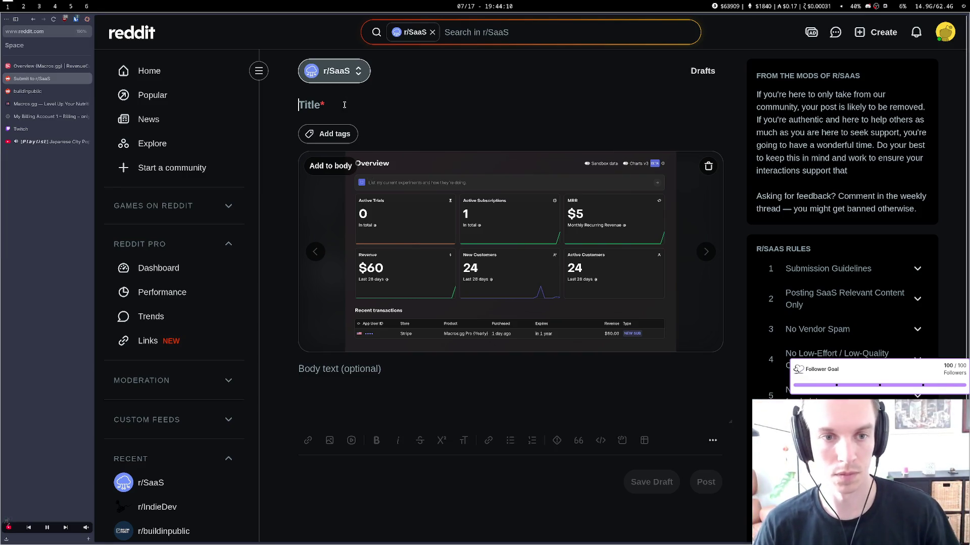
type("Fi")
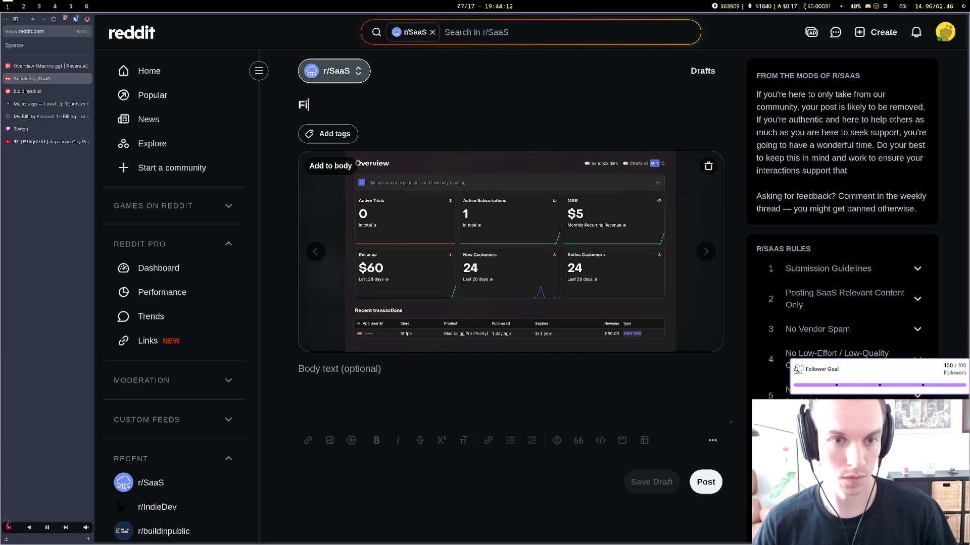
type("rst customer baby lets GO")
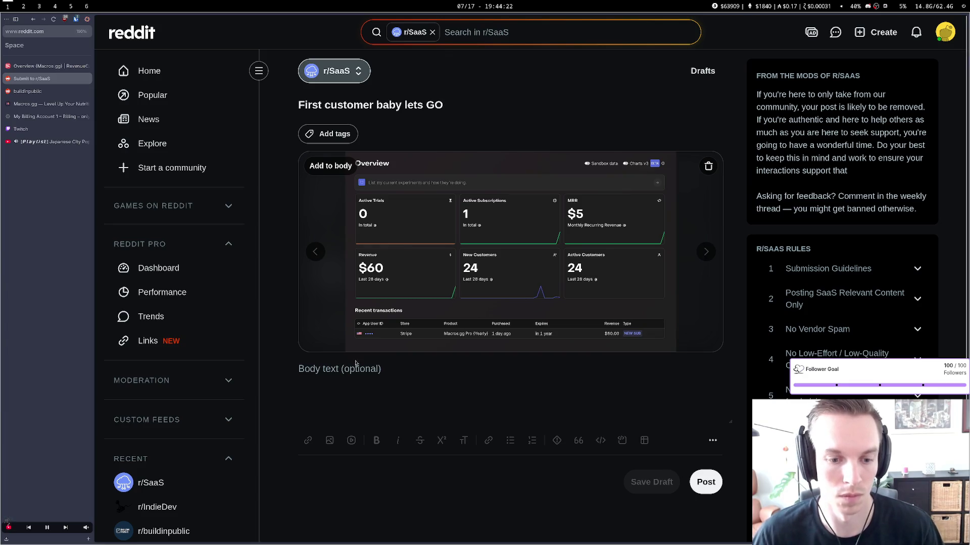
left_click(340, 368)
type("I'm ")
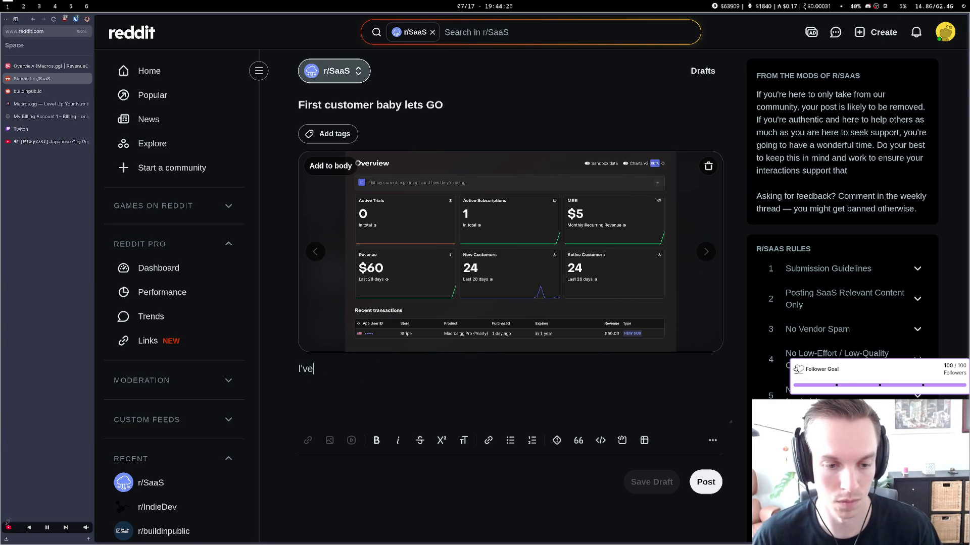
type("da")
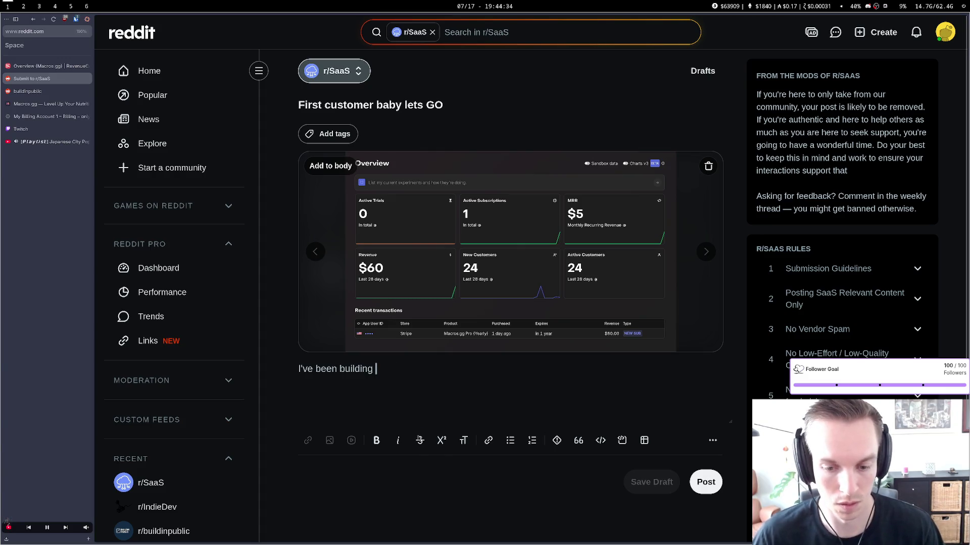
Insert macros.gg as a link so the body reads 'I've been building macros.gg in public'
left_click(488, 441)
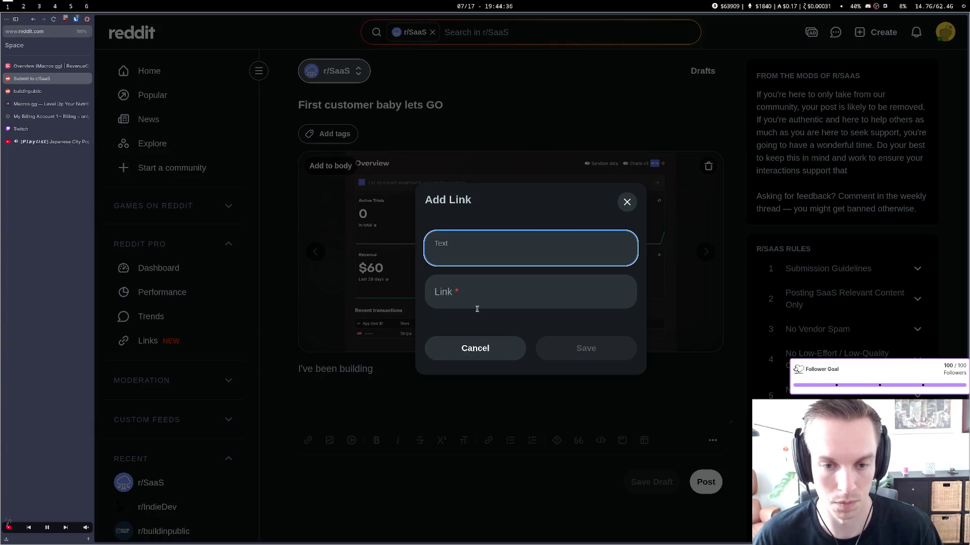
type("macros.gg")
key("Tab")
type("m")
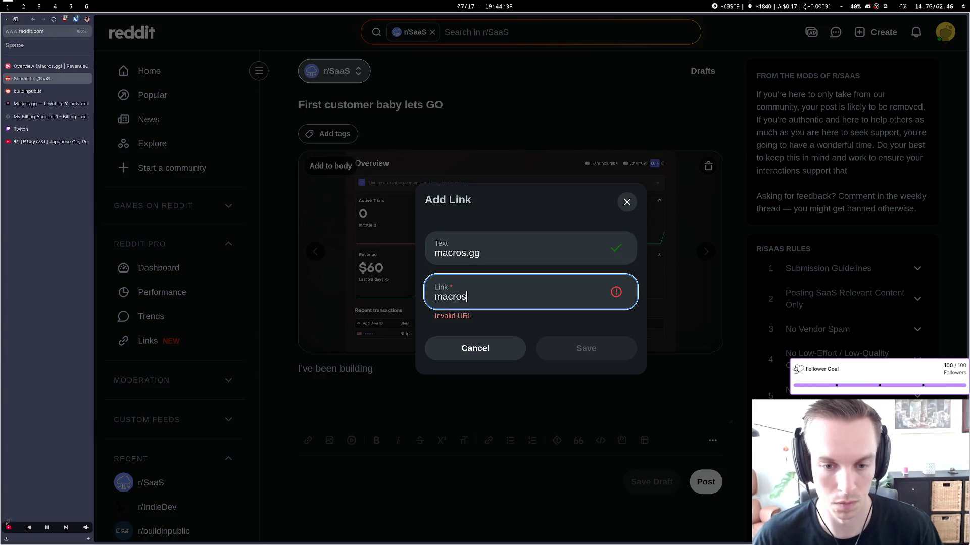
type(".gg")
key("Return")
type("in public")
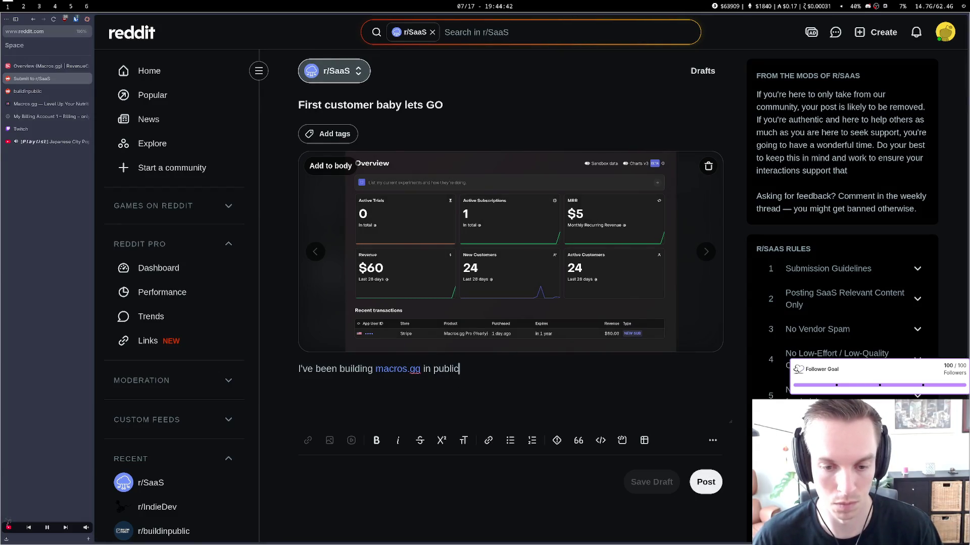
type(" on Twit")
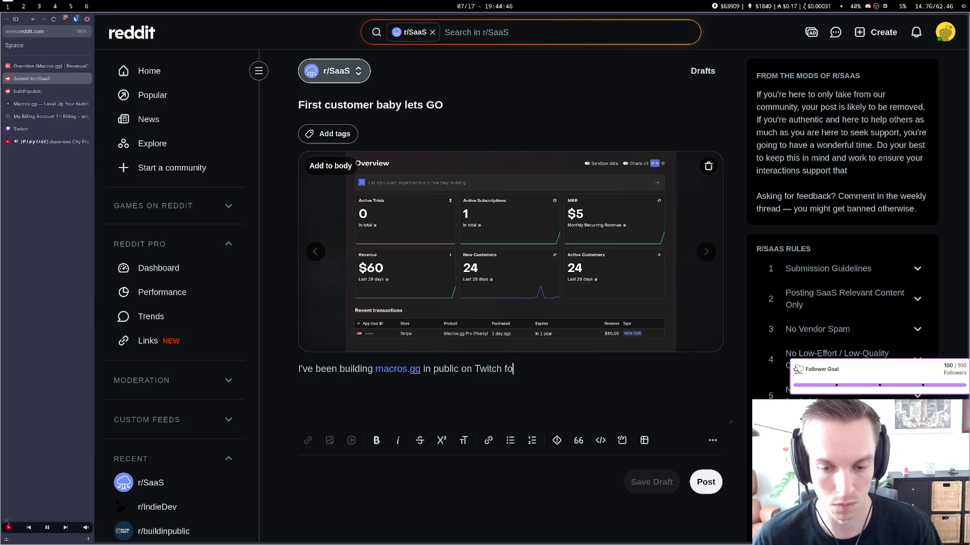
type("last couple monte")
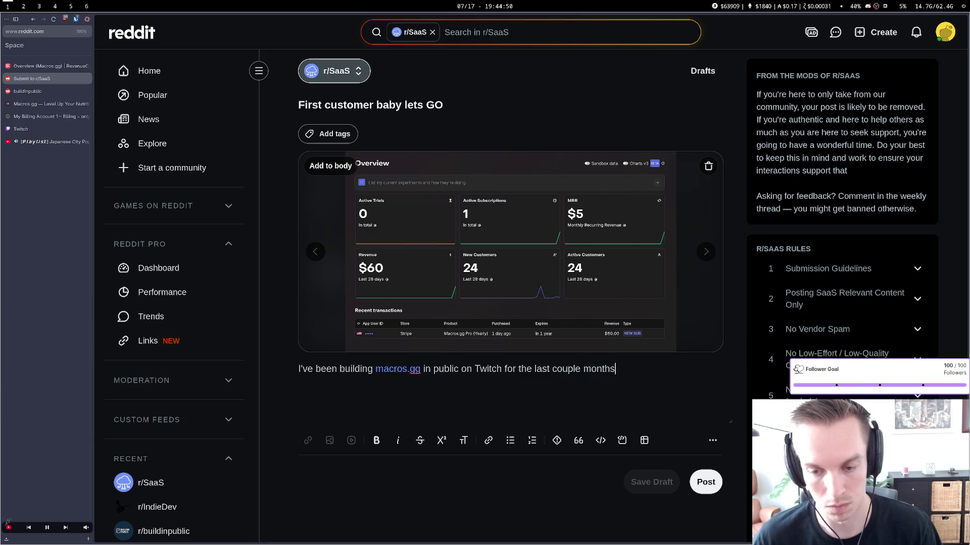
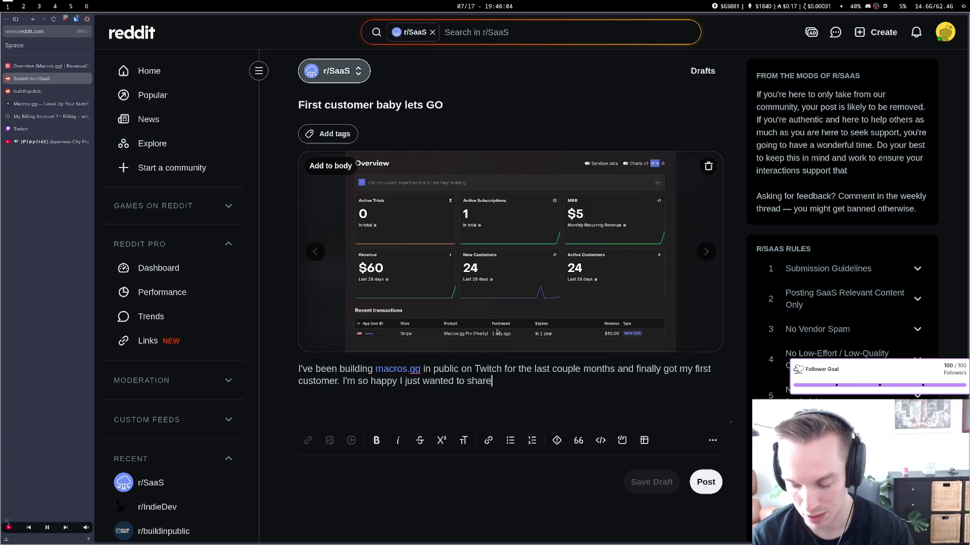
Go to the gbpn.com homepage by typing 'gb' and picking its suggestion
key("ctrl+l")
type("gbpn.com/")
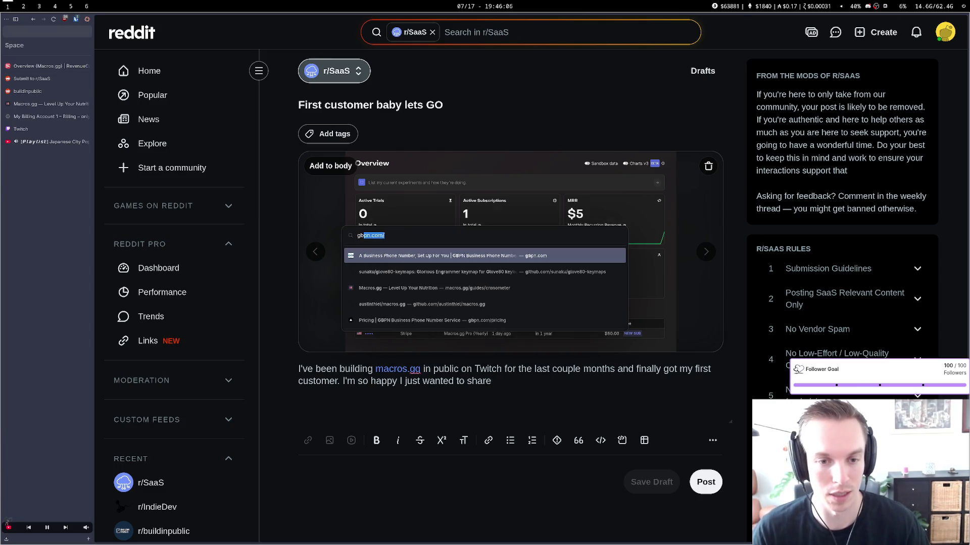
key("Return")
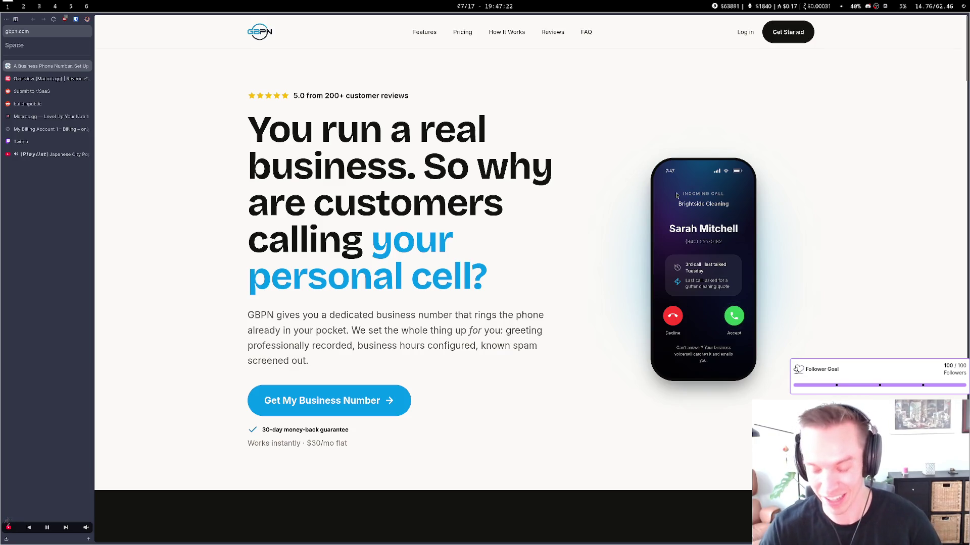
Read through the GBPN hero headline and opening paragraph by highlighting them
mouse_move(449, 283)
left_mouse_down()
mouse_move(255, 132)
mouse_move(315, 133)
mouse_move(431, 283)
left_mouse_up()
left_click(315, 134)
left_click(414, 276)
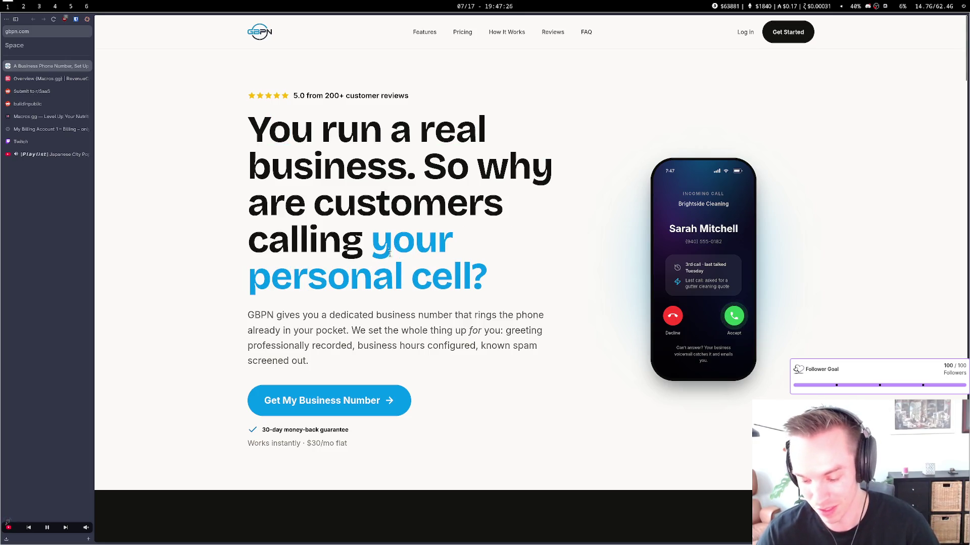
mouse_move(248, 129)
left_mouse_down()
mouse_move(489, 244)
mouse_move(522, 314)
left_mouse_up()
mouse_move(487, 283)
left_mouse_down()
mouse_move(292, 133)
mouse_move(287, 140)
mouse_move(464, 412)
left_mouse_up()
left_click(253, 128)
left_click(465, 412)
key("ctrl+t")
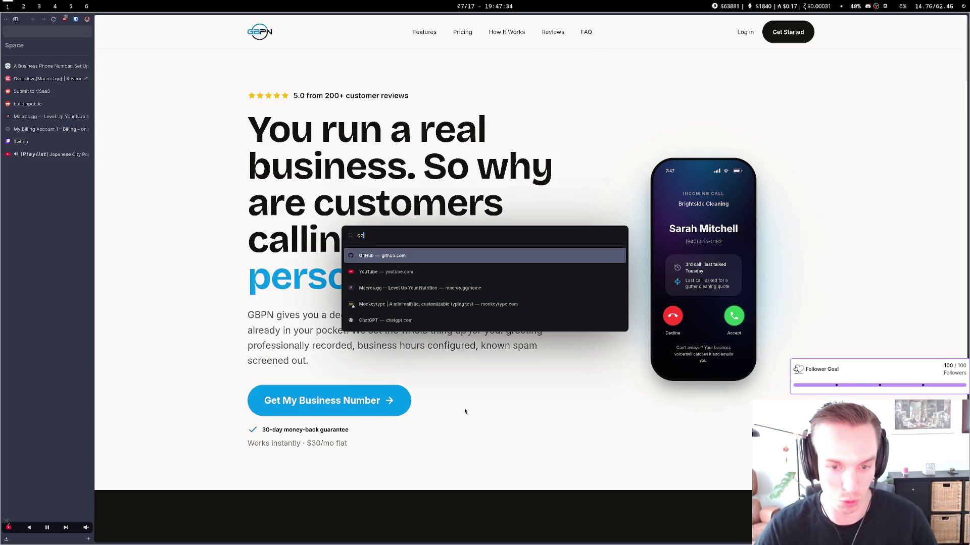
type("google bu")
key("BackSpace")
key("BackSpace")
type("voice")
key("Return")
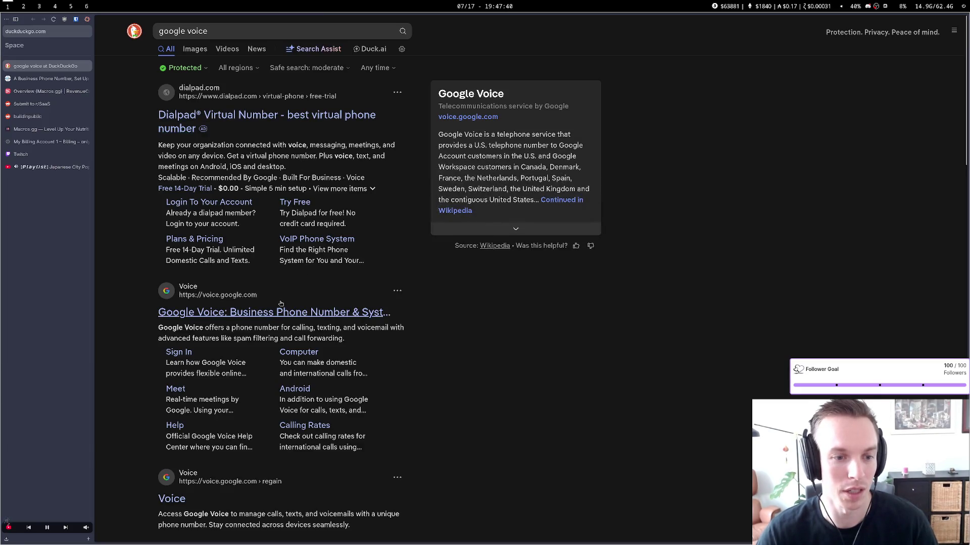
left_click(276, 313)
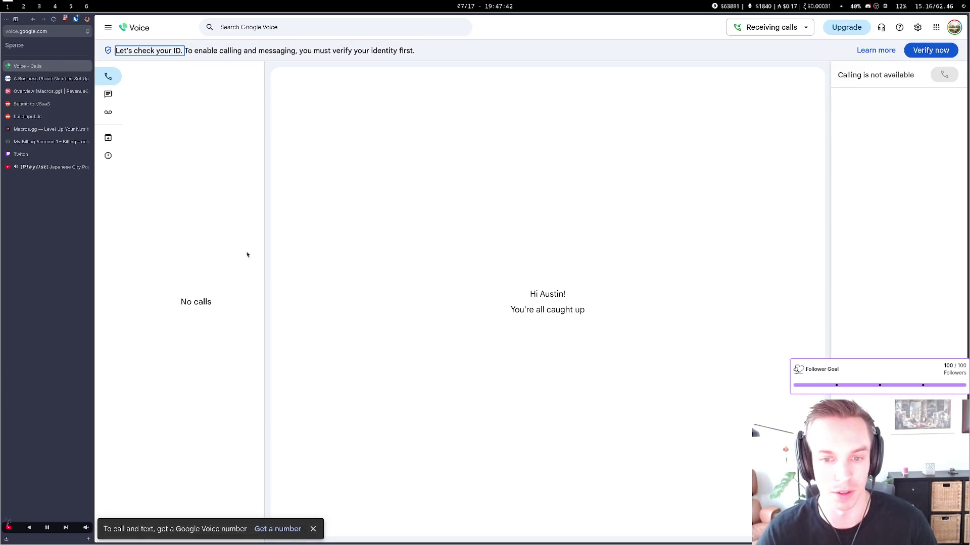
key("alt+Left")
left_click(257, 123)
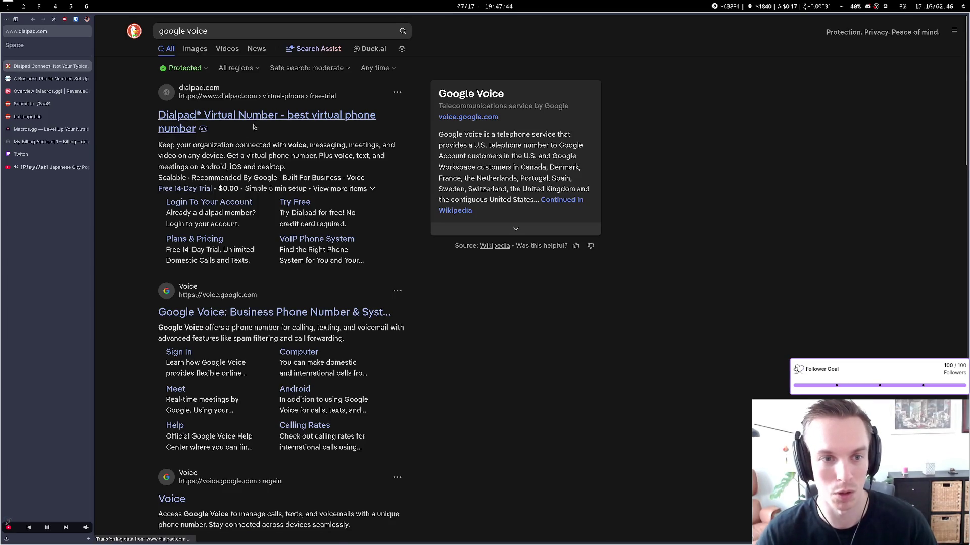
key("alt+Left")
scroll(227, 237, "down", 1)
key("ctrl+w")
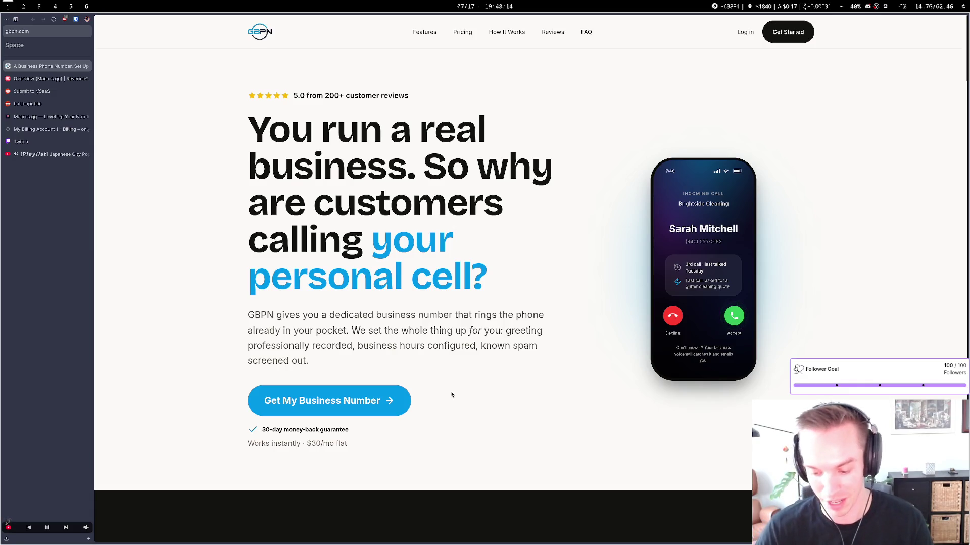
scroll(449, 353, "down", 5)
scroll(453, 350, "up", 5)
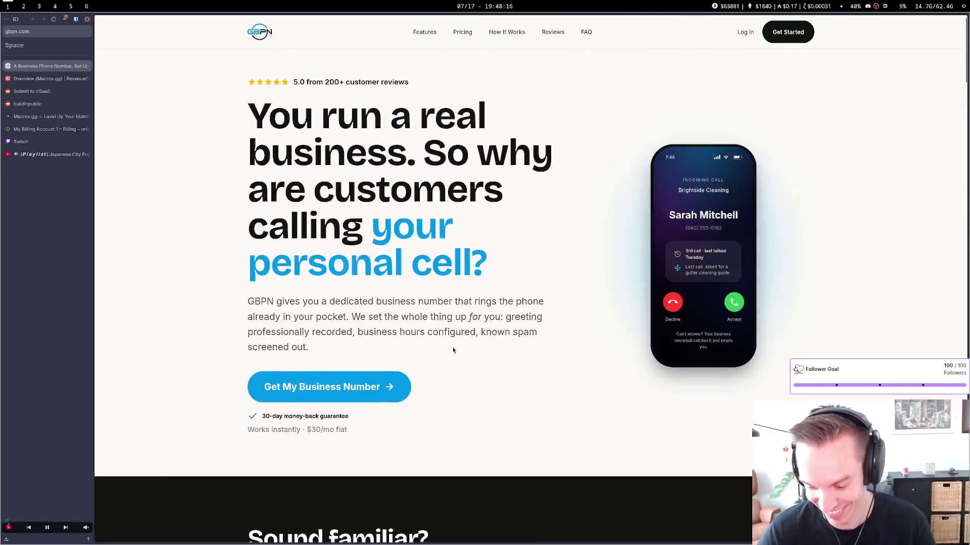
scroll(460, 342, "down", 1)
scroll(459, 341, "down", 3)
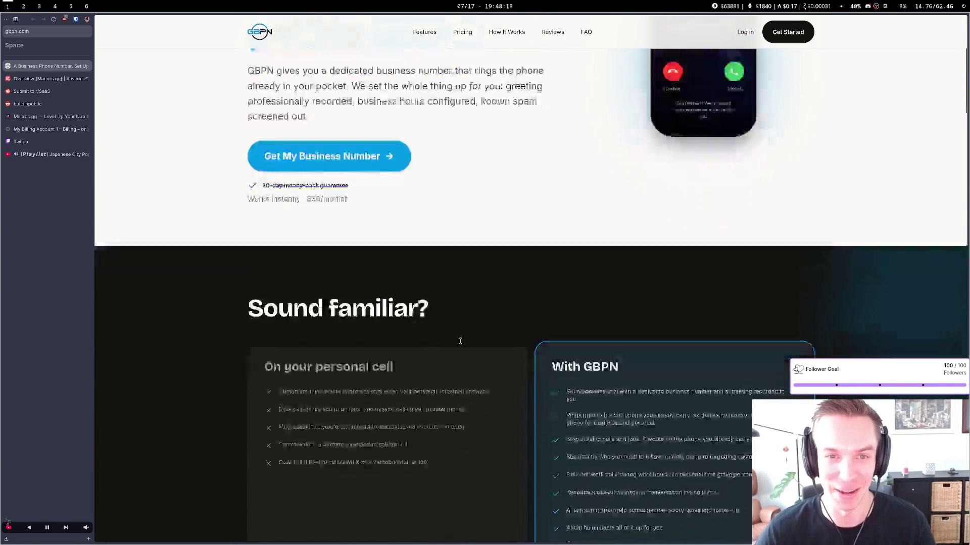
scroll(459, 341, "up", 4)
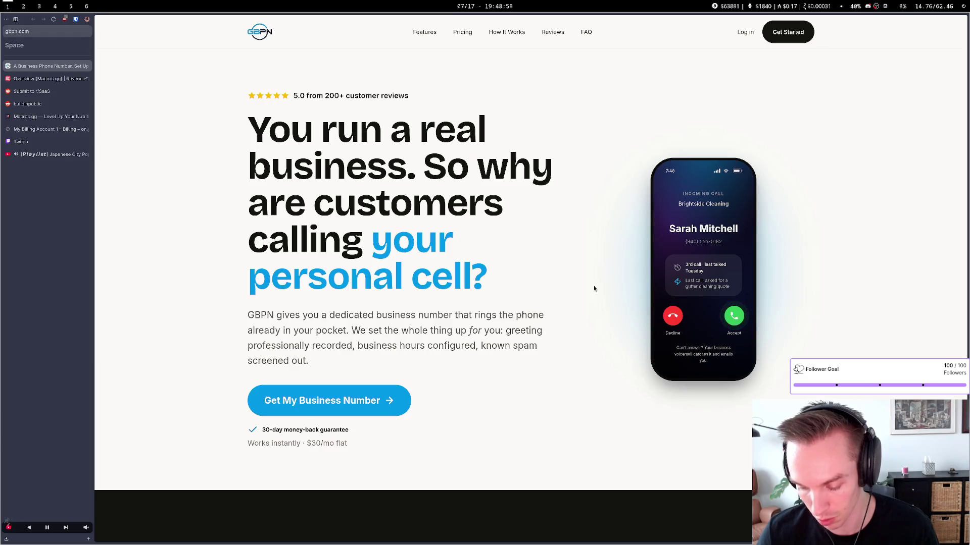
key("super+3")
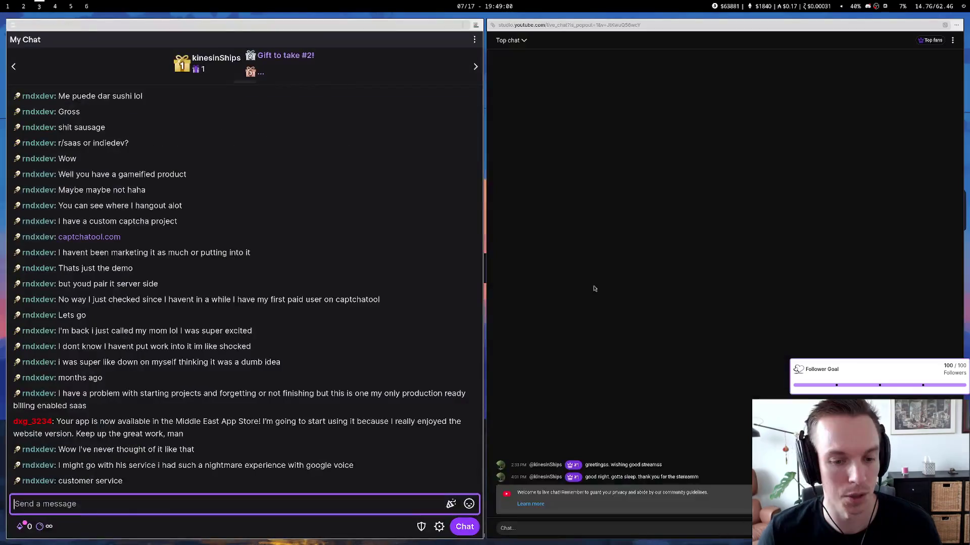
Send !discord in the Twitch chat so the bot posts the Discord invite link
type("!dic")
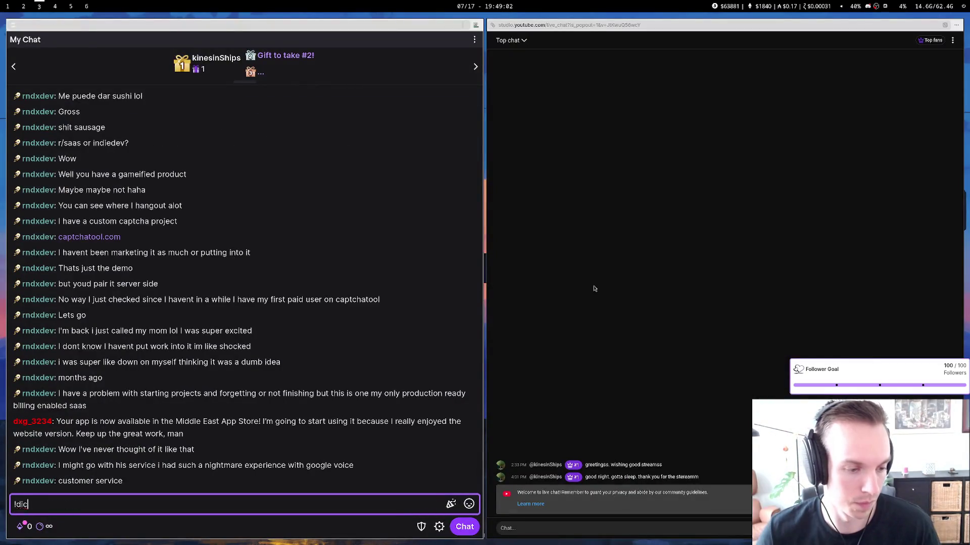
key("BackSpace")
key("BackSpace")
key("BackSpace")
type("sco")
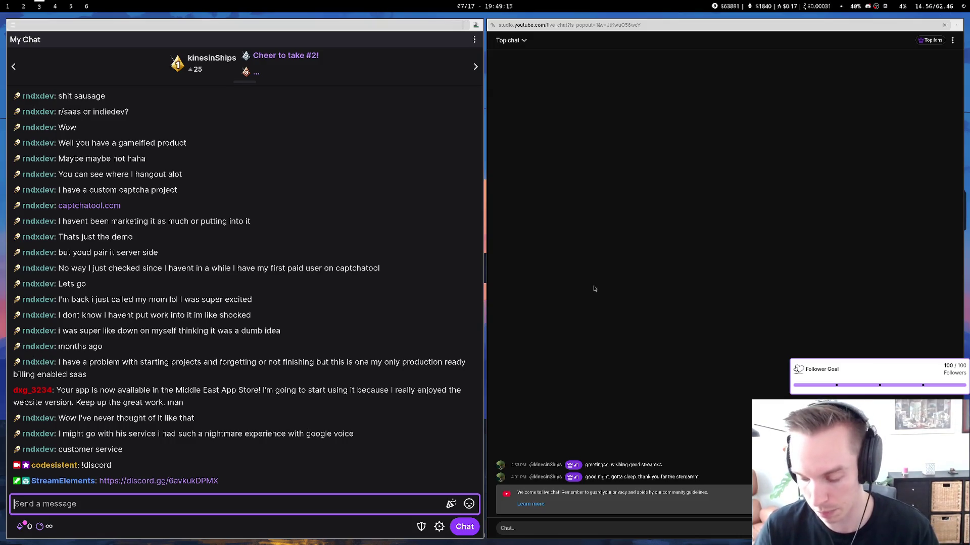
Back in the browser, close the gbpn.com tab to return to the Reddit draft
key("super+1")
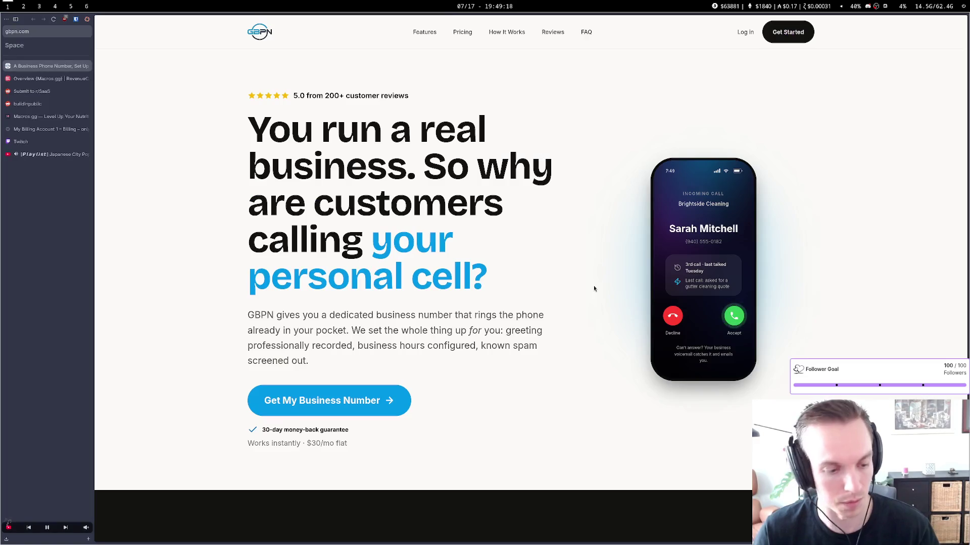
key("super+2")
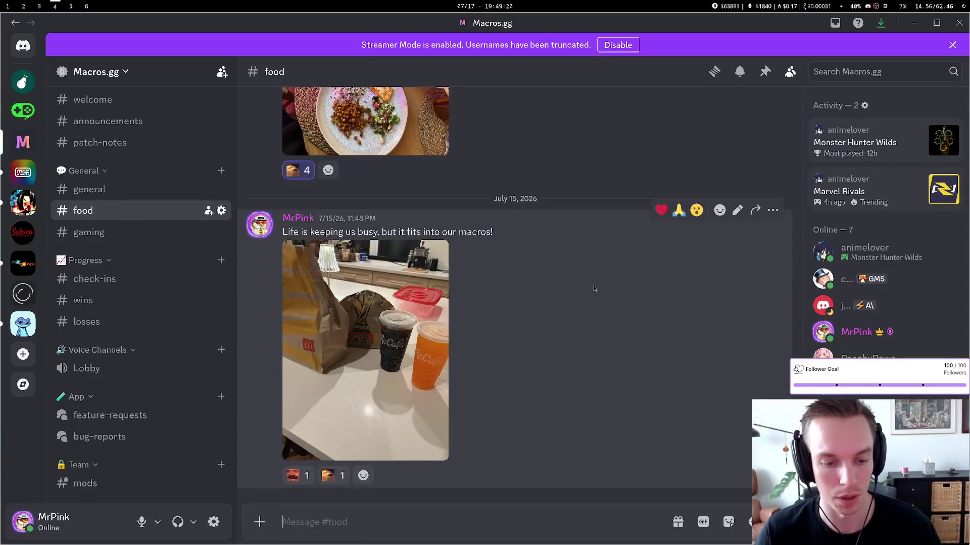
key("super+1")
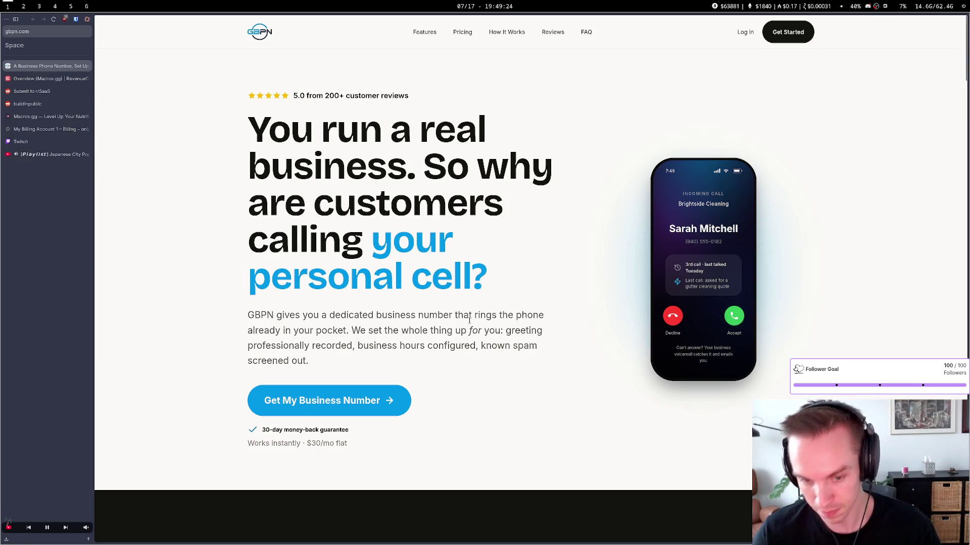
key("ctrl+w")
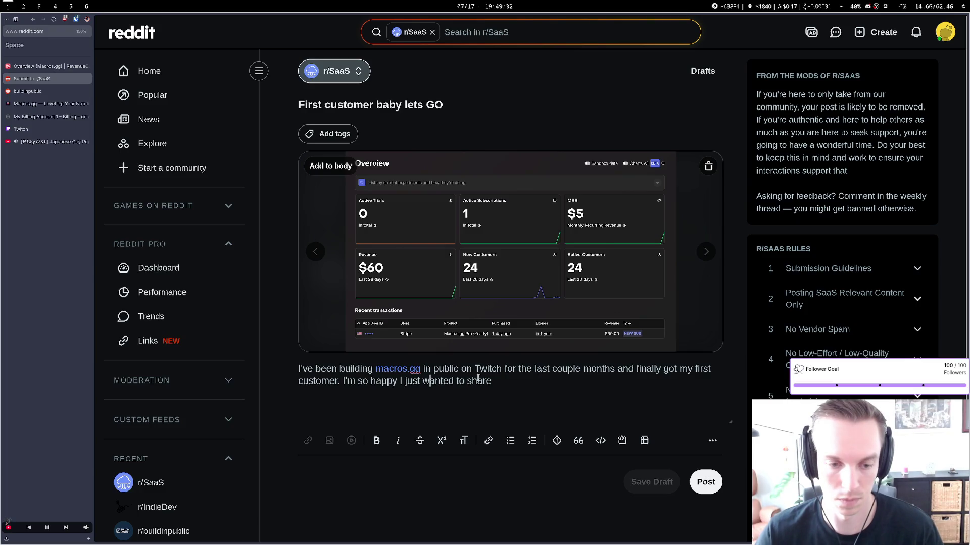
Add '!' at the end of the post body and leave the post without tags
key("ctrl+End")
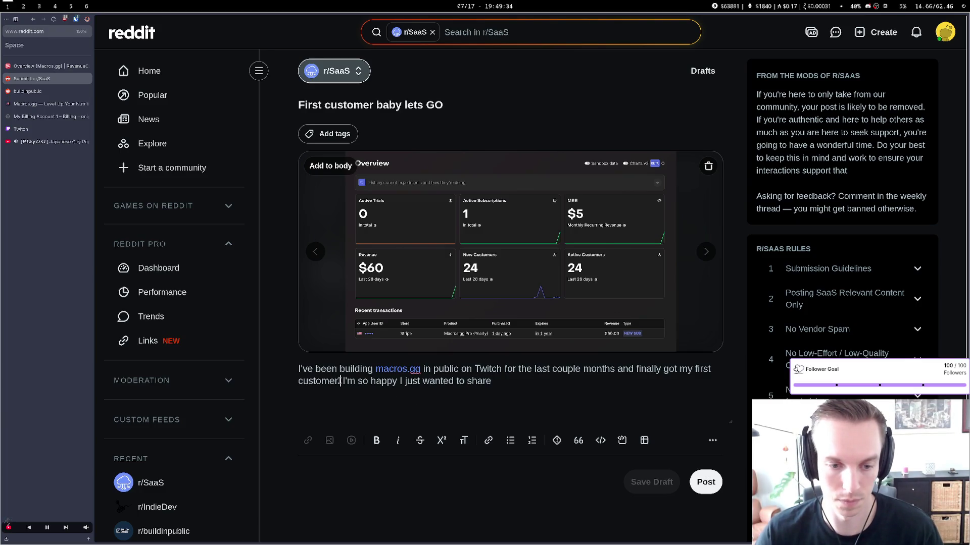
type("!")
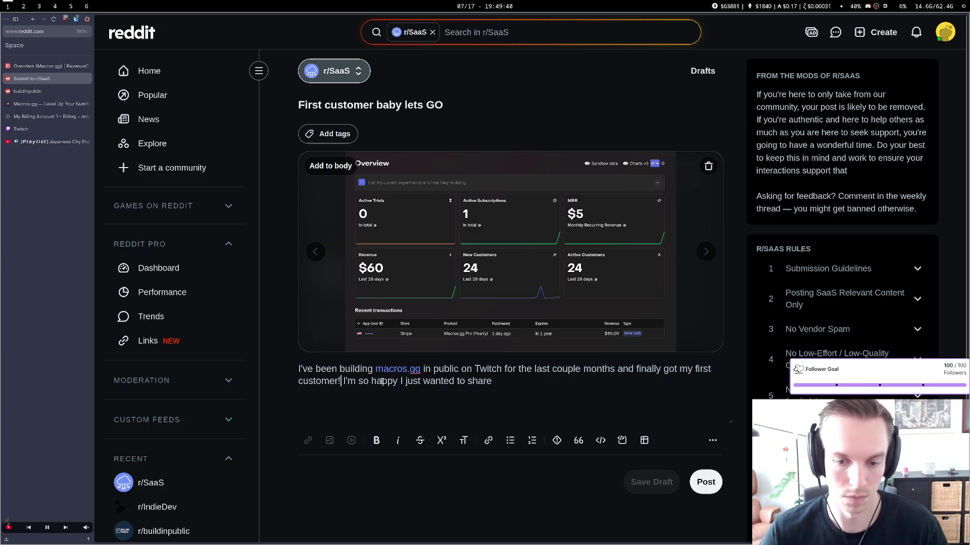
left_click(404, 101)
type("! $5 MRR")
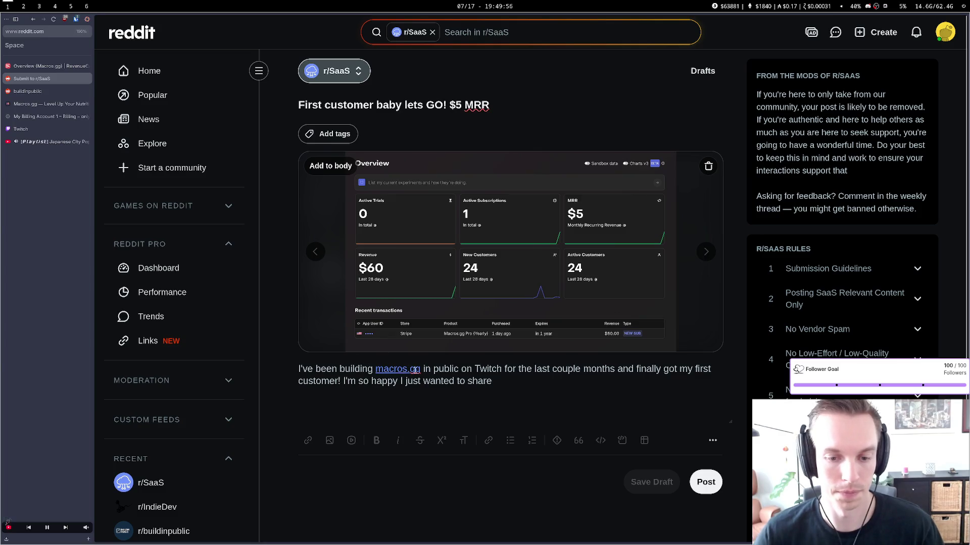
left_click(340, 141)
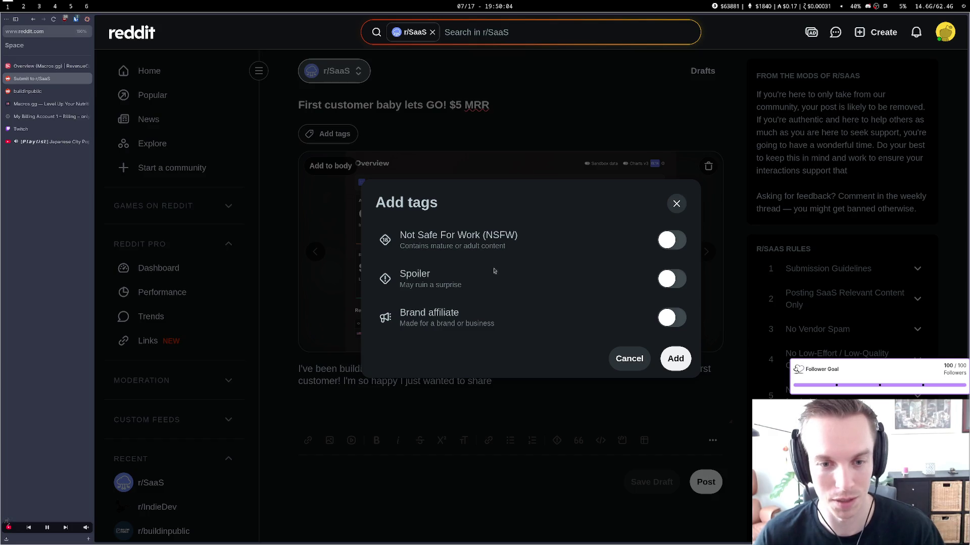
left_click(676, 203)
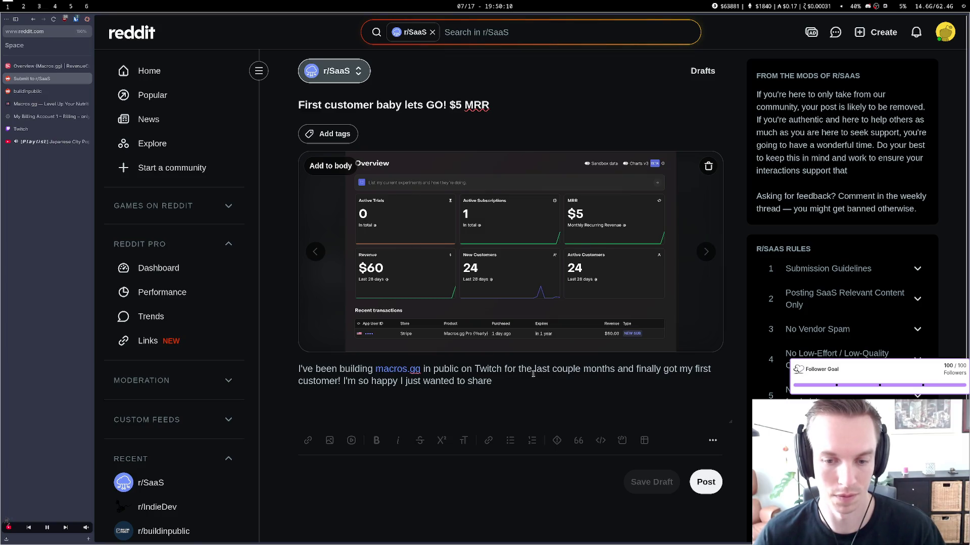
Insert 'I've been doubting myself a lot but now' after 'customer!' and submit the post
left_click(345, 381)
type("hi")
key("BackSpace")
key("BackSpace")
key("BackSpace")
type("I've been")
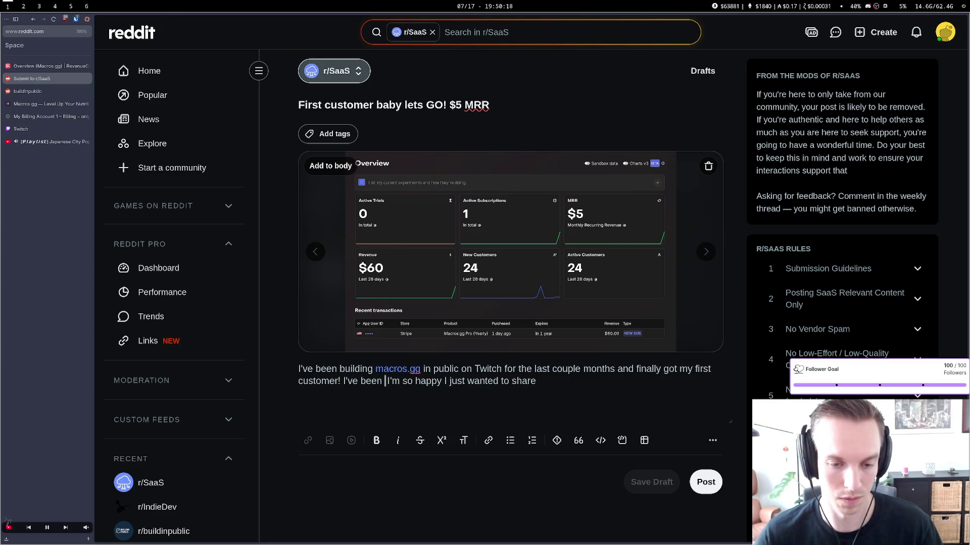
key("BackSpace")
key("BackSpace")
key("BackSpace")
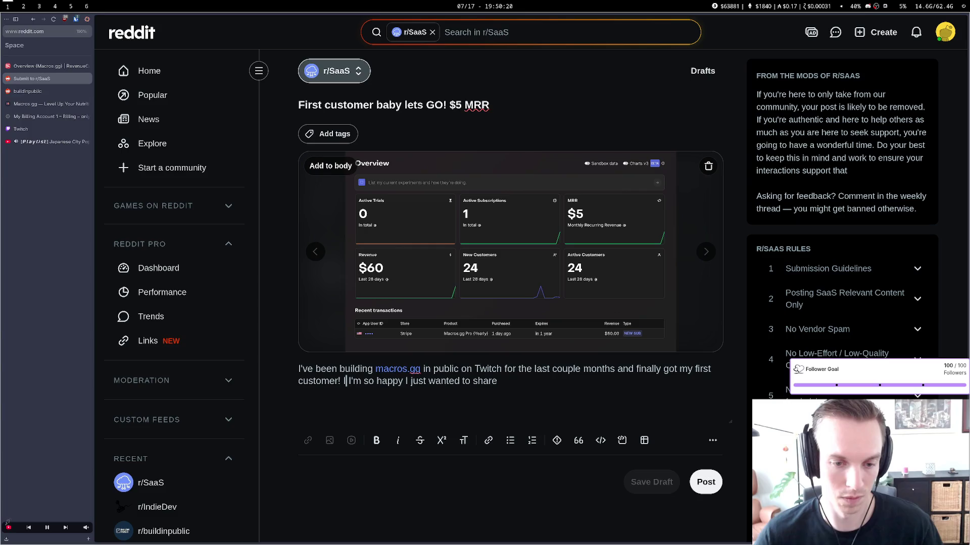
type("t's reallI")
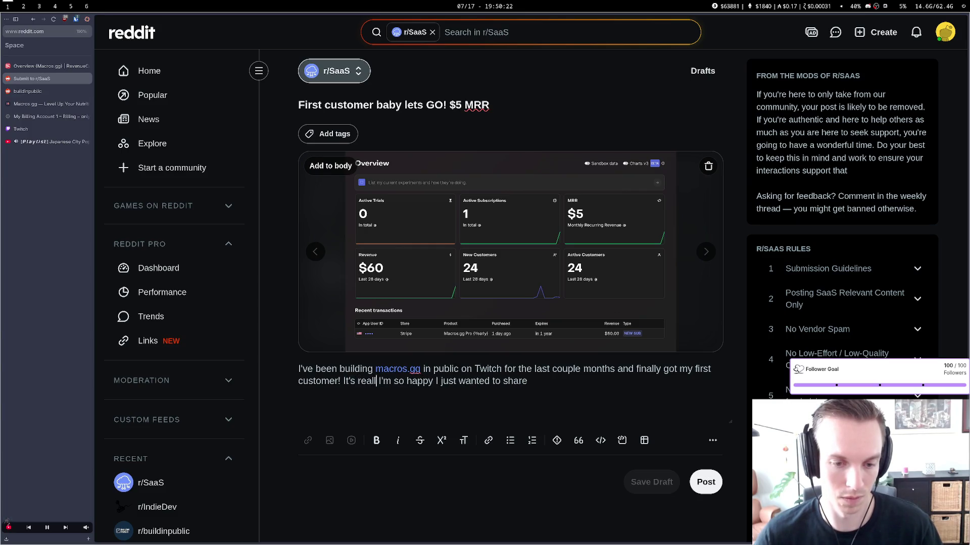
key("BackSpace")
key("BackSpace")
key("BackSpace")
type("'ve be")
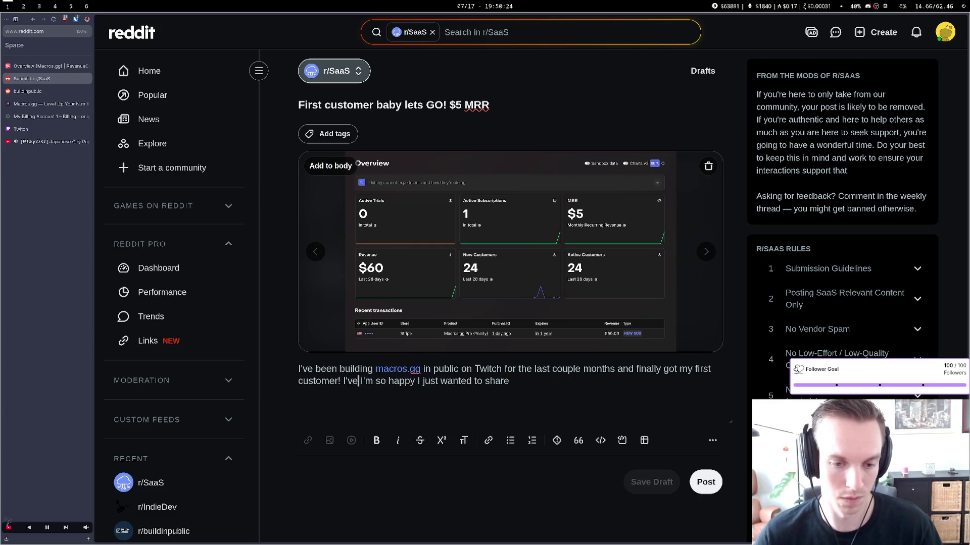
type("en doub")
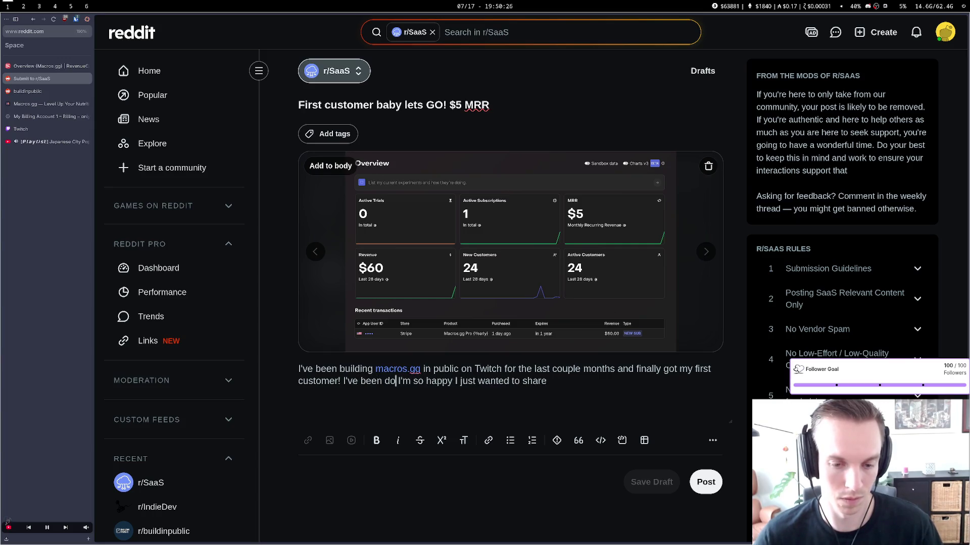
type("ting myself a")
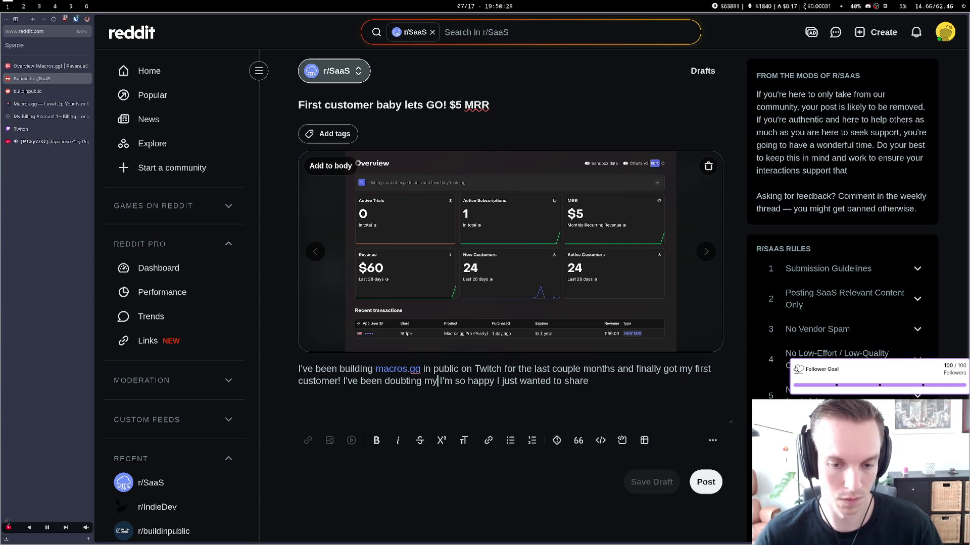
type(" lot ")
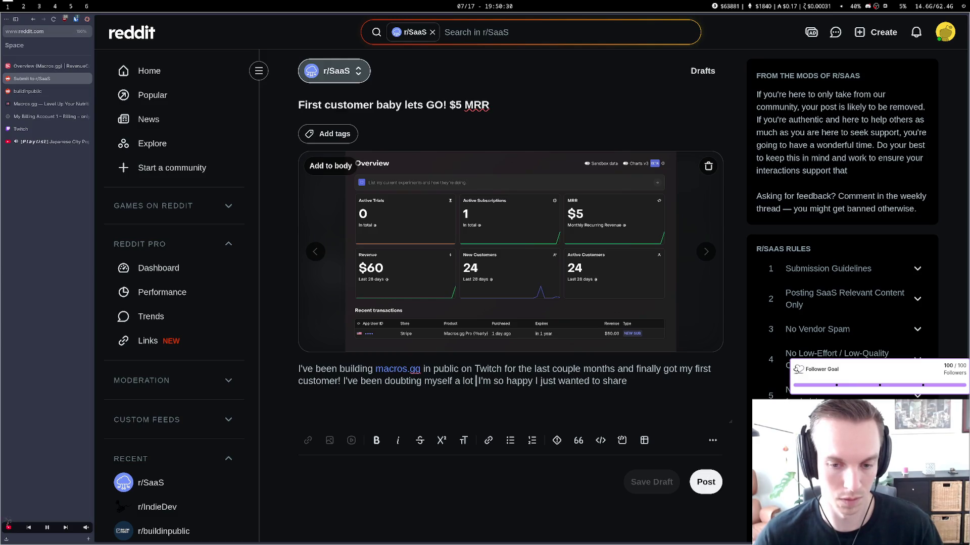
type("but now")
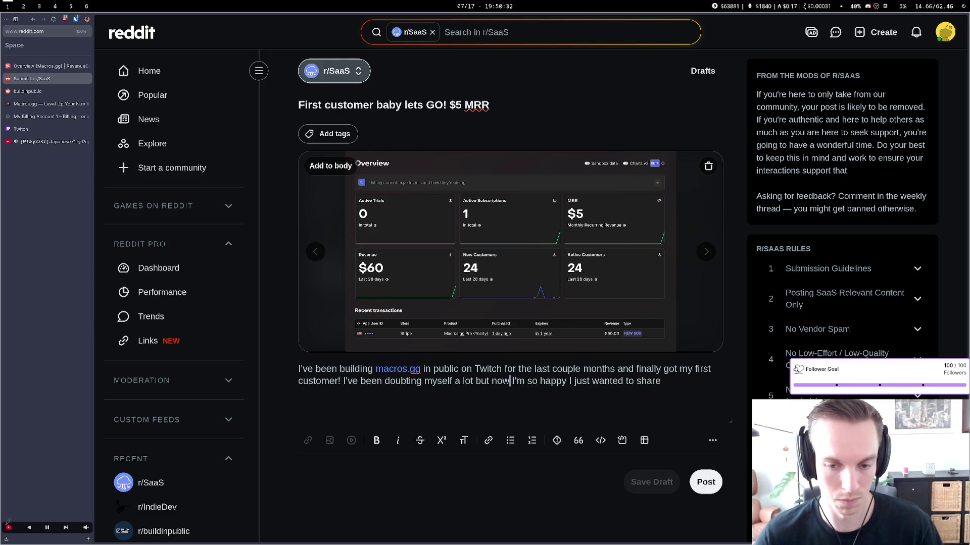
key("BackSpace")
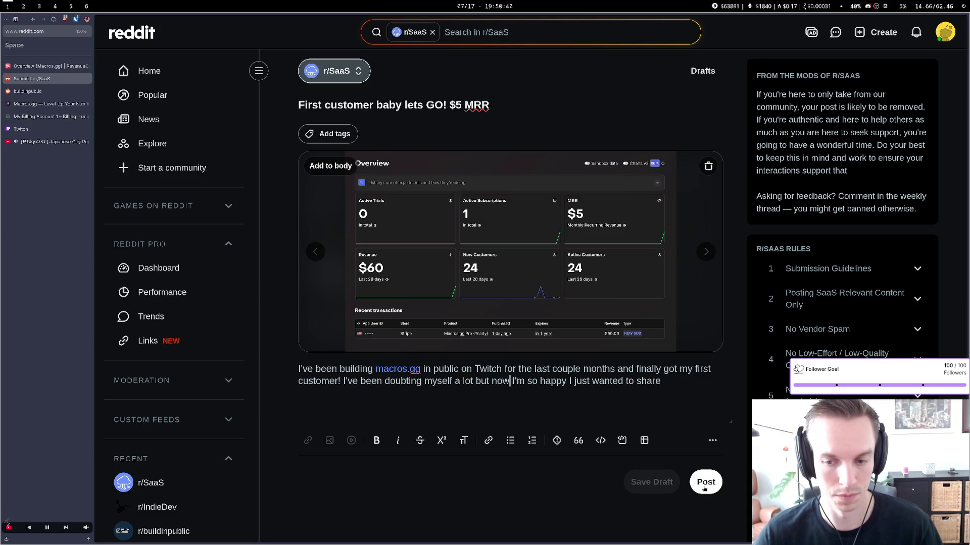
left_click(704, 487)
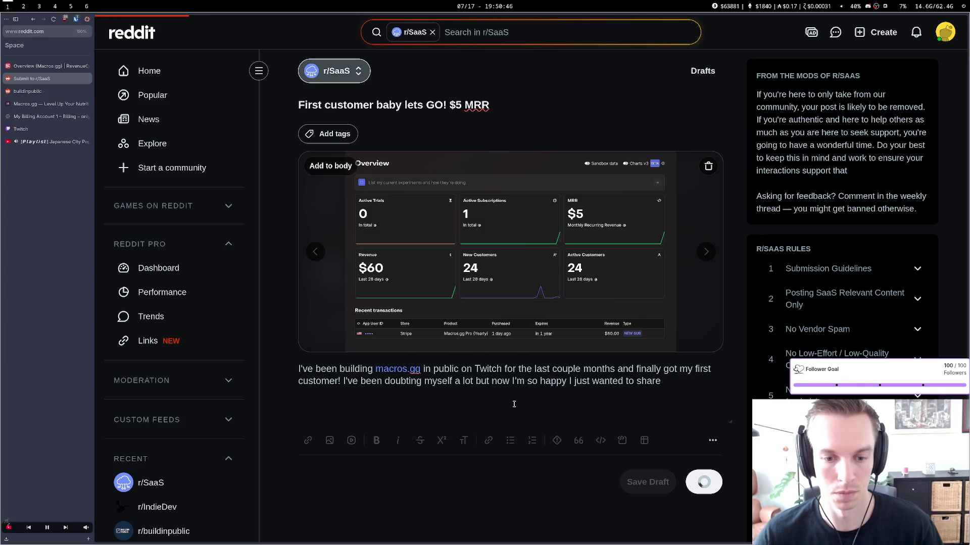
Reload r/SaaS and scroll the feed to find the newly published post
scroll(514, 404, "down", 3)
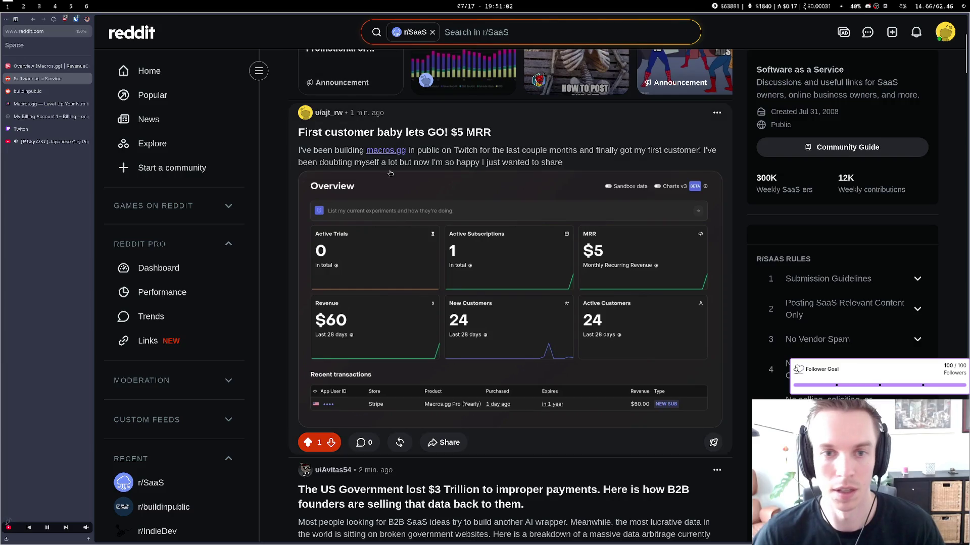
scroll(587, 167, "up", 5)
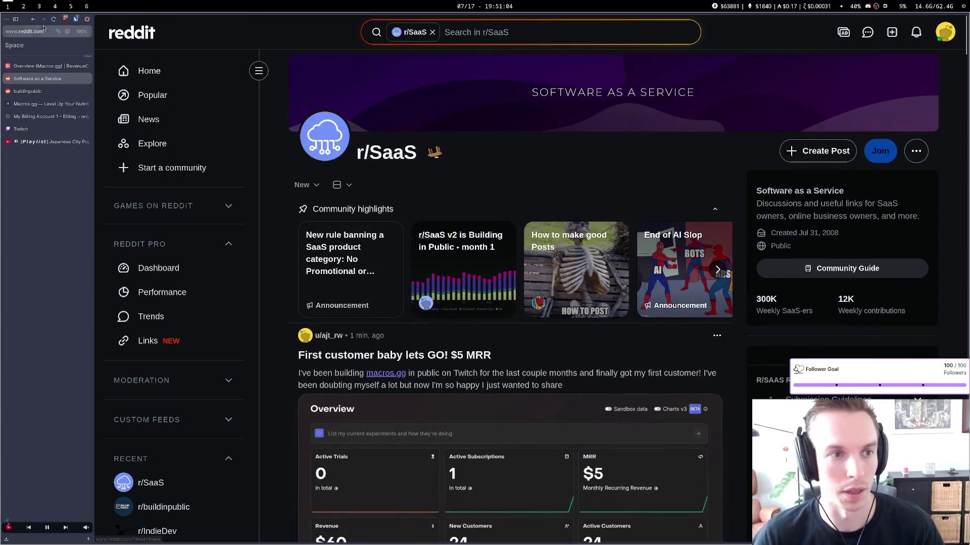
key("F5")
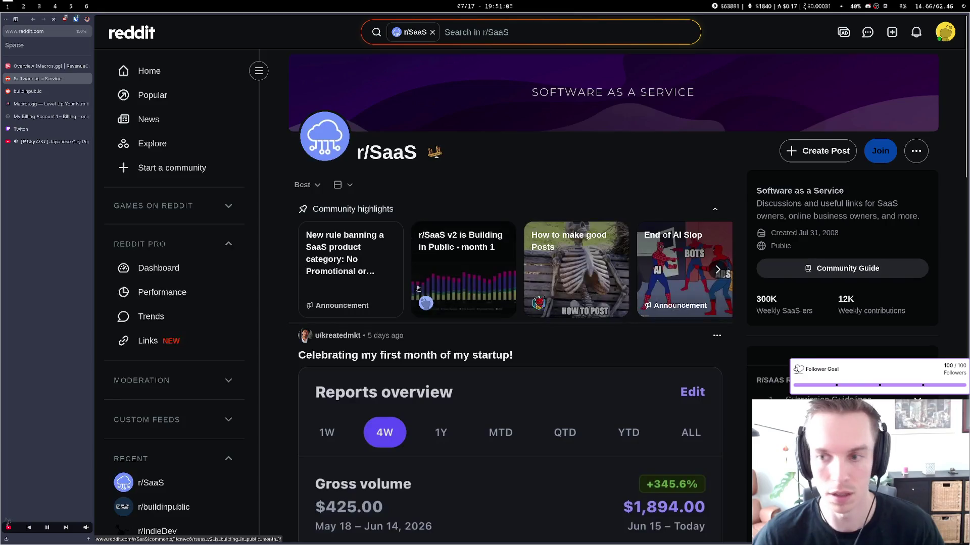
scroll(419, 289, "down", 2)
scroll(419, 289, "down", 2)
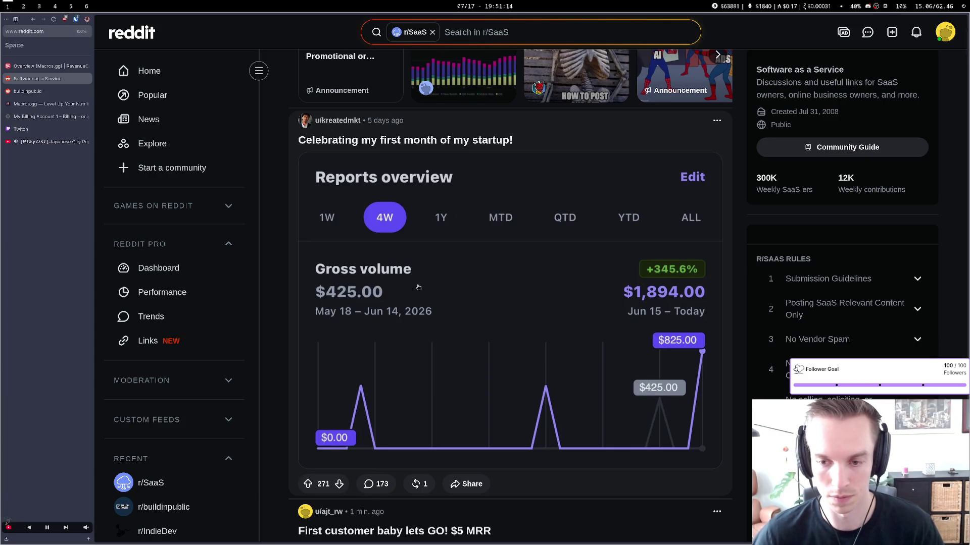
scroll(418, 288, "down", 2)
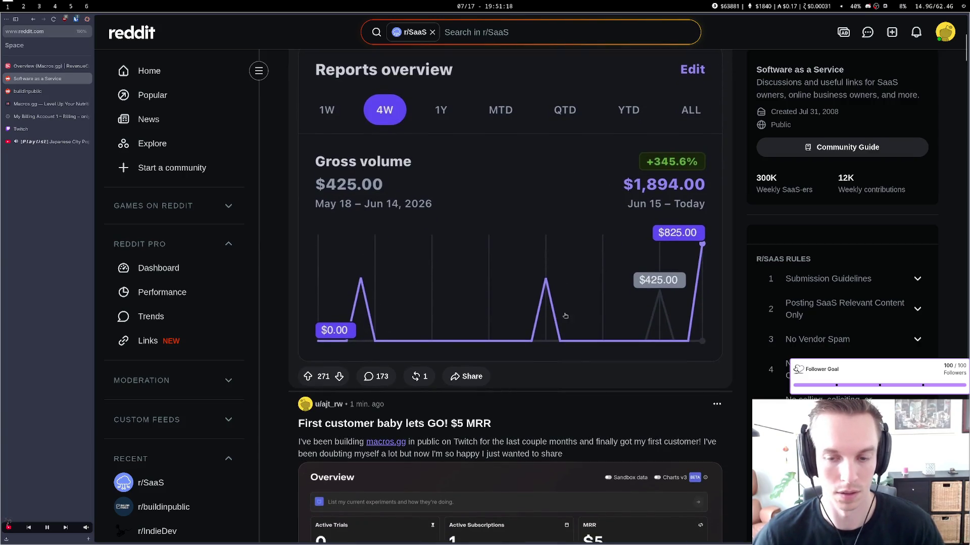
scroll(505, 227, "up", 4)
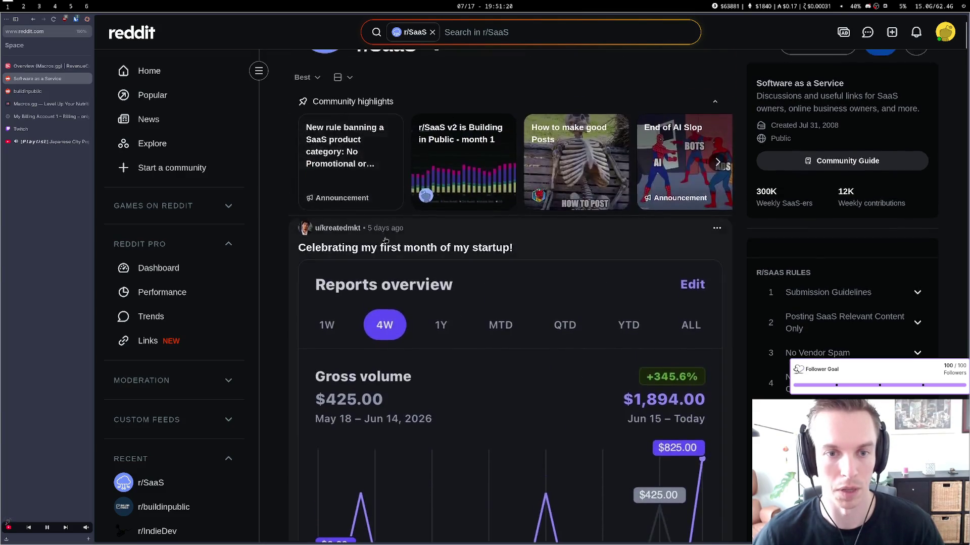
scroll(660, 293, "down", 2)
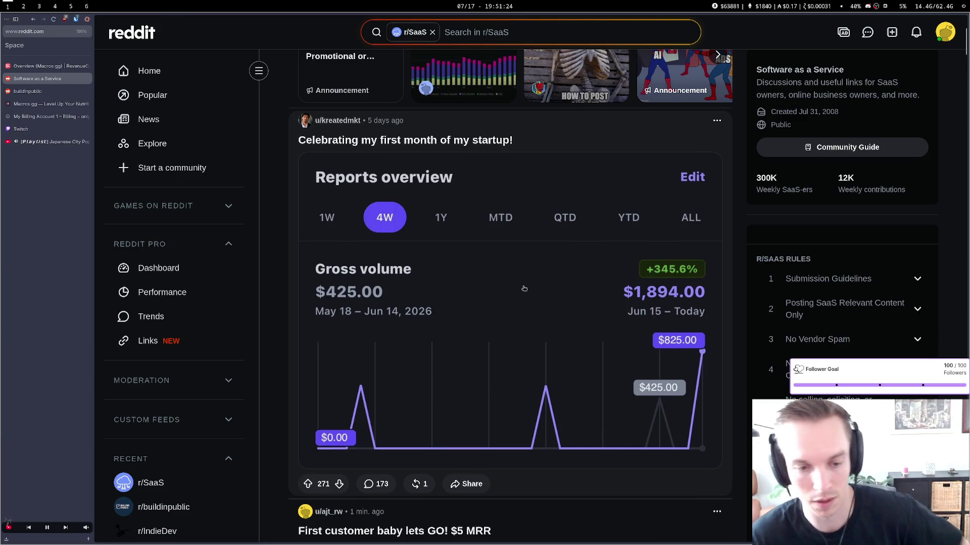
scroll(521, 288, "down", 2)
scroll(521, 288, "down", 2)
scroll(521, 288, "up", 4)
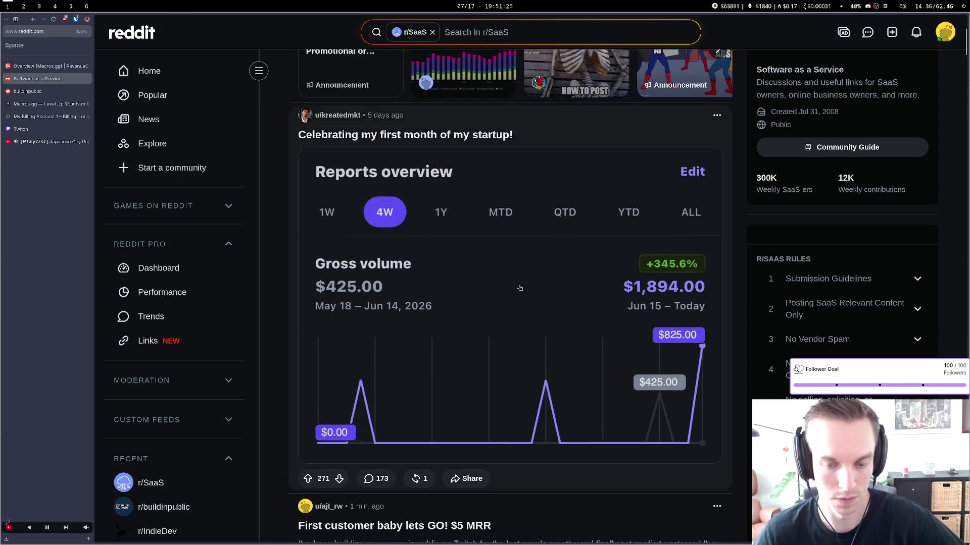
scroll(520, 288, "down", 2)
scroll(520, 287, "down", 4)
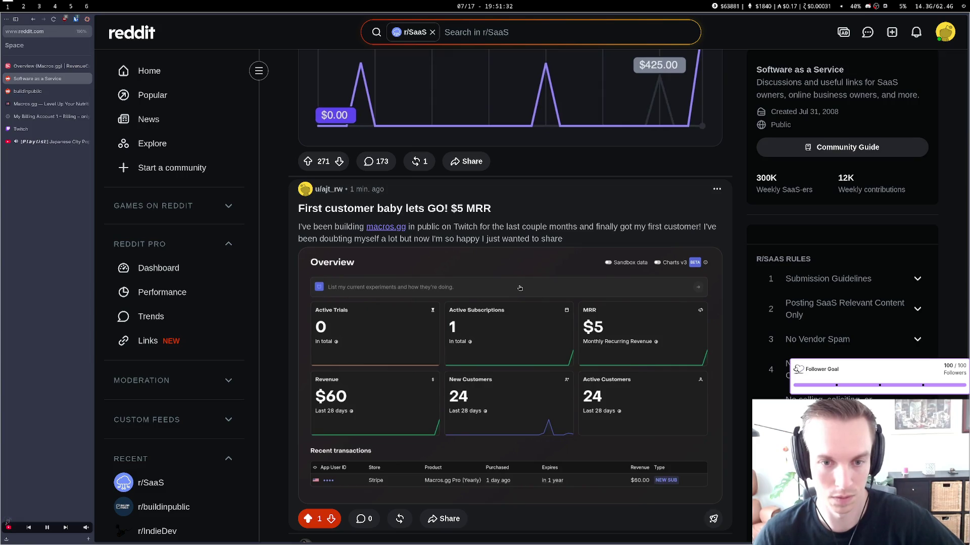
scroll(520, 288, "up", 4)
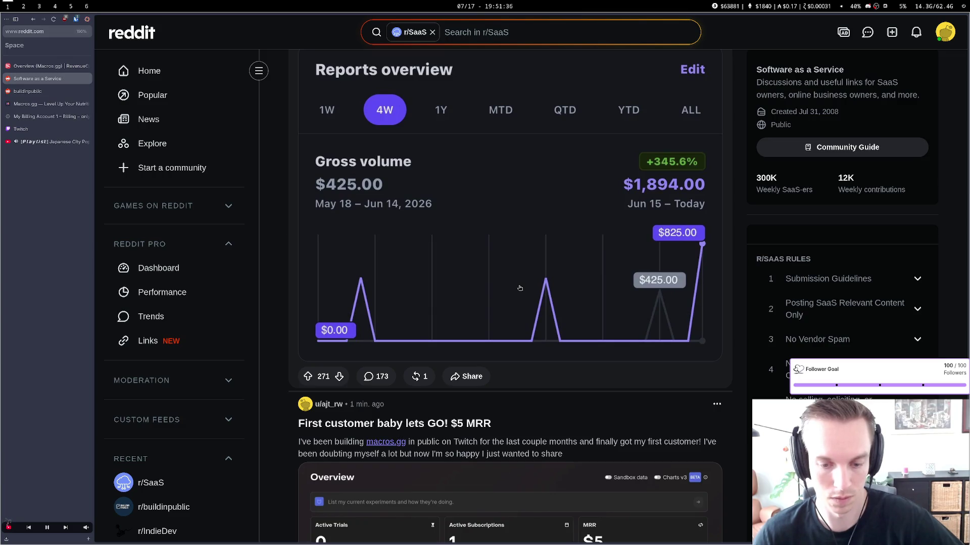
scroll(499, 293, "up", 4)
scroll(500, 293, "down", 14)
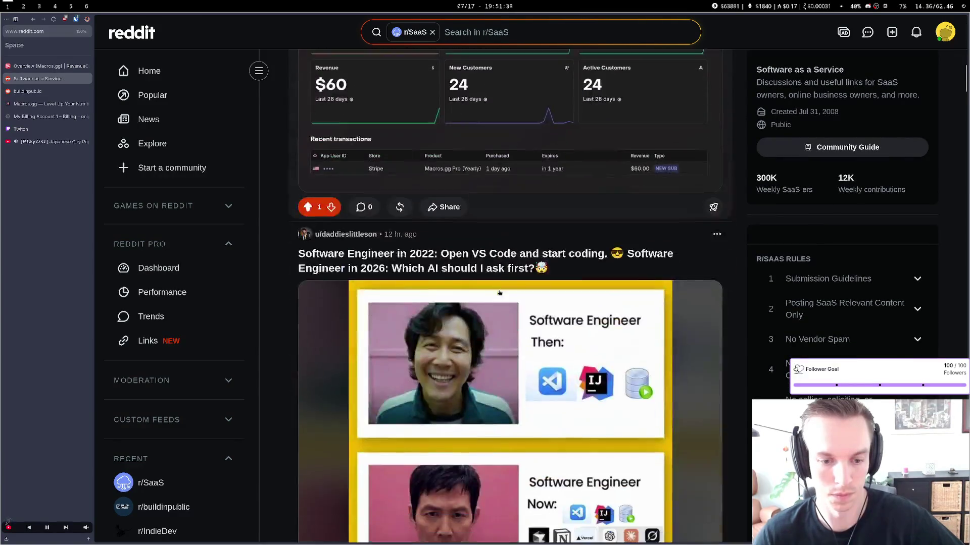
scroll(499, 293, "down", 8)
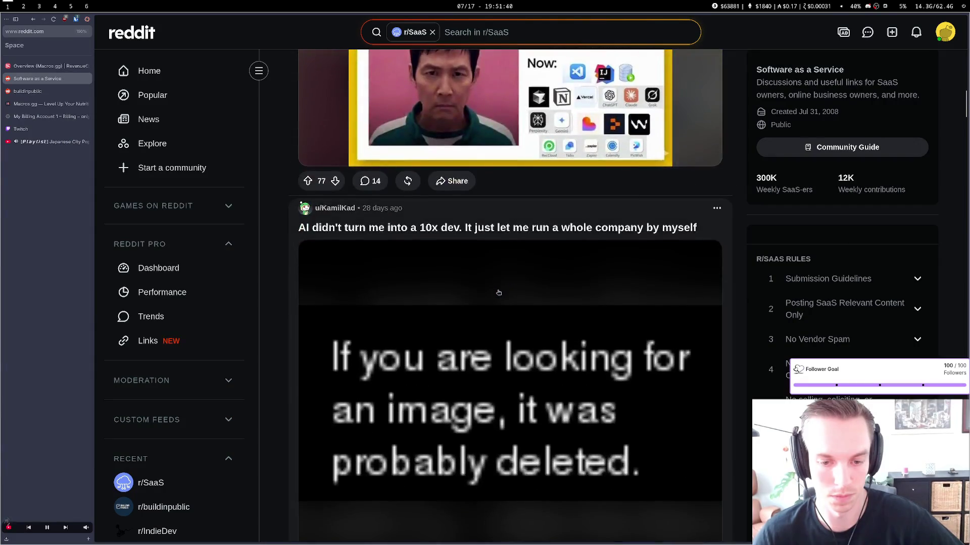
scroll(498, 292, "up", 15)
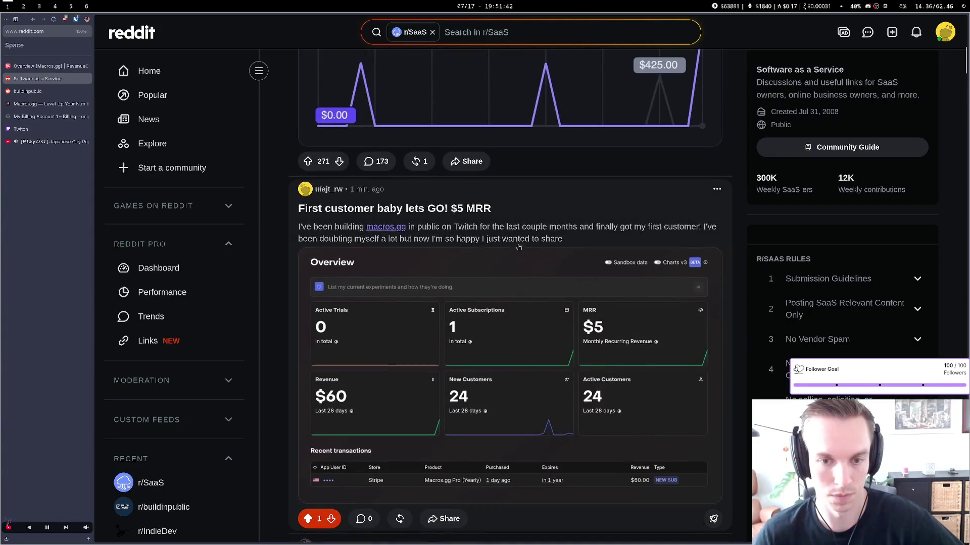
key("super+6")
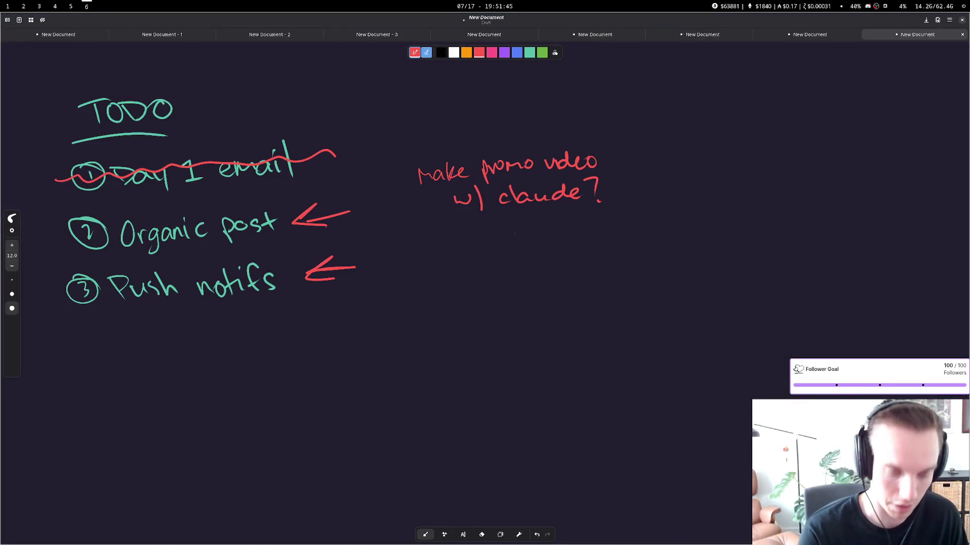
Strike through 'Organic post' on the TODO list with a red pen stroke, then return to the browser
mouse_move(41, 234)
left_mouse_down()
mouse_move(386, 200)
mouse_move(101, 228)
left_mouse_up()
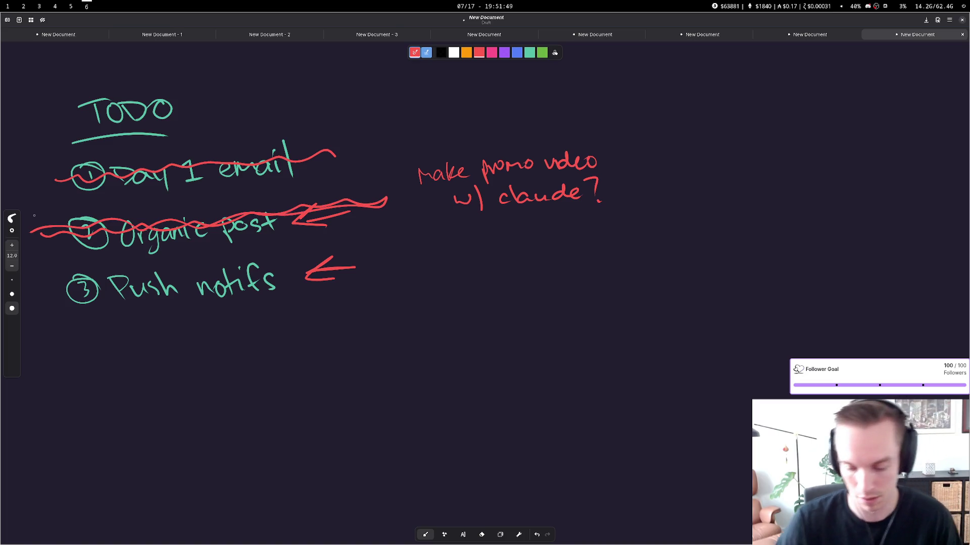
key("super+2")
key("super+1")
key("super+4")
key("super+6")
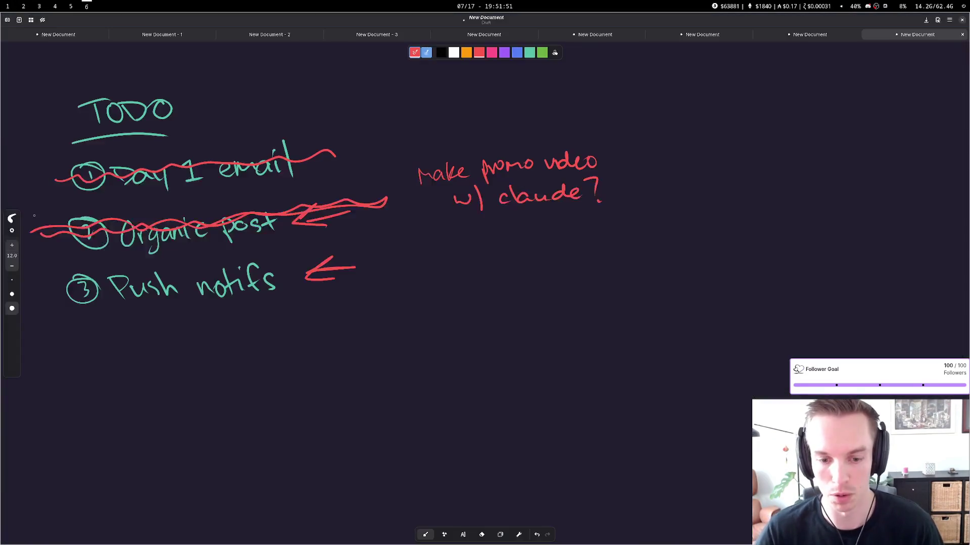
key("super+1")
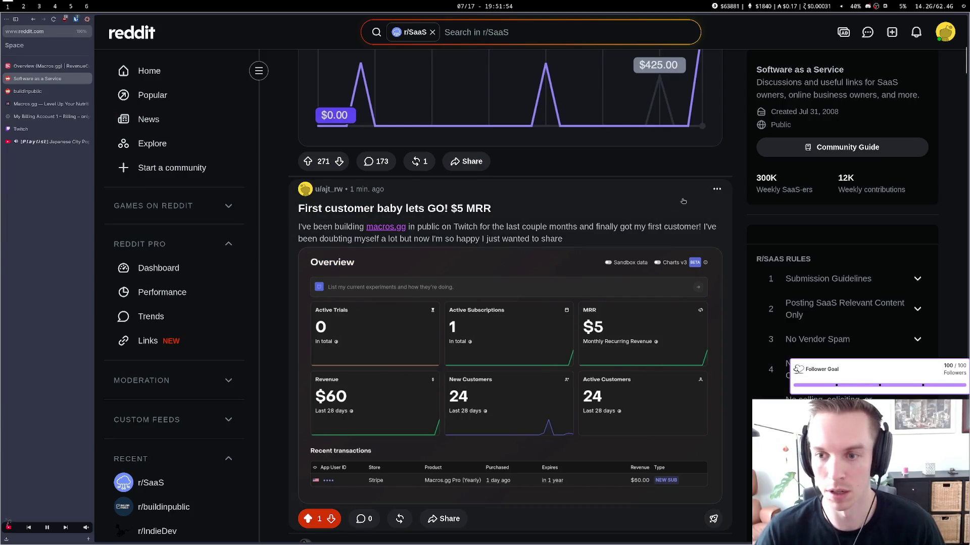
Open the 'First customer baby lets GO! $5 MRR' post and check its 1 upvote and 7 views
left_click_drag(765, 190, 807, 190)
scroll(800, 207, "down", 2)
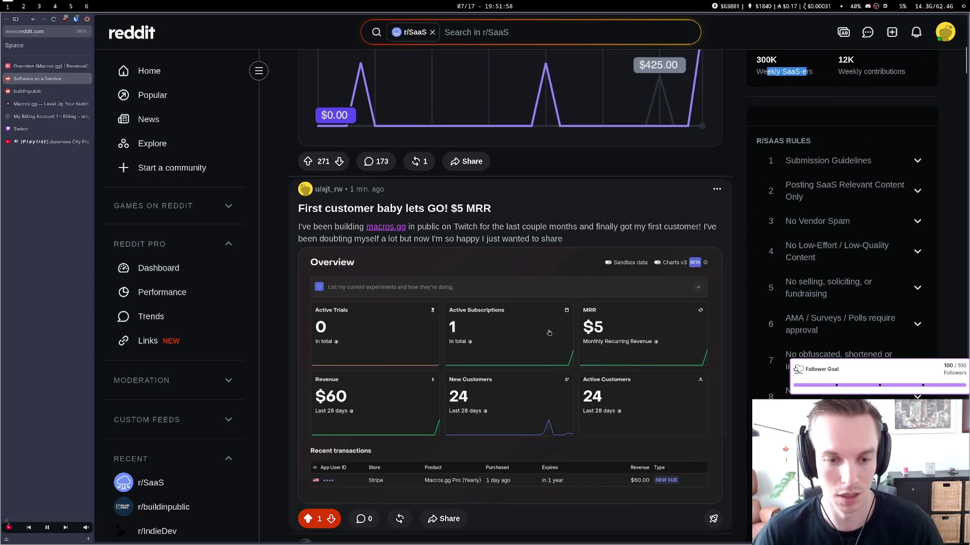
scroll(549, 334, "up", 2)
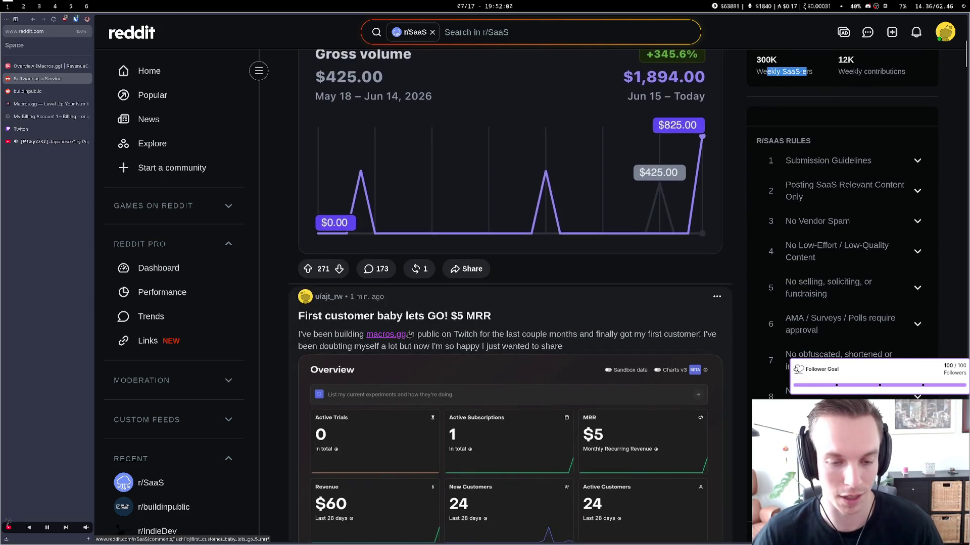
left_click(491, 328)
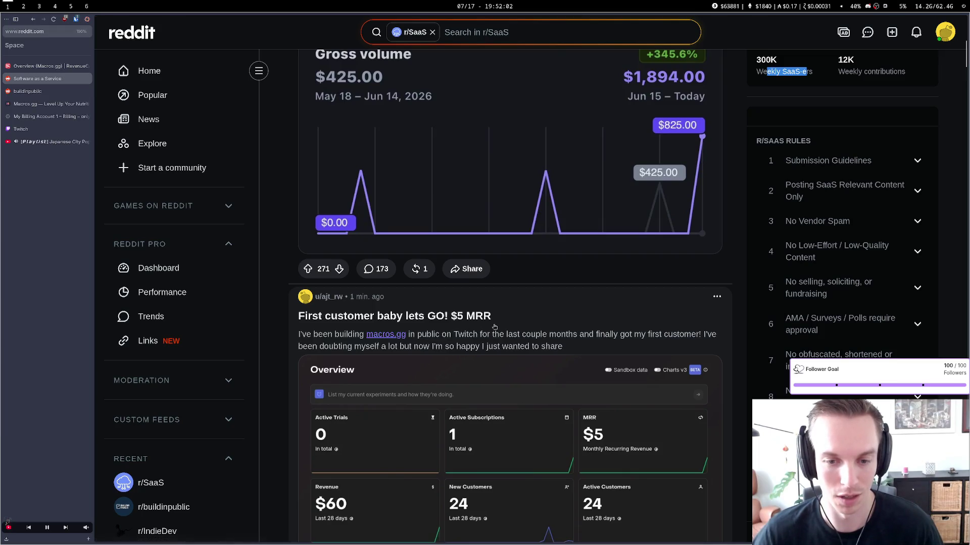
scroll(492, 328, "down", 5)
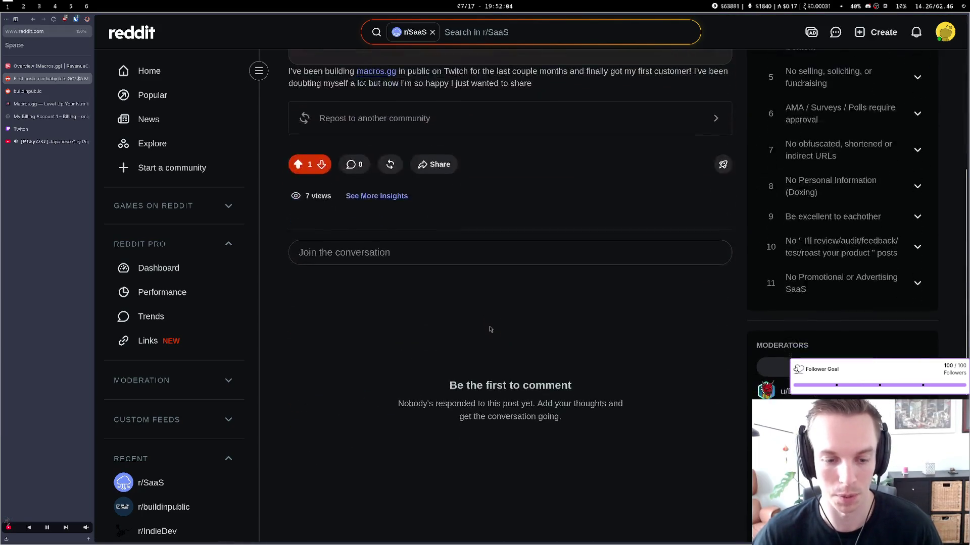
scroll(307, 408, "up", 4)
left_click_drag(307, 408, 329, 408)
left_click(333, 407)
scroll(506, 399, "up", 2)
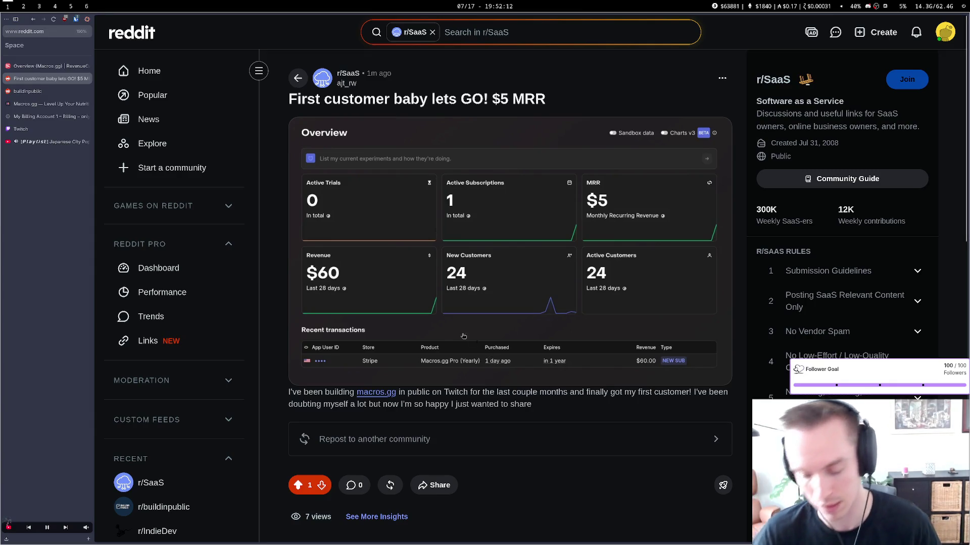
left_click(47, 107)
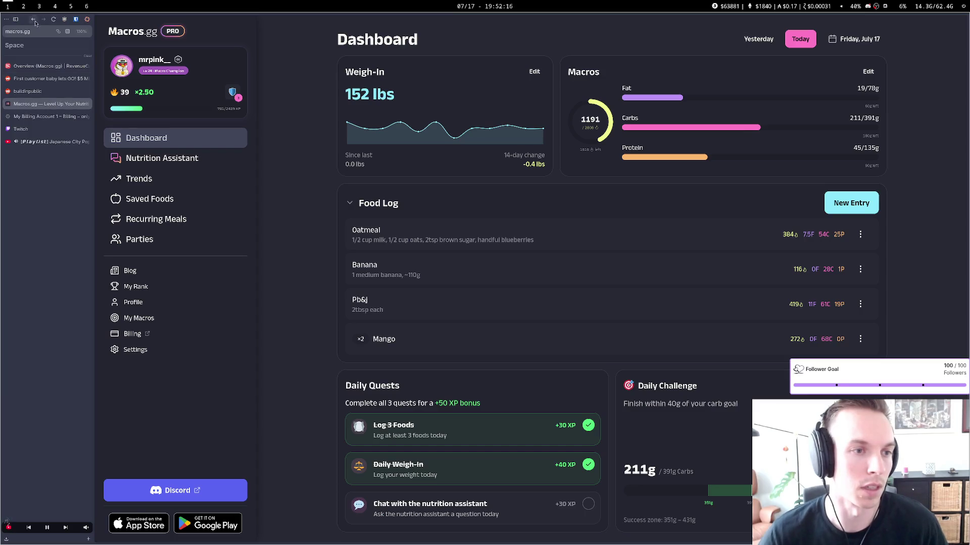
Navigate to the macros.gg/admin metrics page
left_click(40, 31)
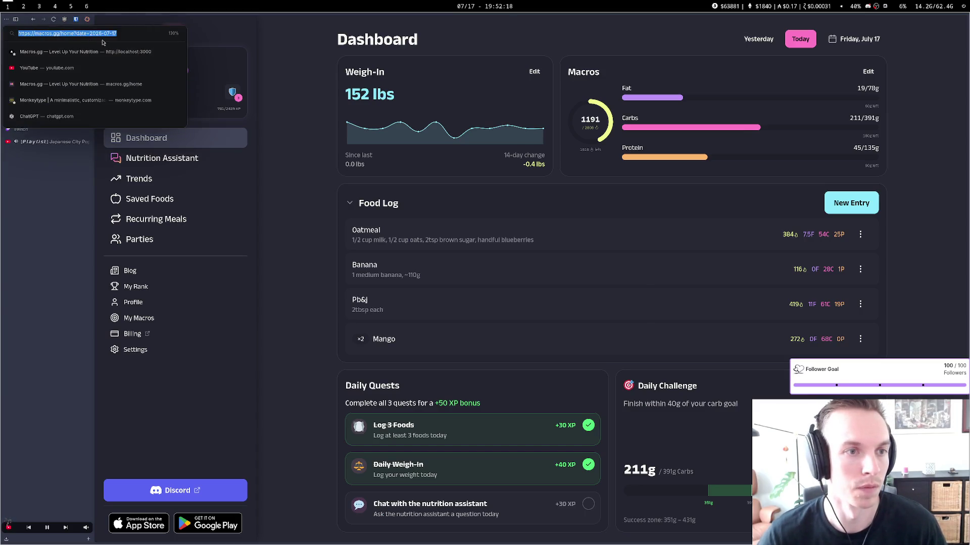
left_click_drag(116, 34, 61, 32)
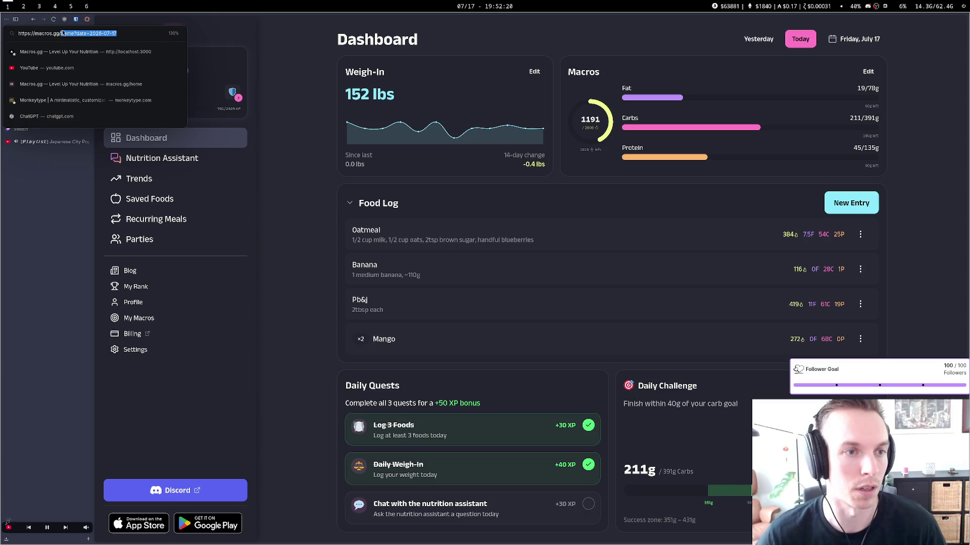
key("Escape")
key("ctrl+t")
type("ag")
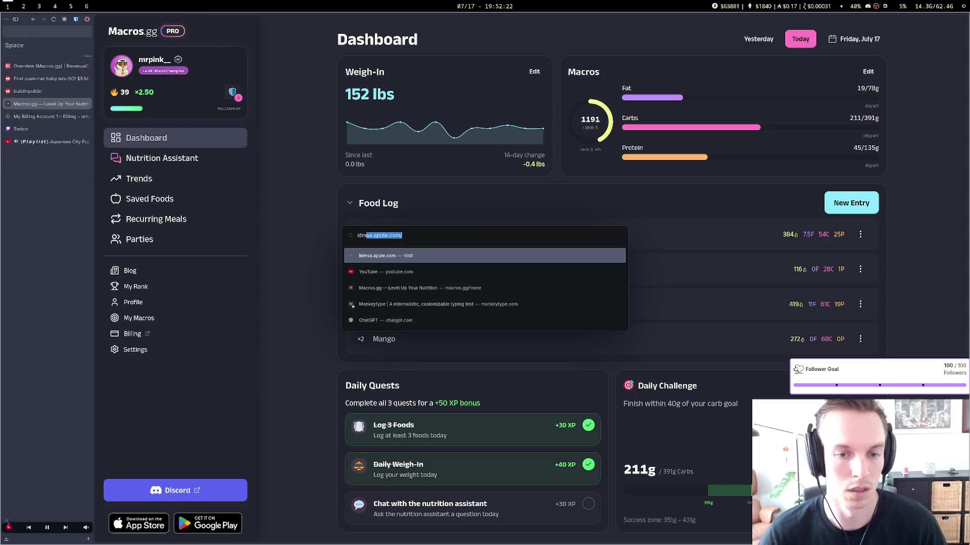
key("BackSpace")
key("BackSpace")
key("BackSpace")
type("da")
key("ctrl+a")
type("admin")
key("Down")
key("Return")
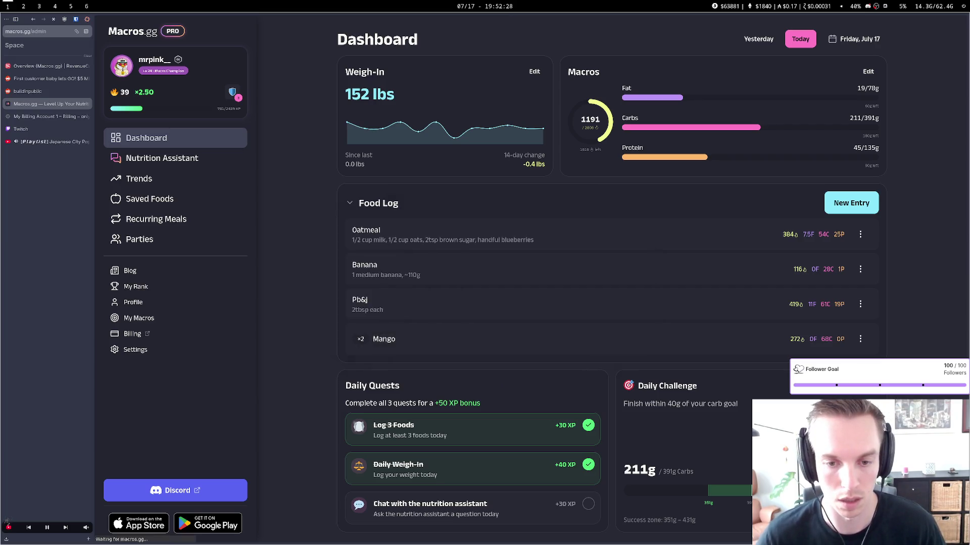
Review the 28-day acquisition funnel: 84 logged-out page views and 20 CTA clicks
scroll(288, 286, "down", 10)
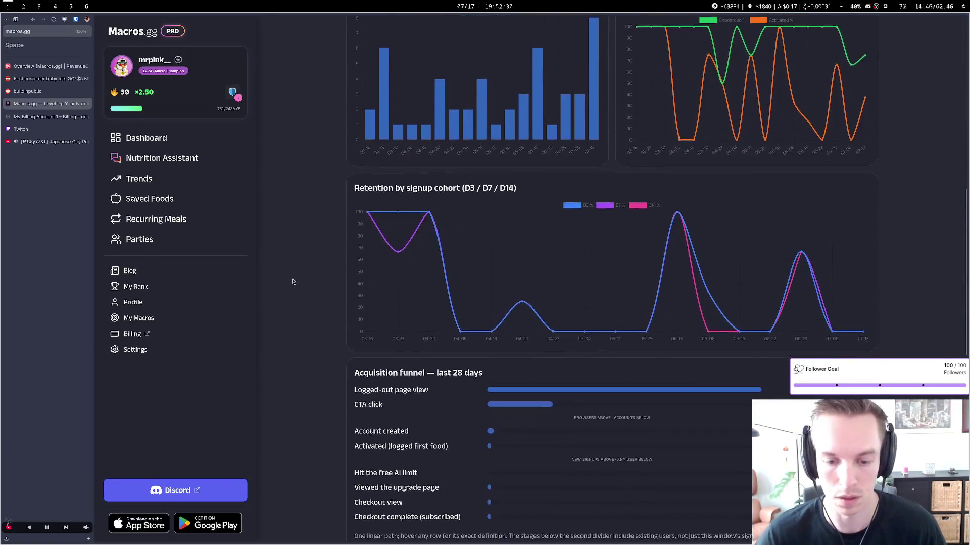
left_click_drag(370, 317, 453, 320)
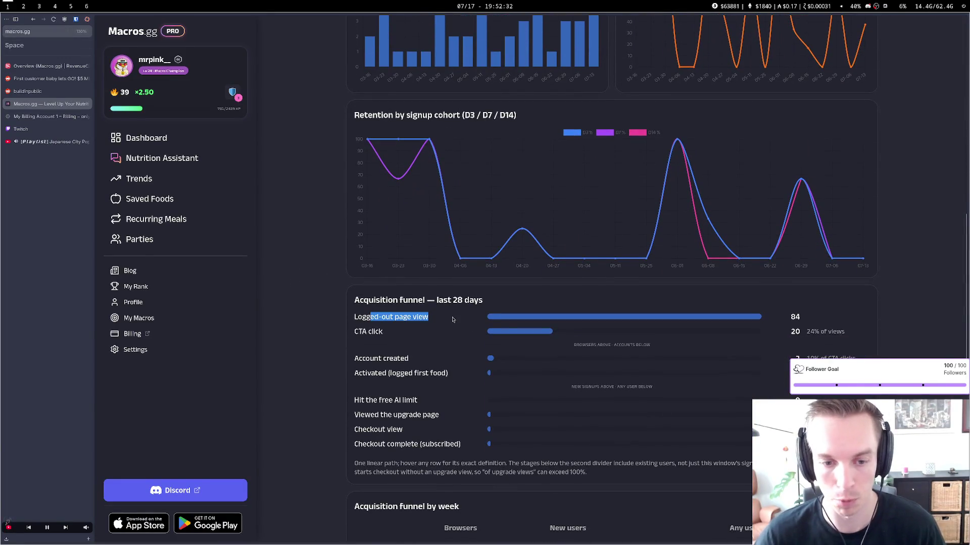
mouse_move(452, 320)
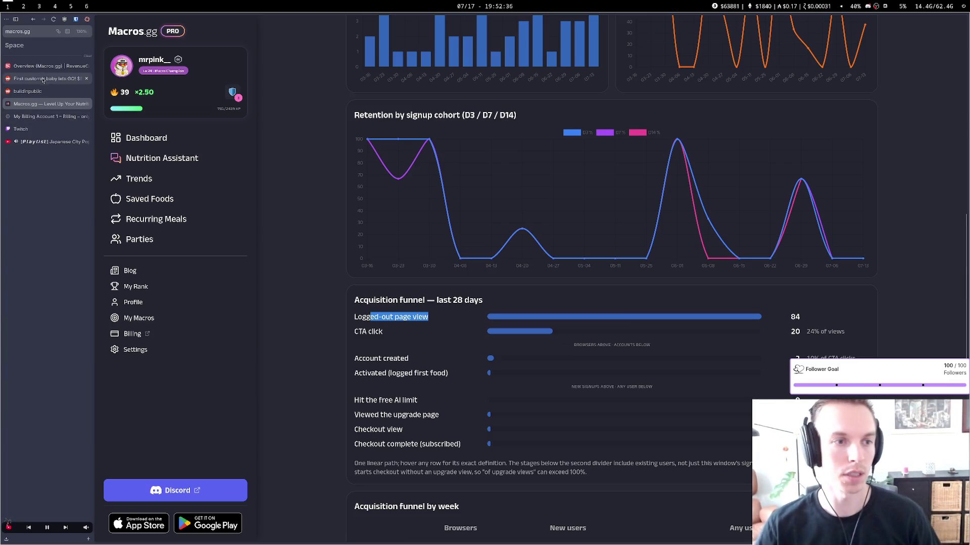
left_click(28, 91)
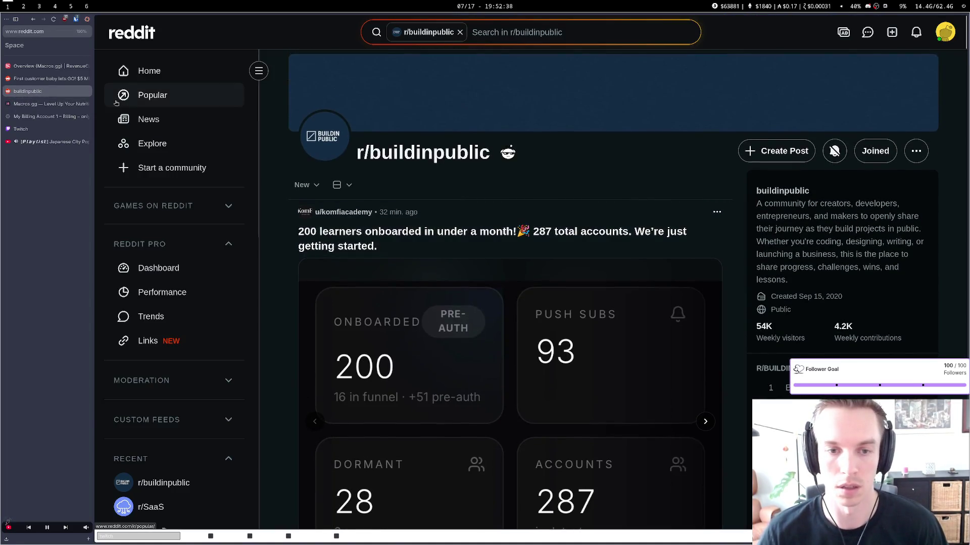
Reload the r/SaaS first-customer post to see 13 views, then switch to Discord
left_click(50, 79)
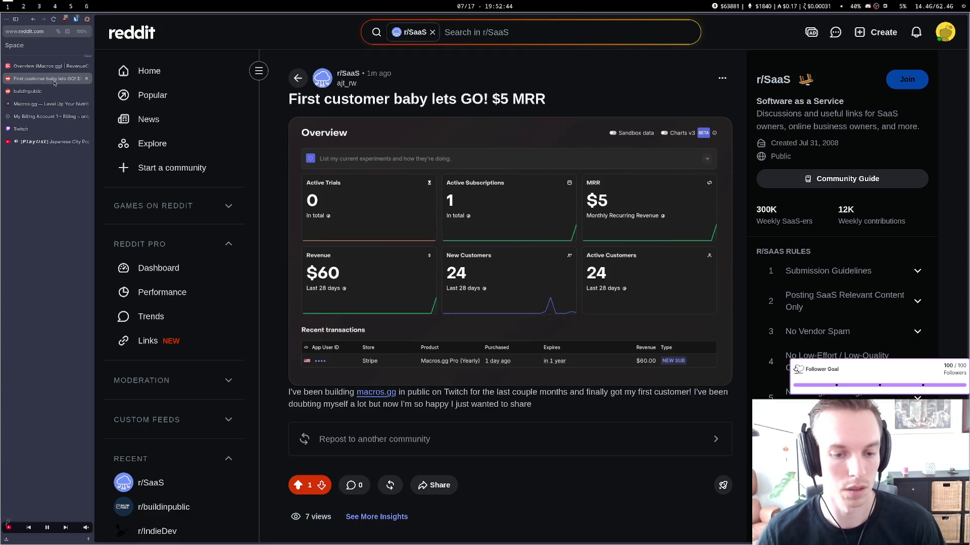
left_click(54, 19)
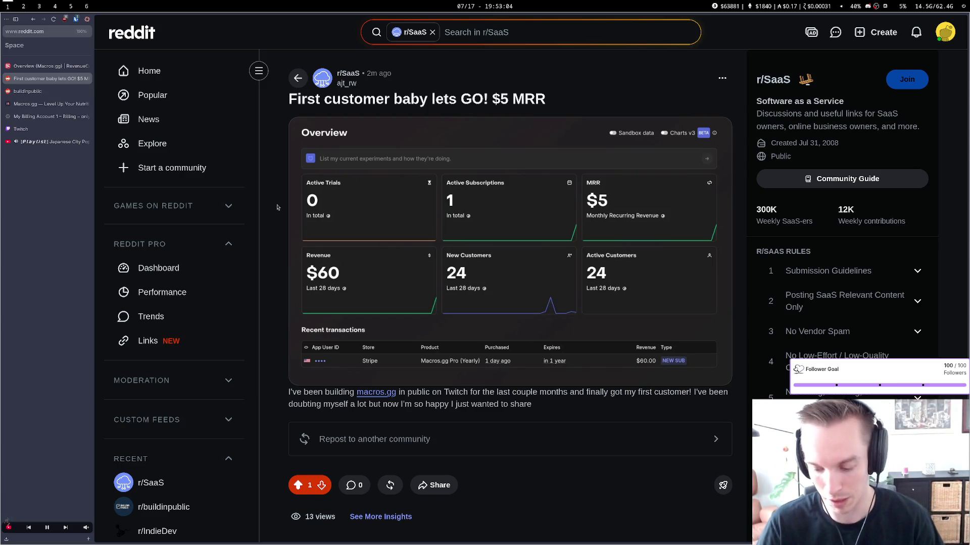
left_click(34, 92)
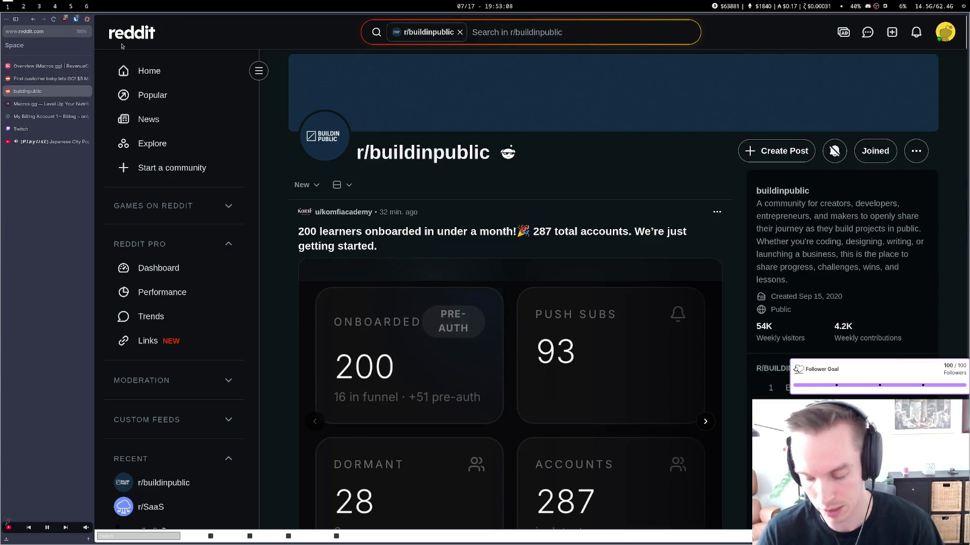
key("ctrl+Tab")
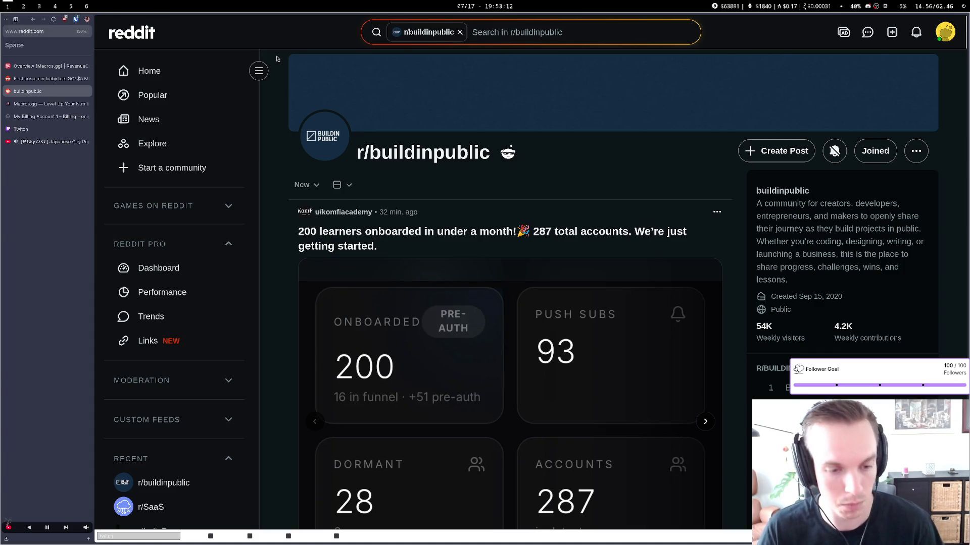
key("super+4")
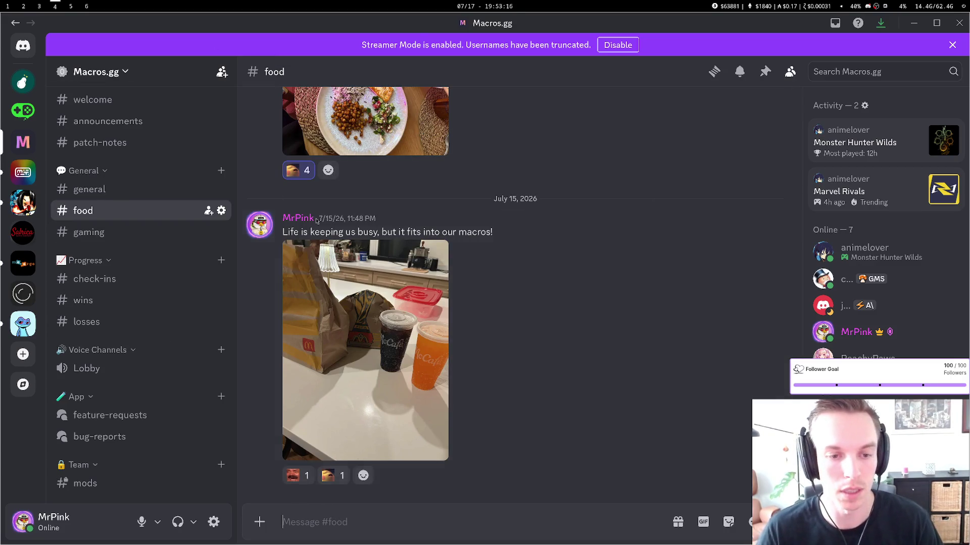
Browse the #feature-requests and #bug-reports forum posts, then switch back to Reddit
left_click(102, 416)
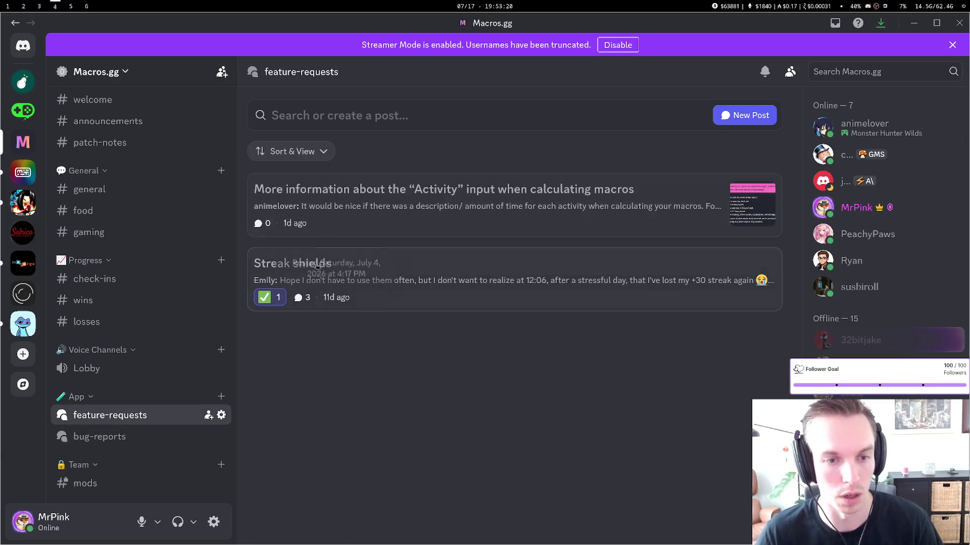
left_click(106, 437)
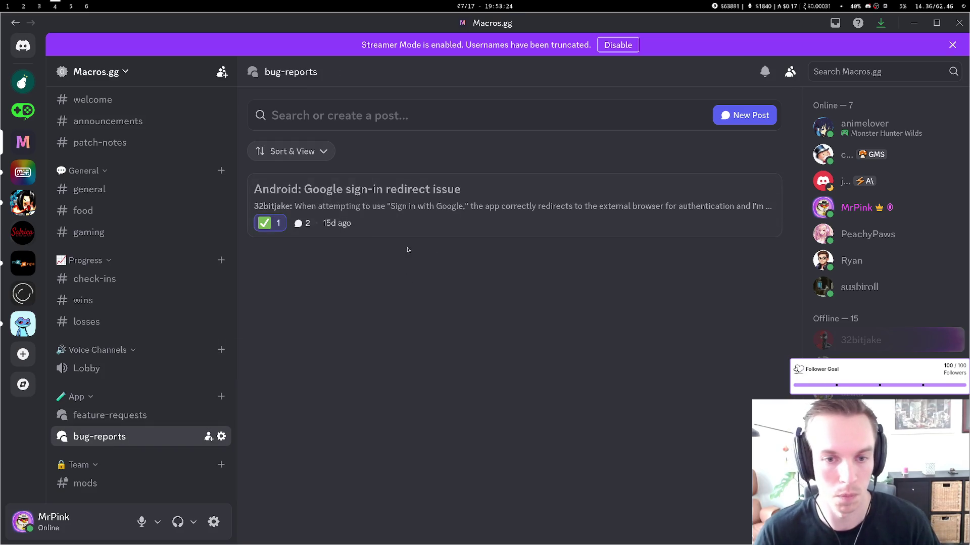
left_click(143, 417)
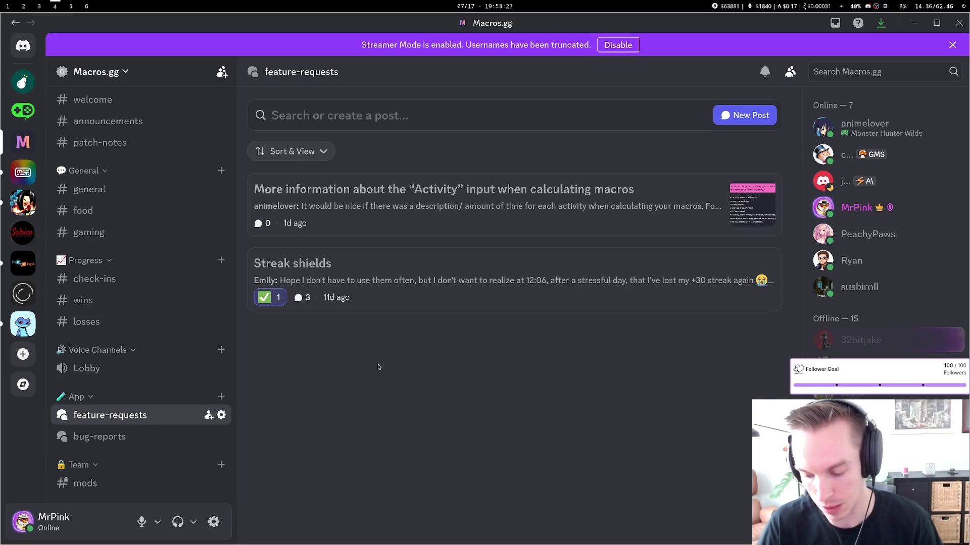
key("super+1")
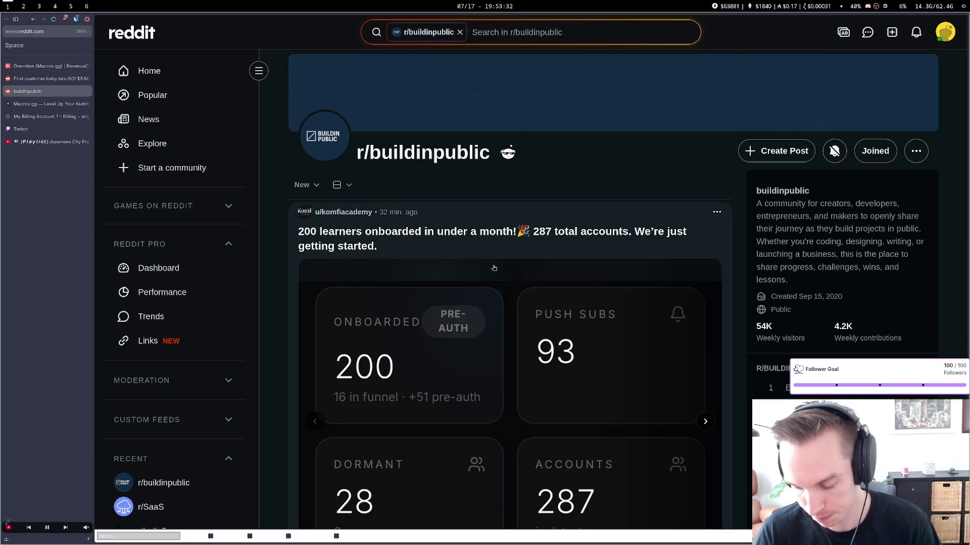
Glance at the Twitch and YouTube chat, then open the r/SaaS first-customer post in Reddit
key("super+3")
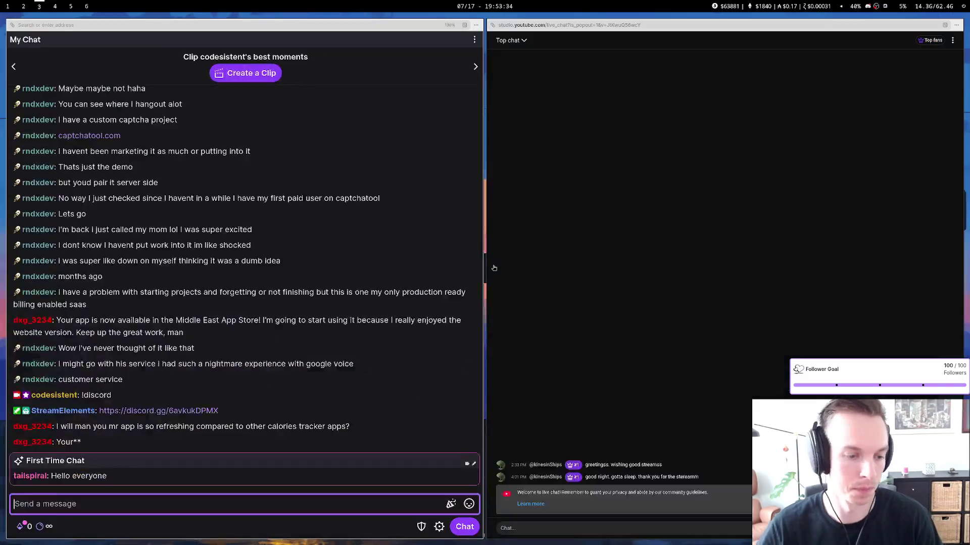
key("super+1")
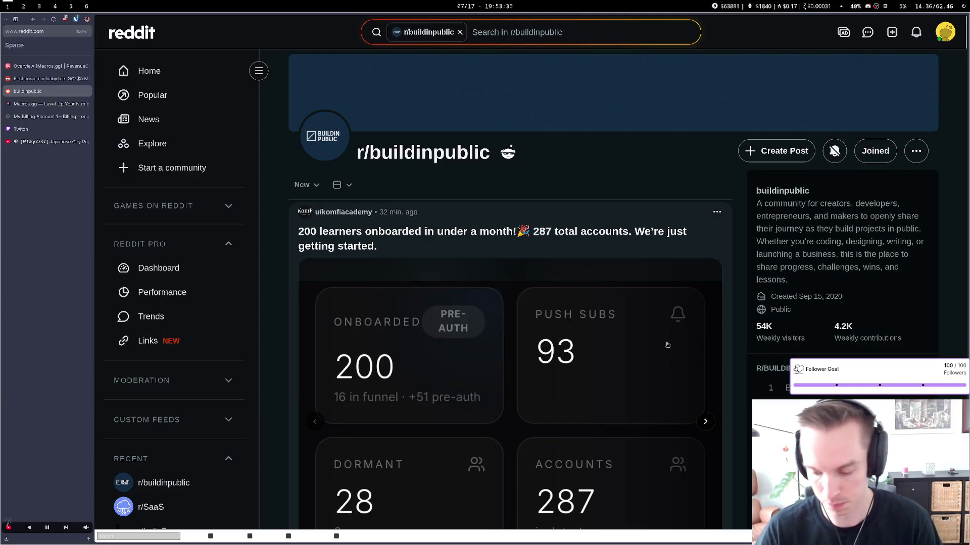
scroll(672, 344, "down", 5)
scroll(652, 334, "up", 5)
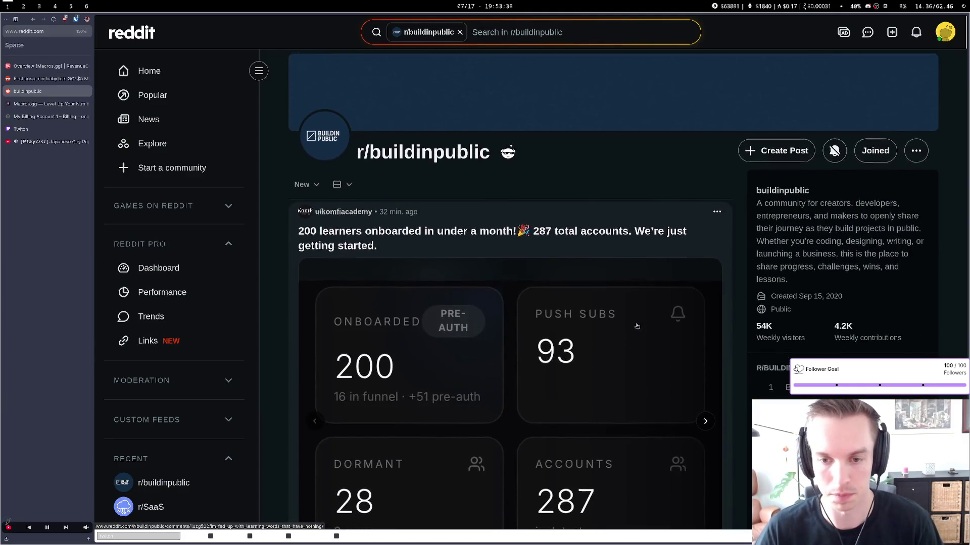
left_click(59, 80)
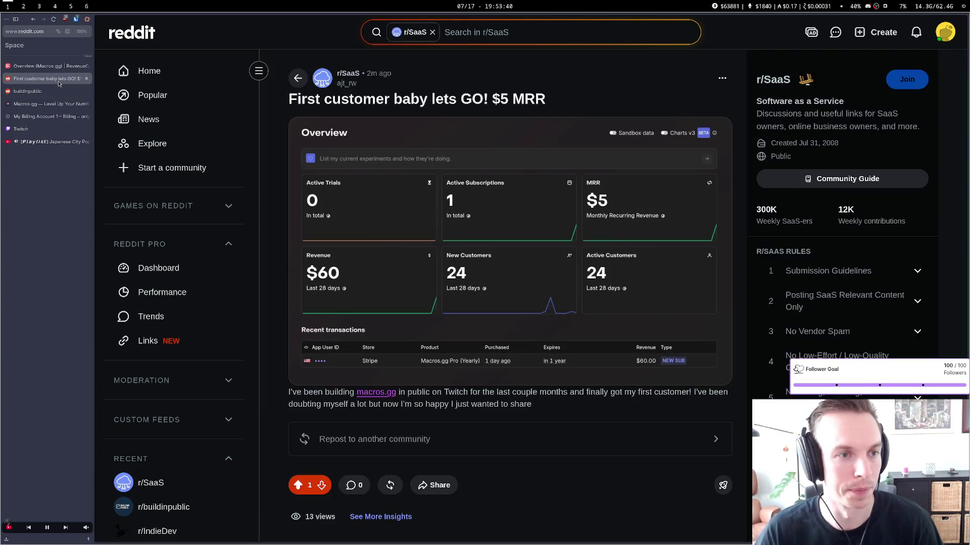
scroll(397, 196, "down", 6)
scroll(397, 196, "up", 6)
Reload the post and reopen it from the first upvote notification, showing 2 upvotes and 22 views
left_click(53, 19)
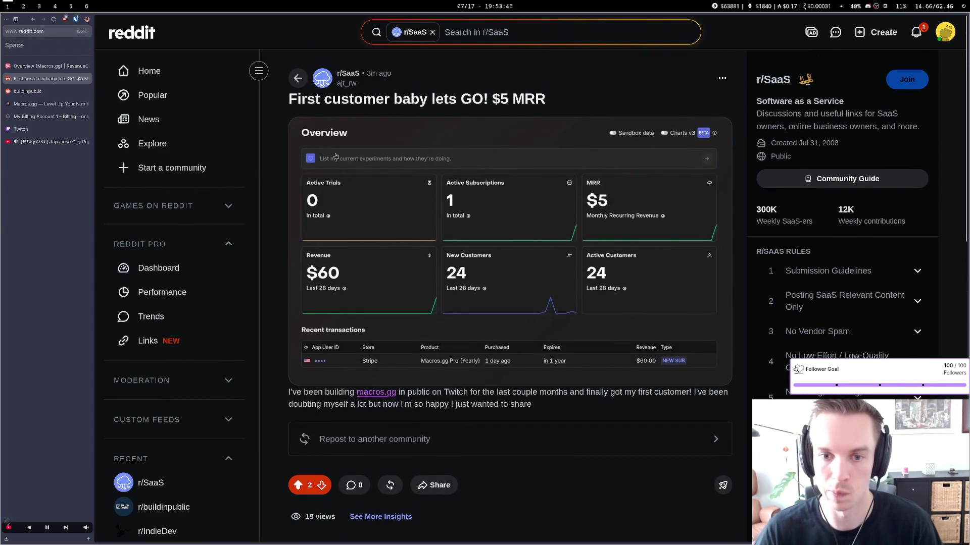
left_click(916, 31)
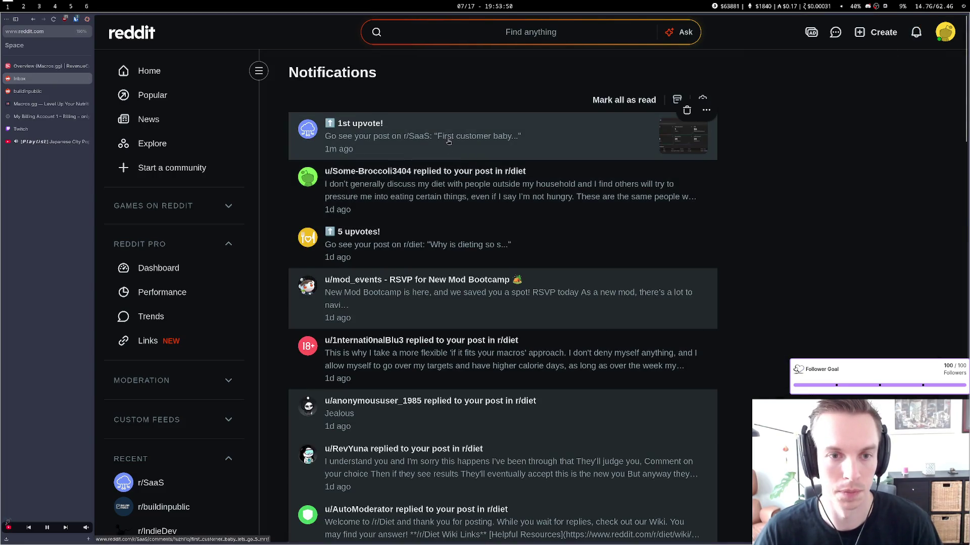
left_click(449, 140)
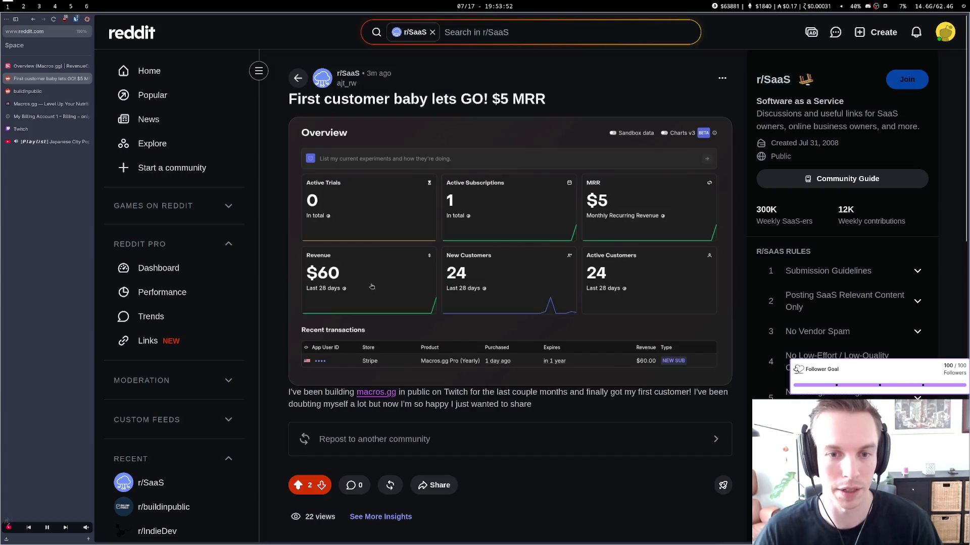
scroll(386, 292, "down", 4)
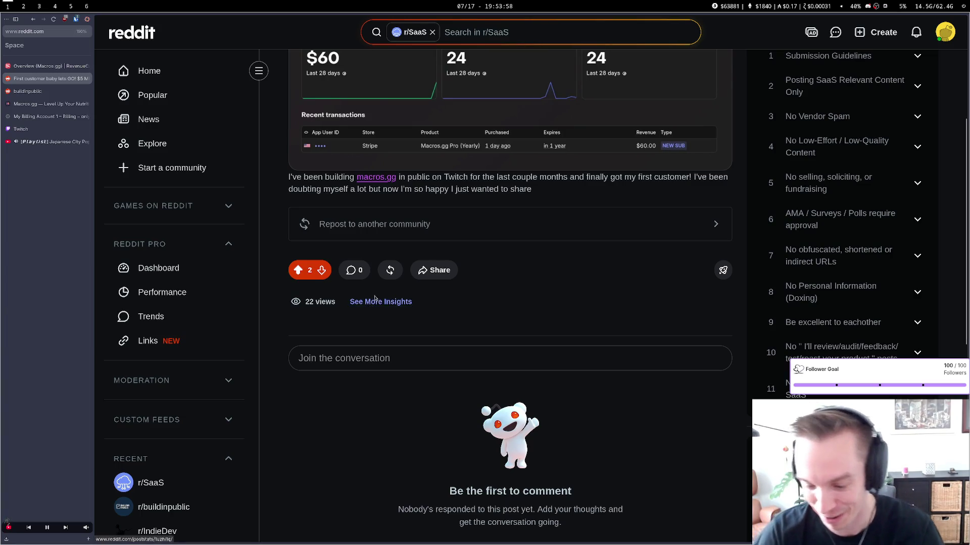
scroll(367, 303, "up", 5)
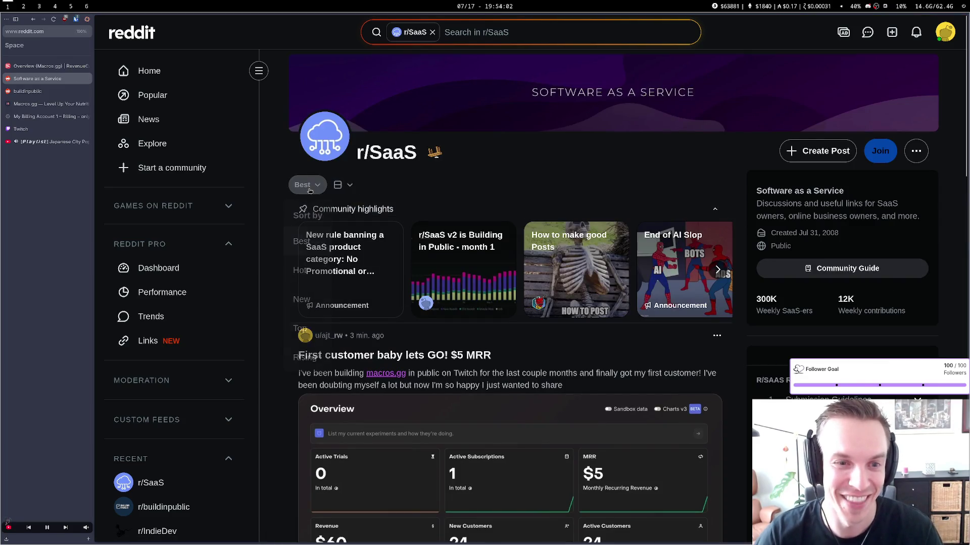
Sort the r/SaaS feed by New and scroll through the latest posts
left_click(305, 185)
left_click(300, 303)
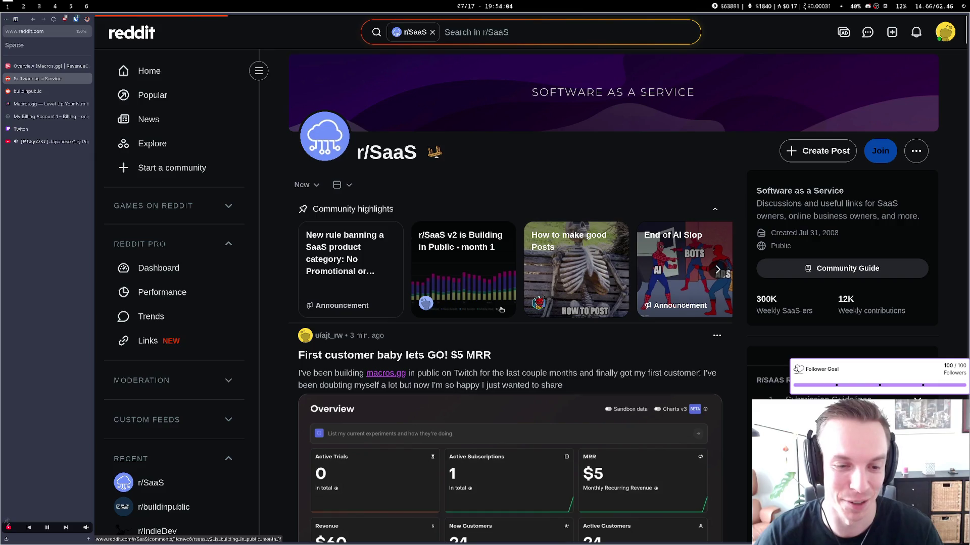
scroll(501, 309, "down", 8)
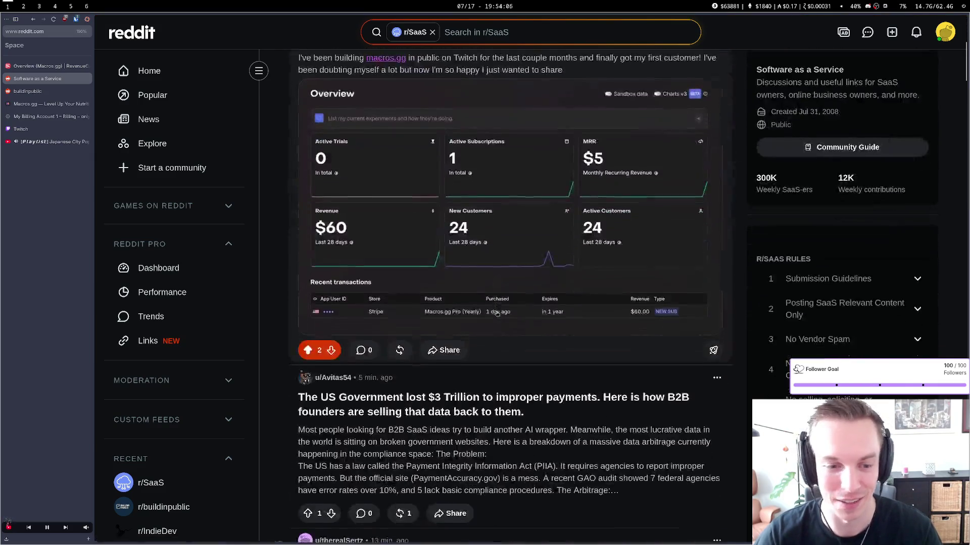
scroll(497, 314, "down", 2)
scroll(480, 308, "up", 2)
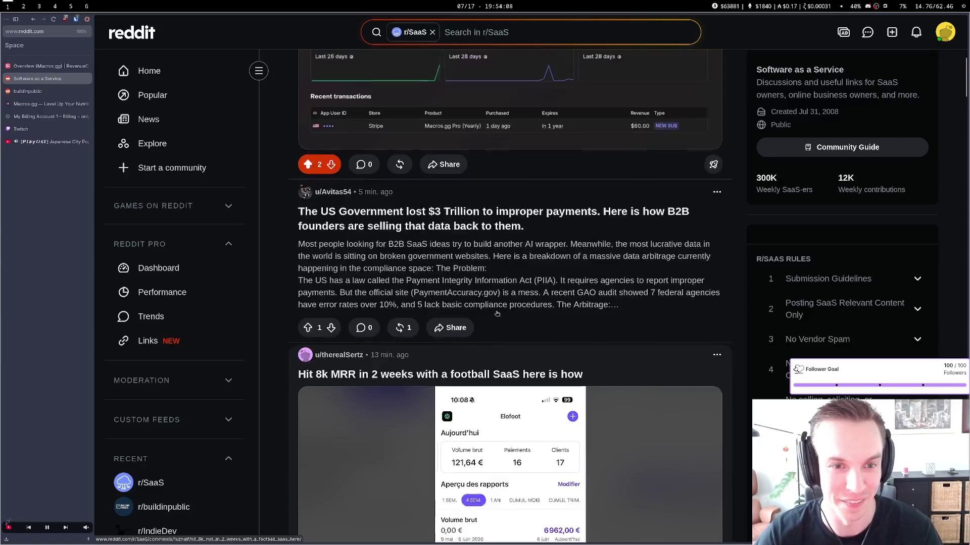
scroll(472, 305, "down", 2)
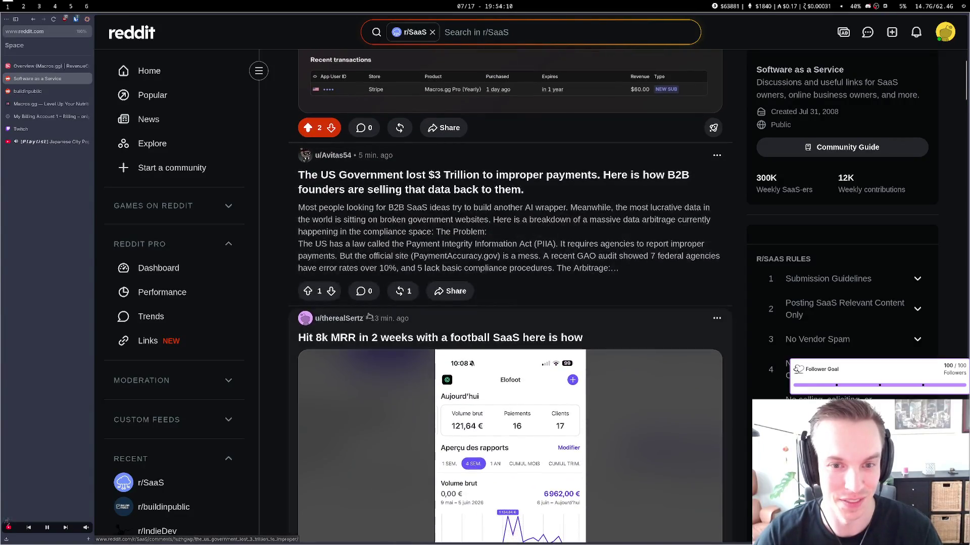
scroll(322, 301, "down", 6)
scroll(322, 301, "down", 17)
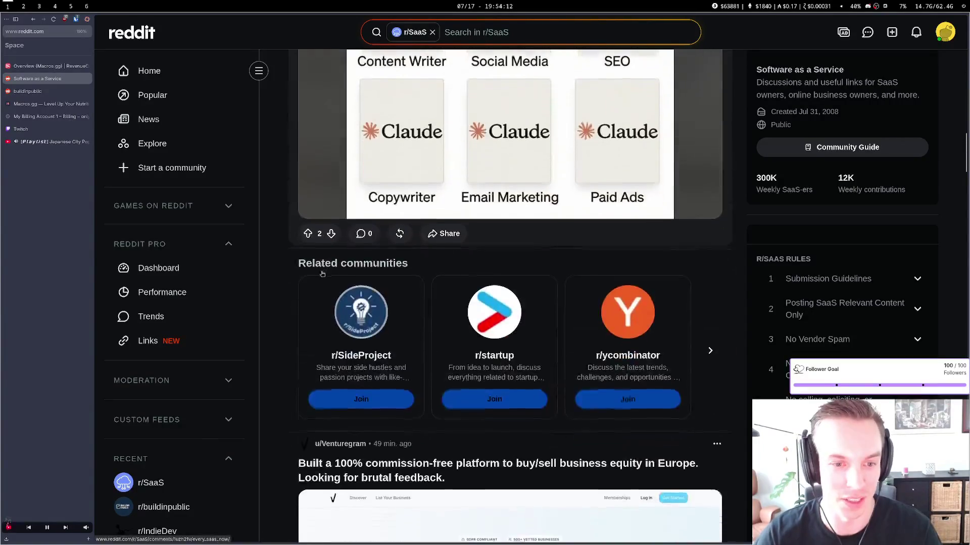
Find and open 'First customer baby lets GO! $5 MRR', now at 30 views with no comments
scroll(318, 243, "down", 12)
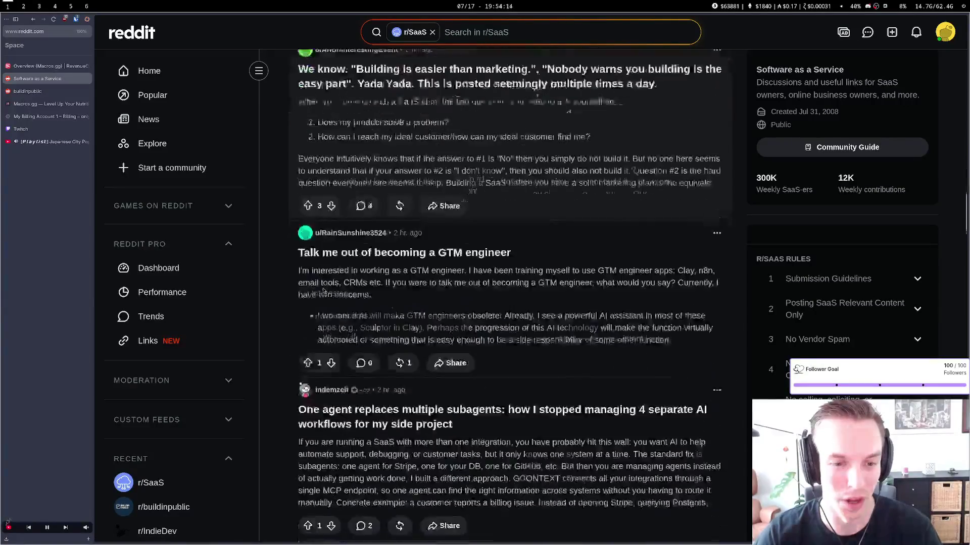
scroll(318, 266, "down", 13)
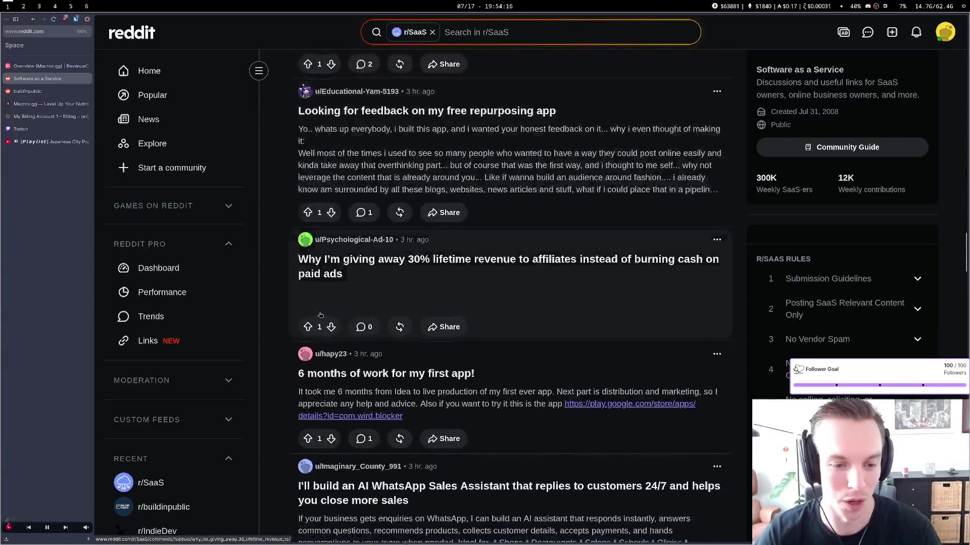
scroll(320, 314, "down", 12)
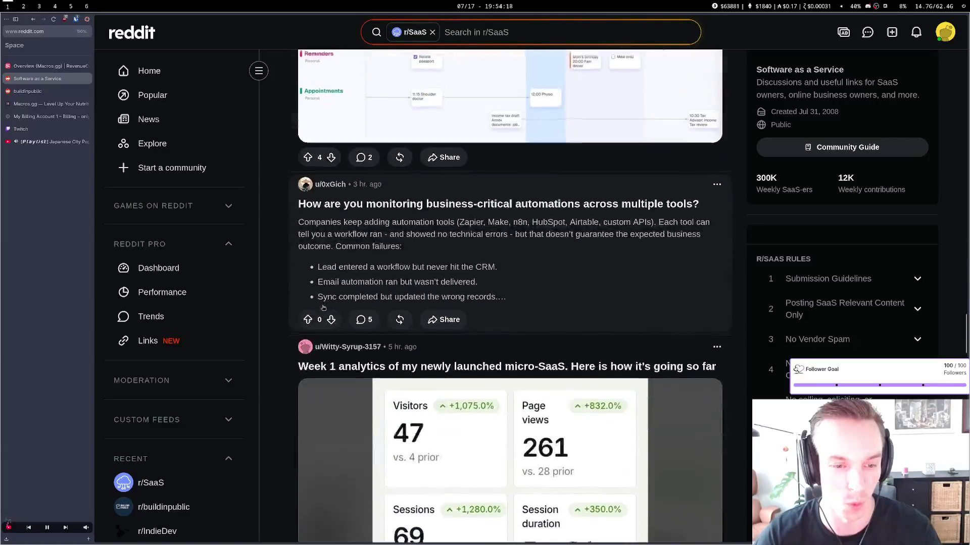
scroll(323, 232, "up", 20)
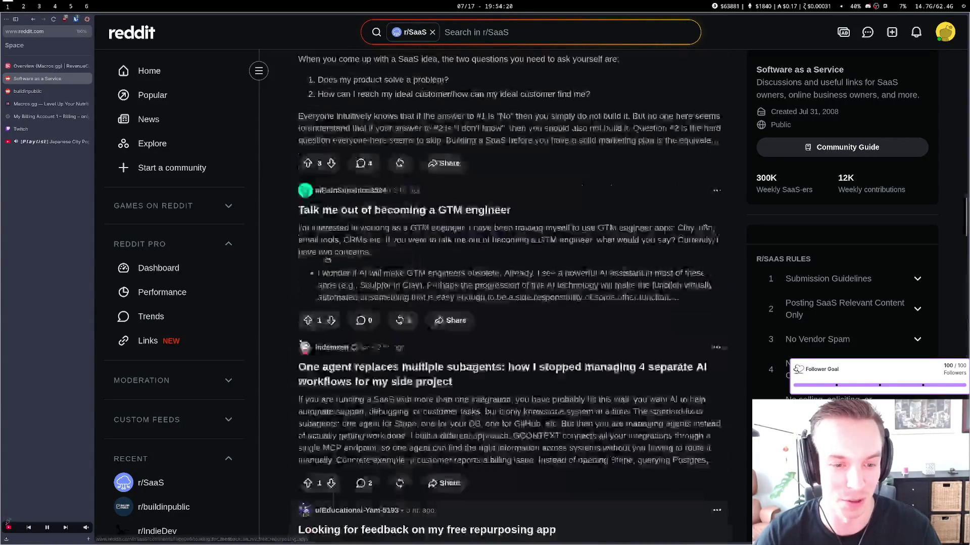
scroll(327, 260, "down", 3)
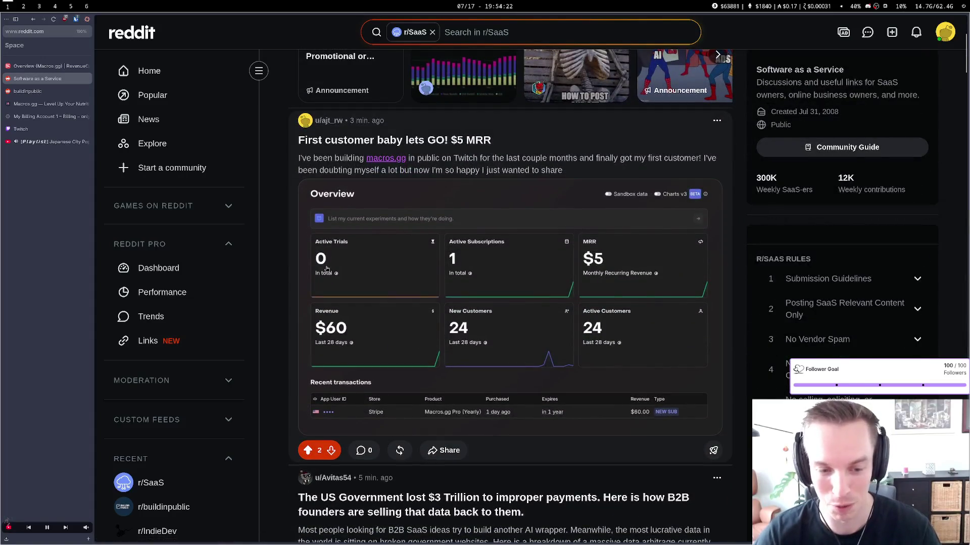
left_click(489, 171)
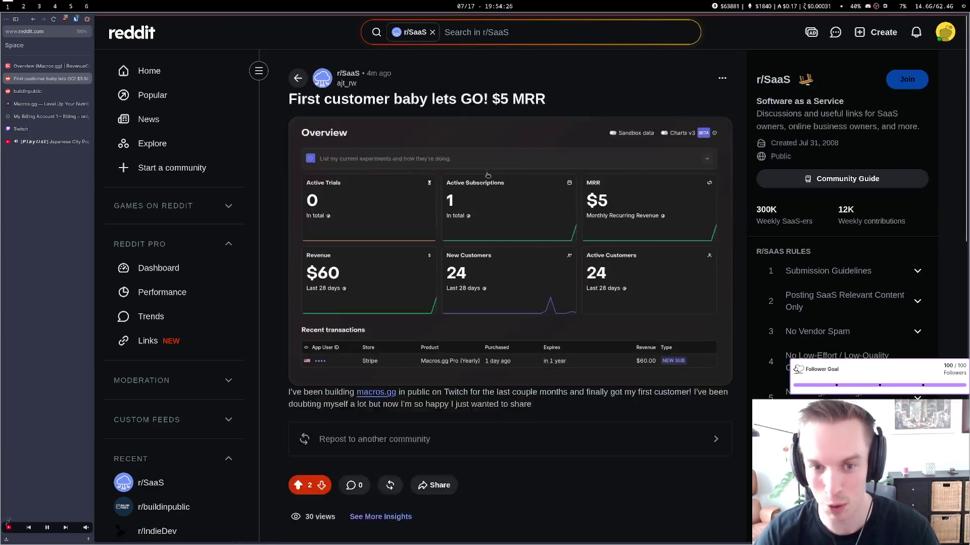
scroll(468, 237, "down", 4)
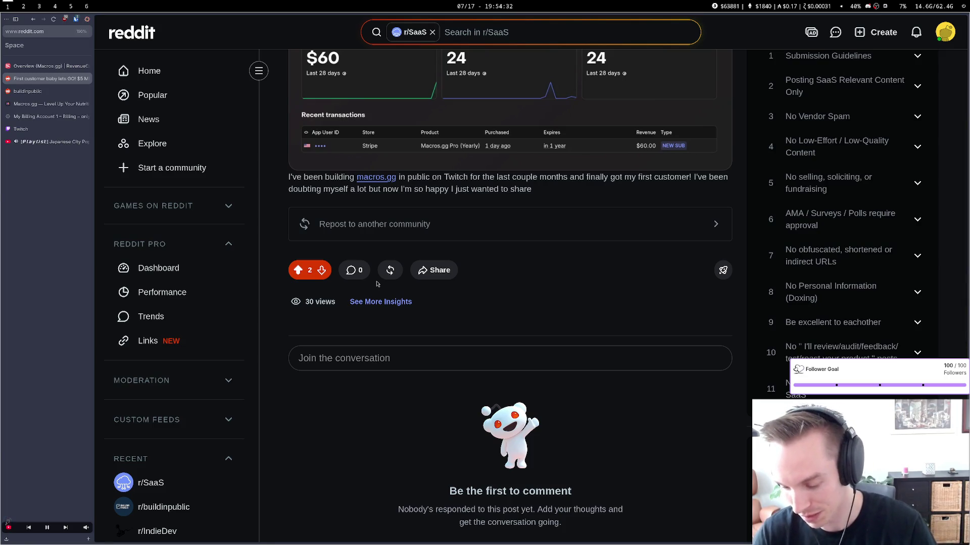
Return to the post's title, then view Google Cloud billing: $45.37 spent July 1–17, $87.31 forecast
scroll(376, 282, "up", 4)
key("ctrl+l")
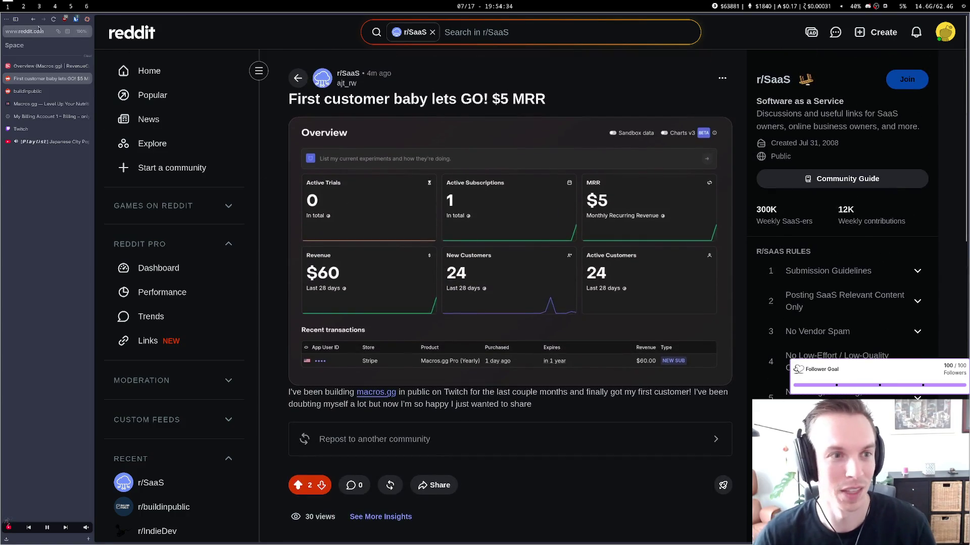
left_click(289, 63)
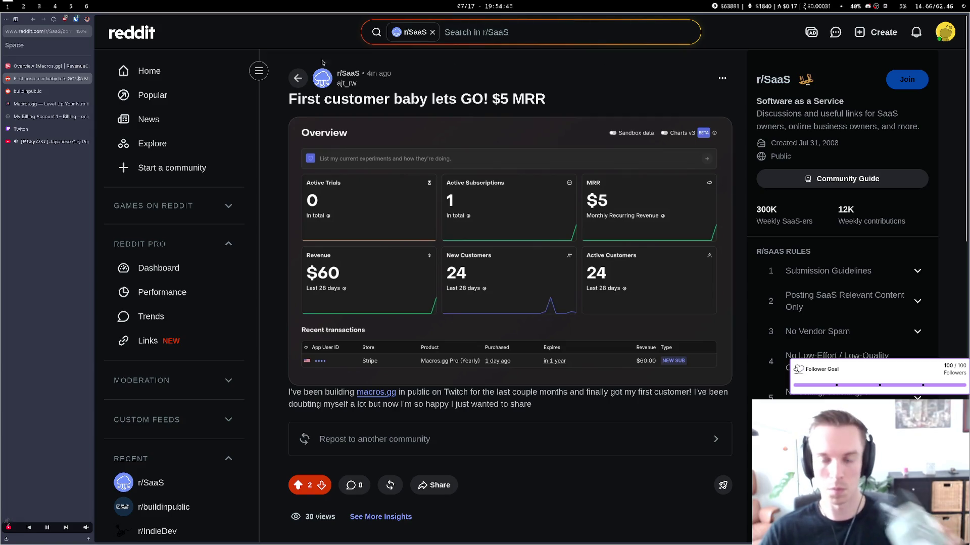
left_click(84, 119)
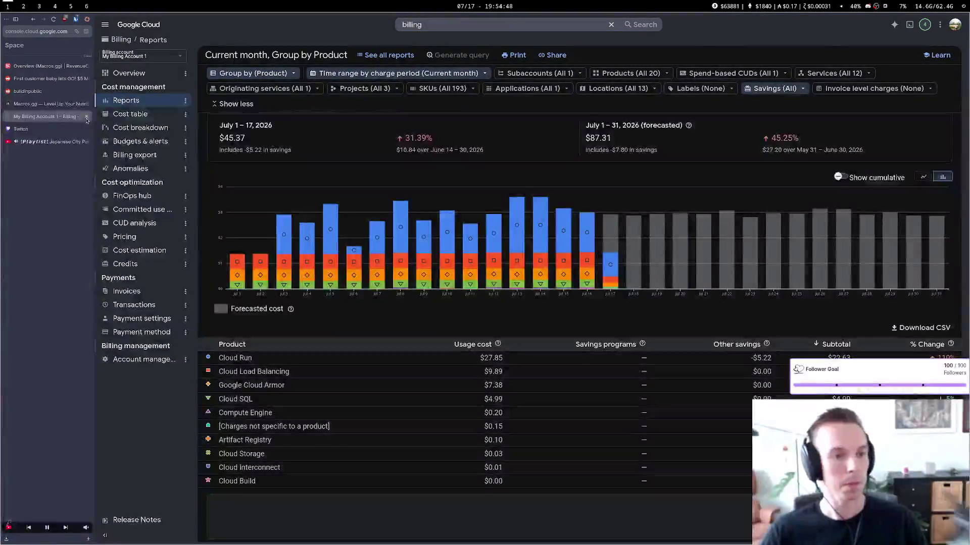
Close the Google Cloud billing, r/buildinpublic and RevenueCat overview tabs, ending on the First customer post
left_click(86, 116)
left_click(84, 107)
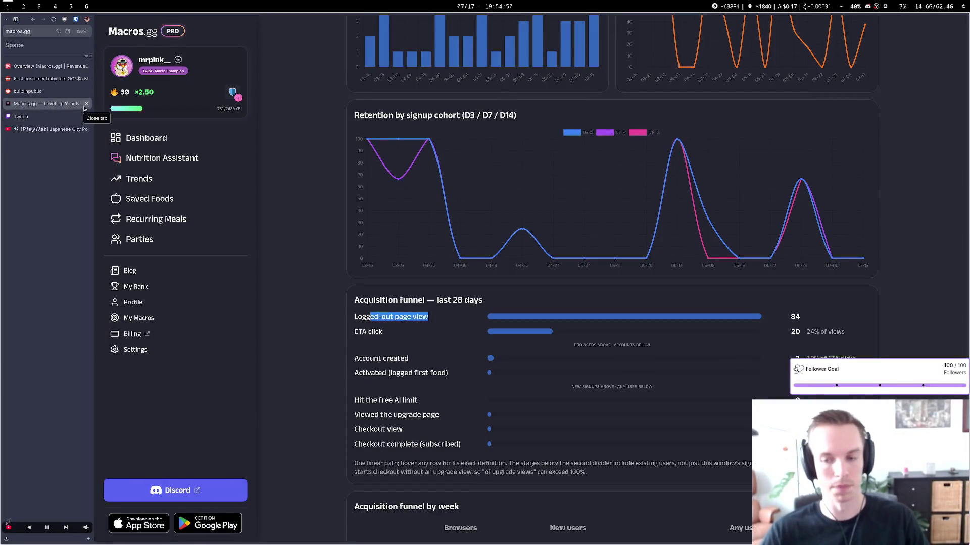
left_click(55, 92)
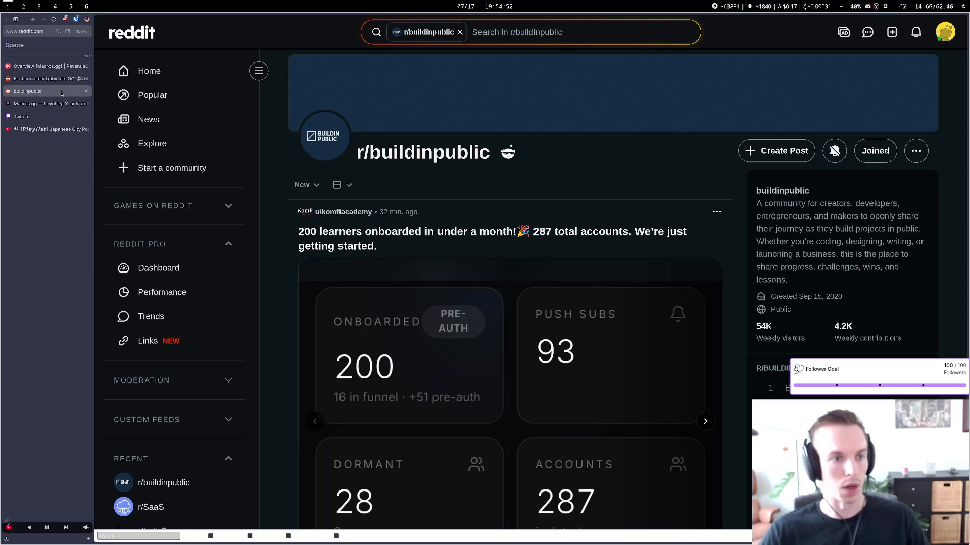
left_click(87, 92)
left_click(71, 79)
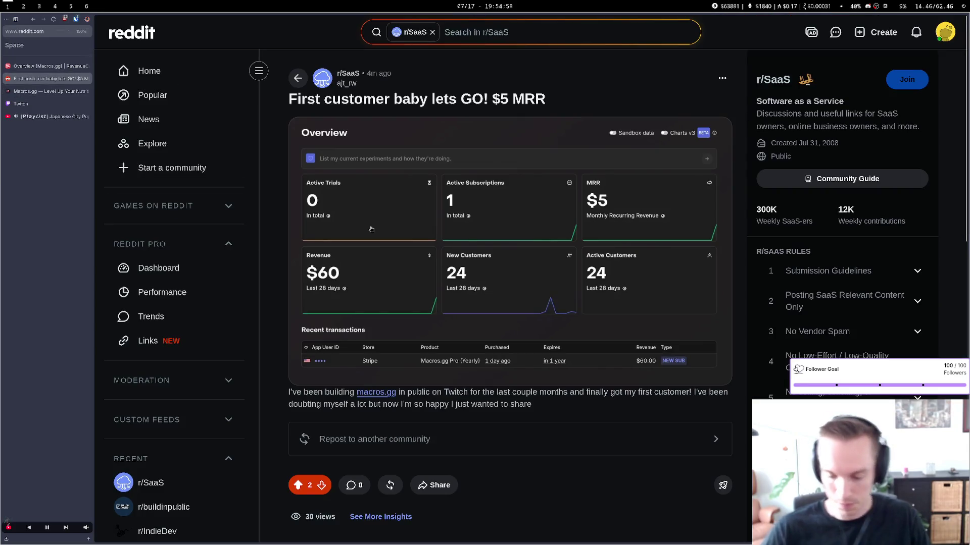
left_click(39, 66)
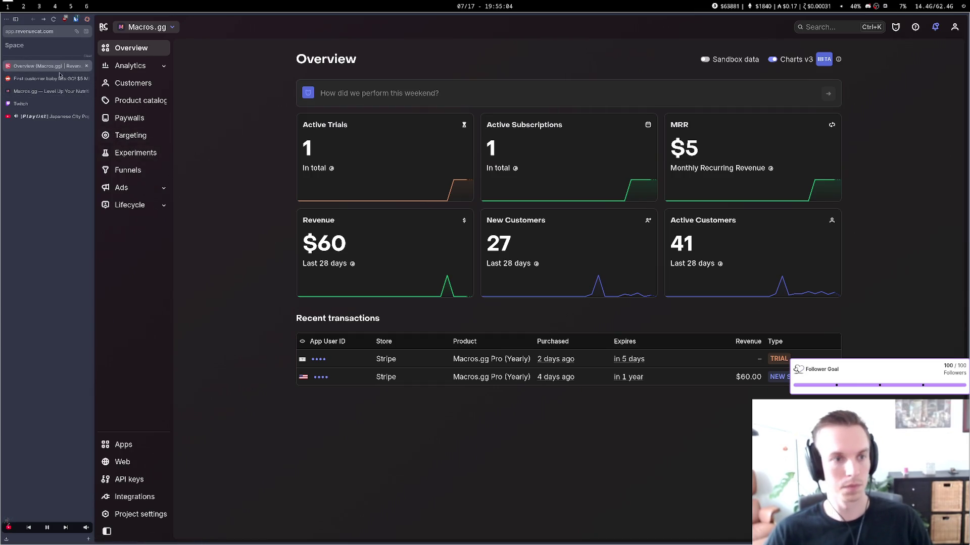
left_click(86, 66)
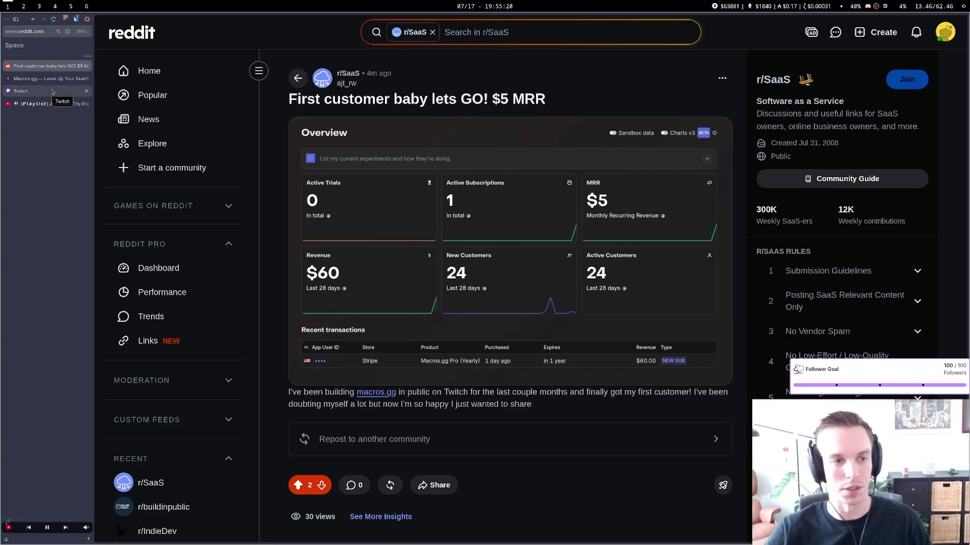
left_click(52, 91)
Try opening localhost:3000/ai-accuracy, which shows Page not found
key("ctrl+l")
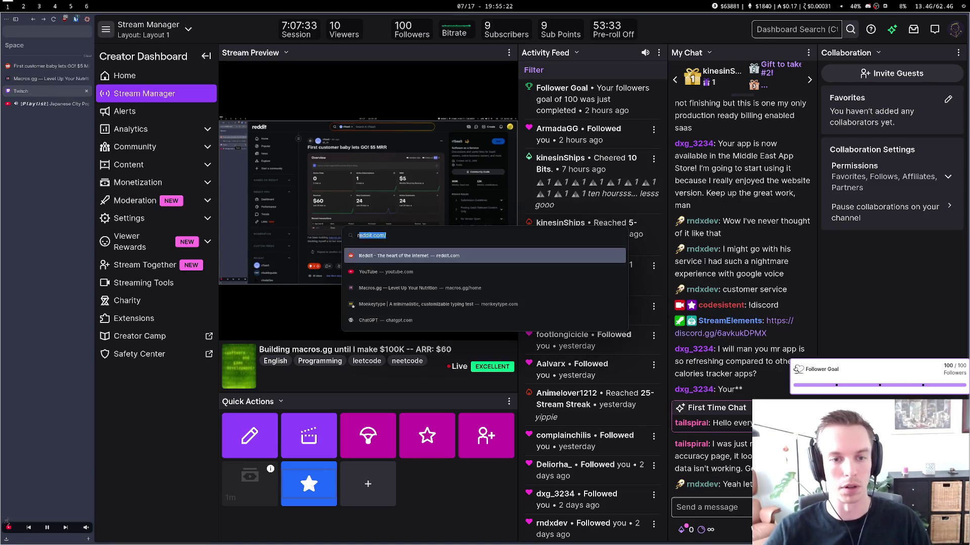
type("t")
key("BackSpace")
key("BackSpace")
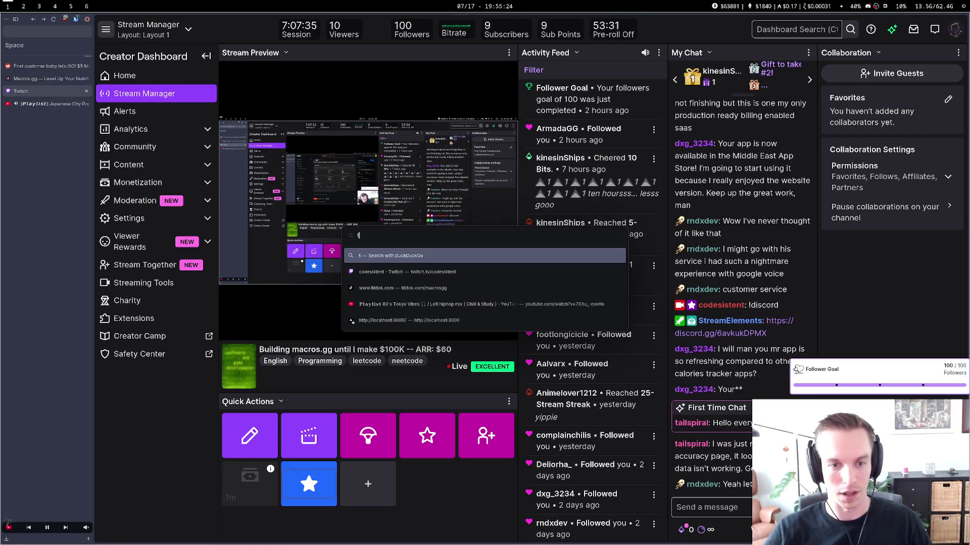
type("ai")
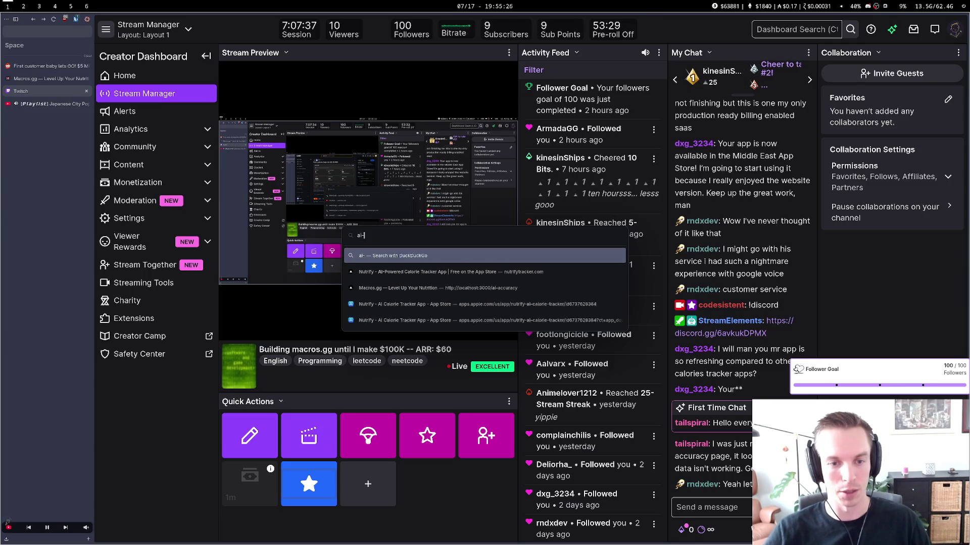
type("-acc")
key("Down")
key("Return")
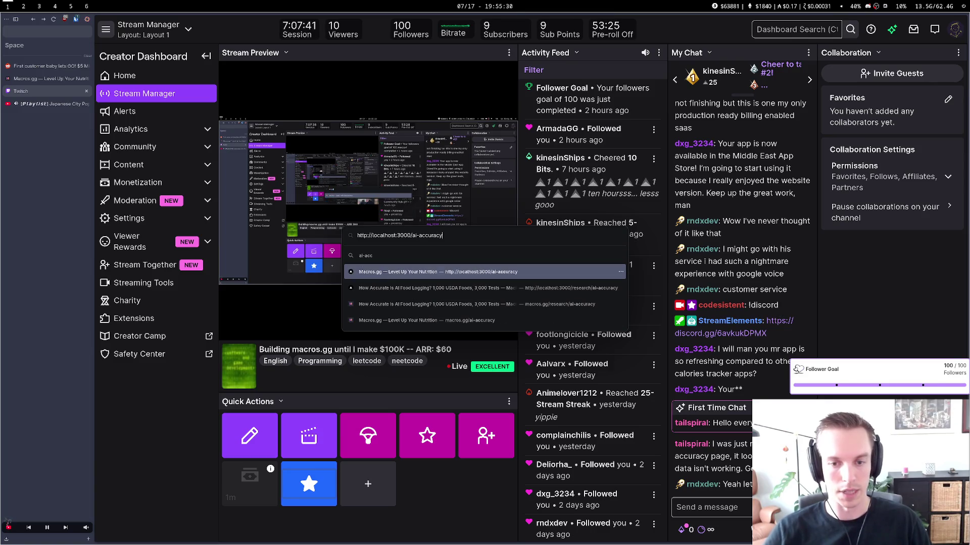
Go to the Macros.gg dashboard showing the 152 lbs weigh-in and today's food log
key("ctrl+l")
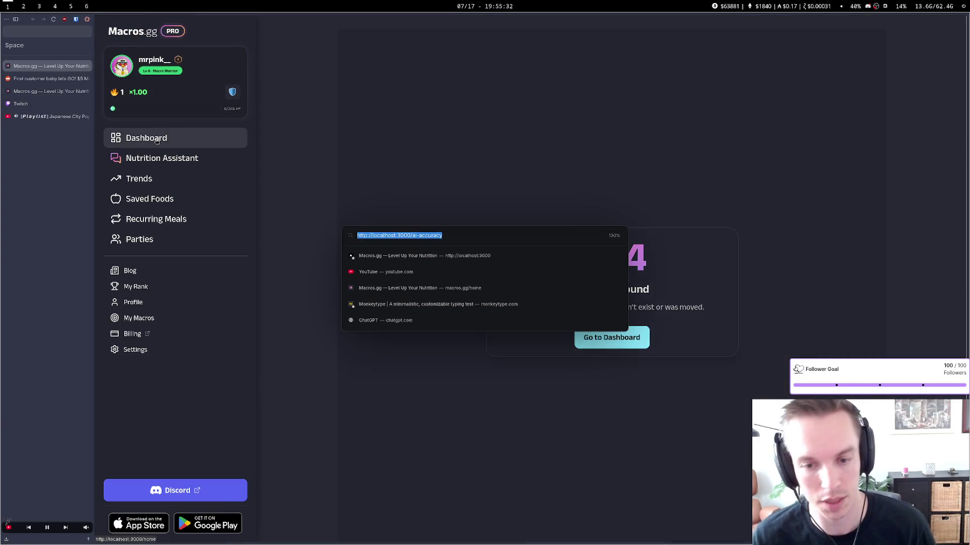
type("mail")
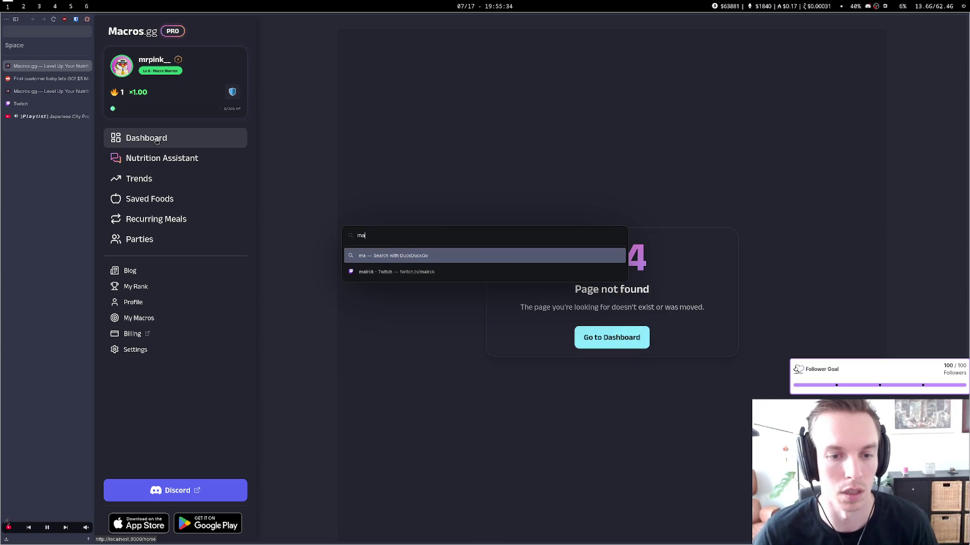
left_click(156, 139)
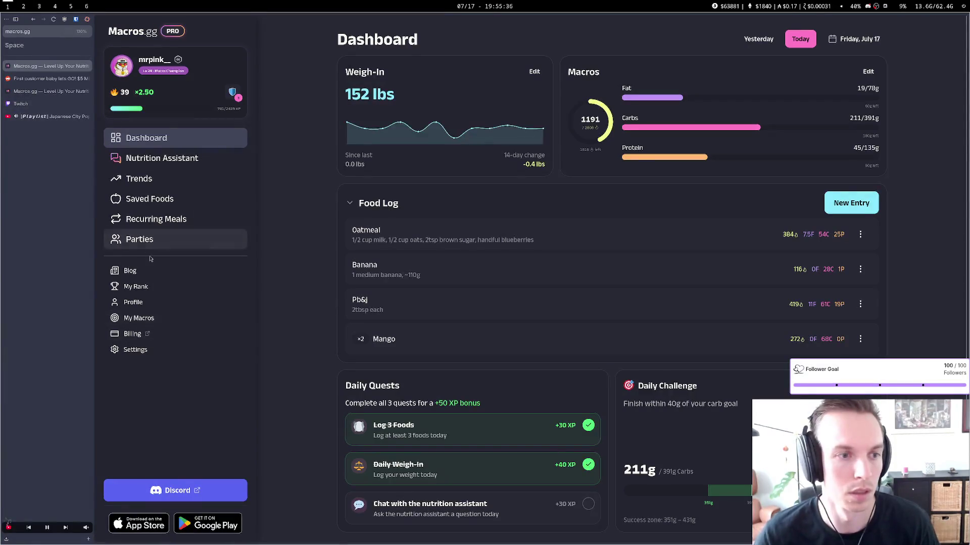
Open the featured AI logger accuracy blog article and expand its 'Can I check the raw data?' FAQ
left_click(130, 271)
scroll(618, 256, "down", 6)
scroll(618, 256, "up", 8)
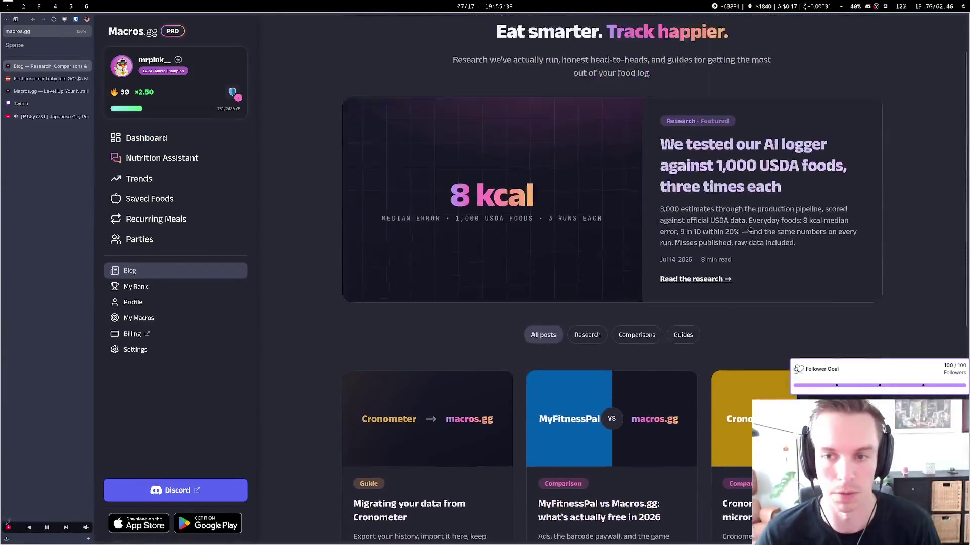
left_click(606, 313)
scroll(602, 362, "down", 10)
scroll(602, 362, "down", 15)
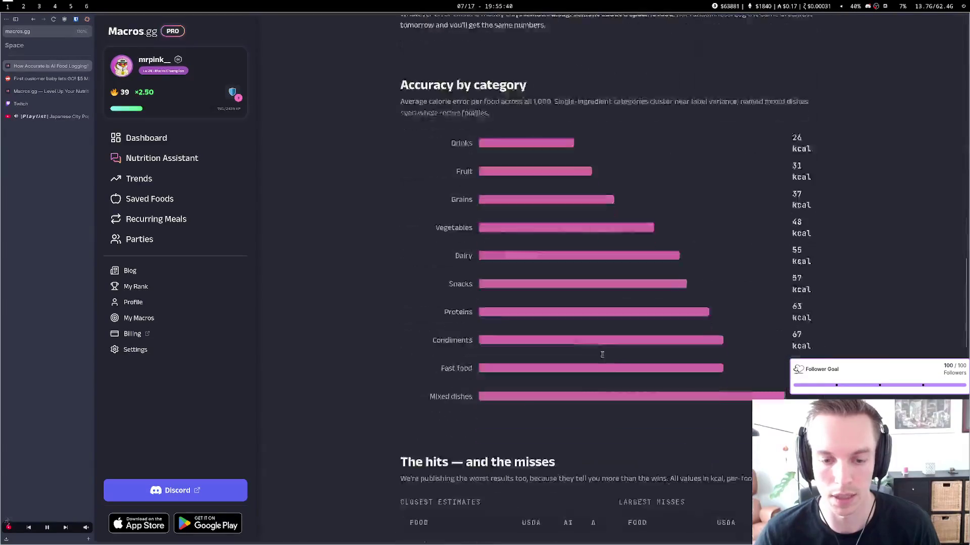
left_click(543, 431)
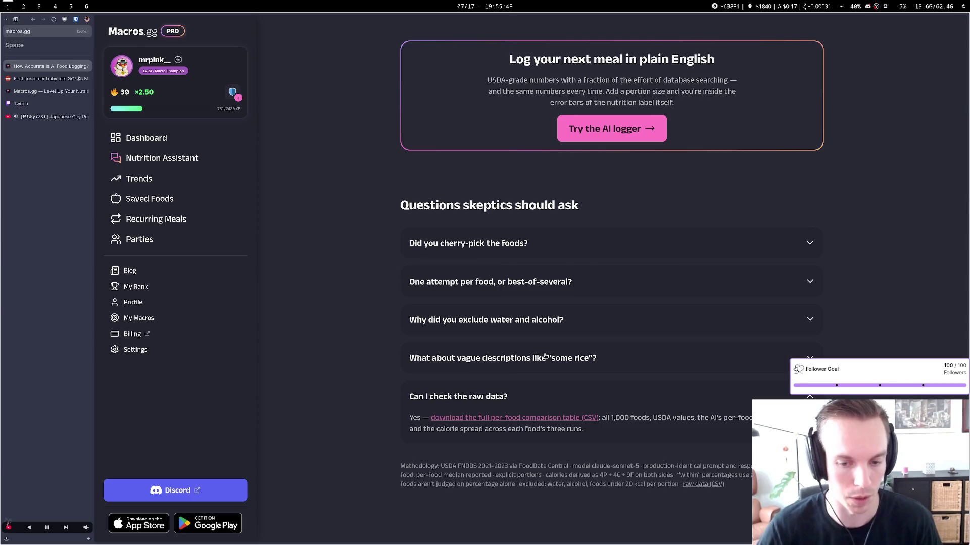
key("super+2")
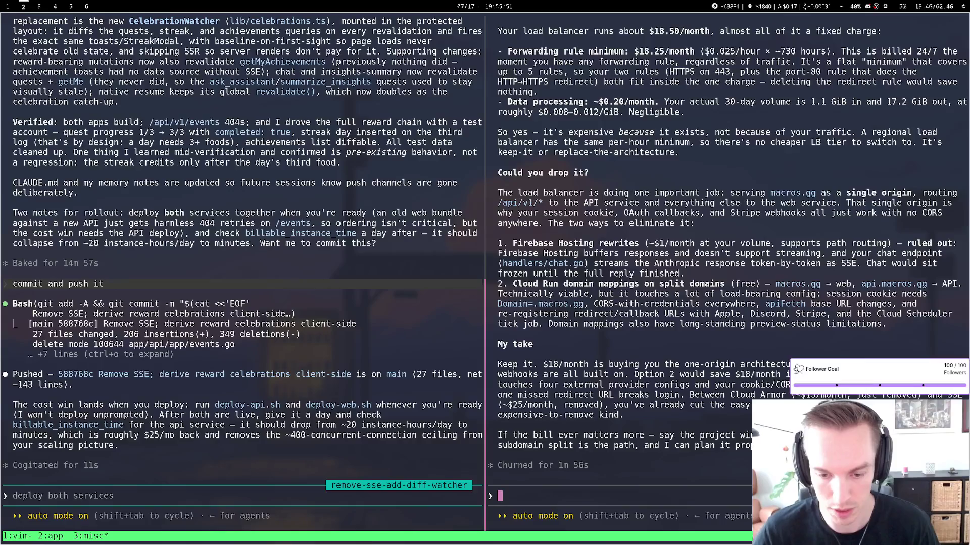
Recheck the top of the accuracy study, then send Claude Code the question about the AI accuracy results
key("super+1")
key("Home")
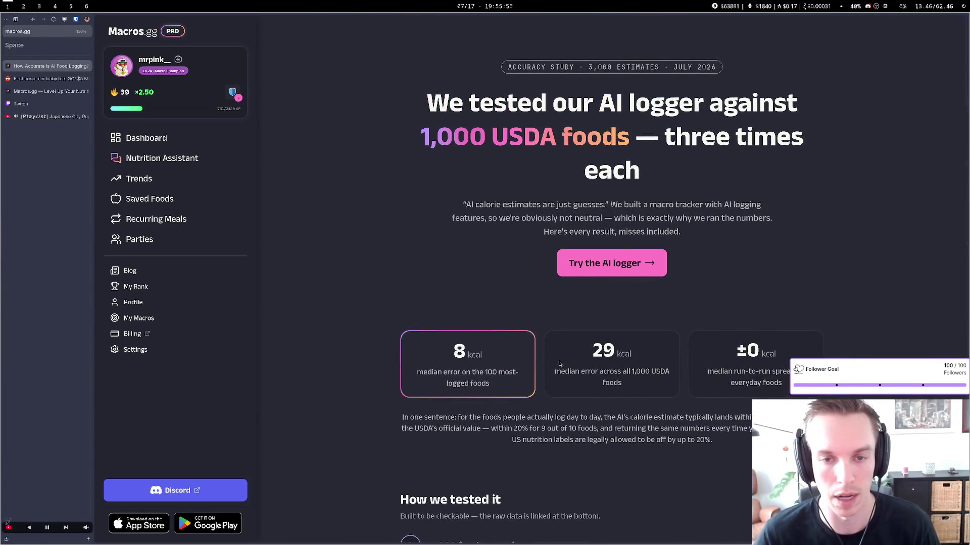
key("super+2")
key("Return")
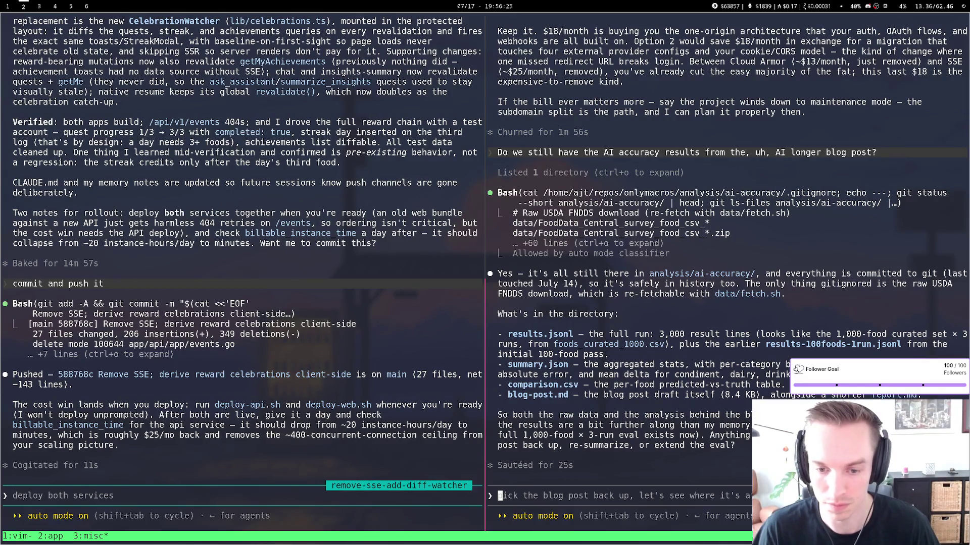
Compare against the FAQ and type a follow-up asking to make the CSV file available on production
key("super+1")
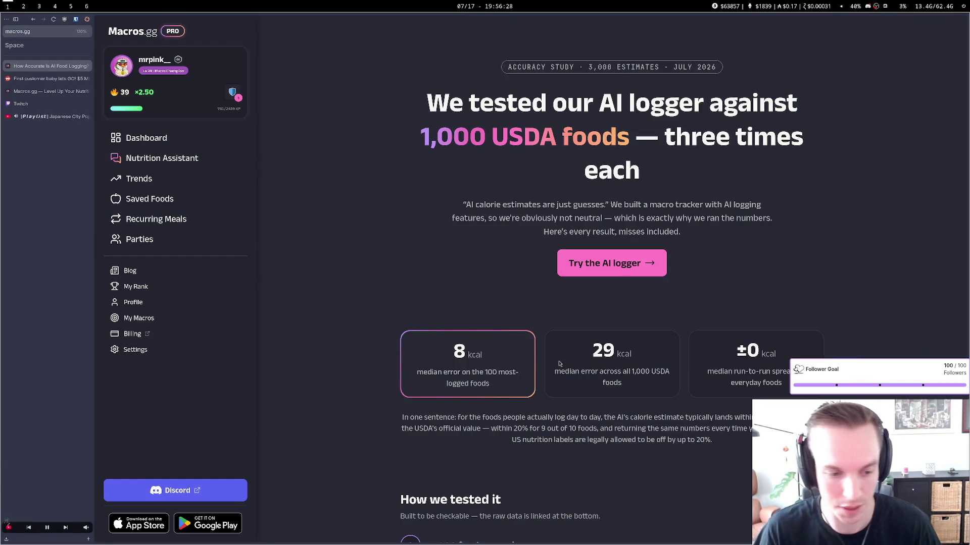
scroll(560, 364, "down", 20)
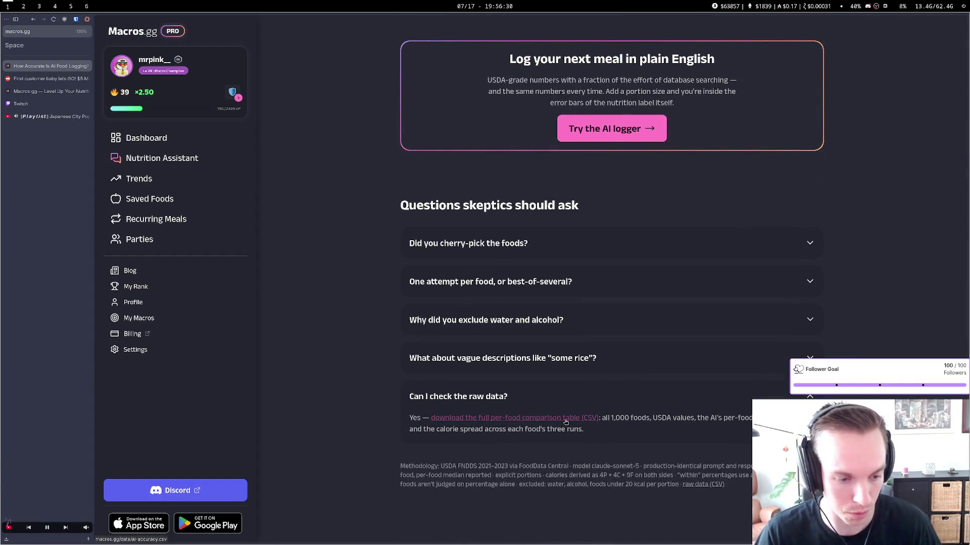
key("super+2")
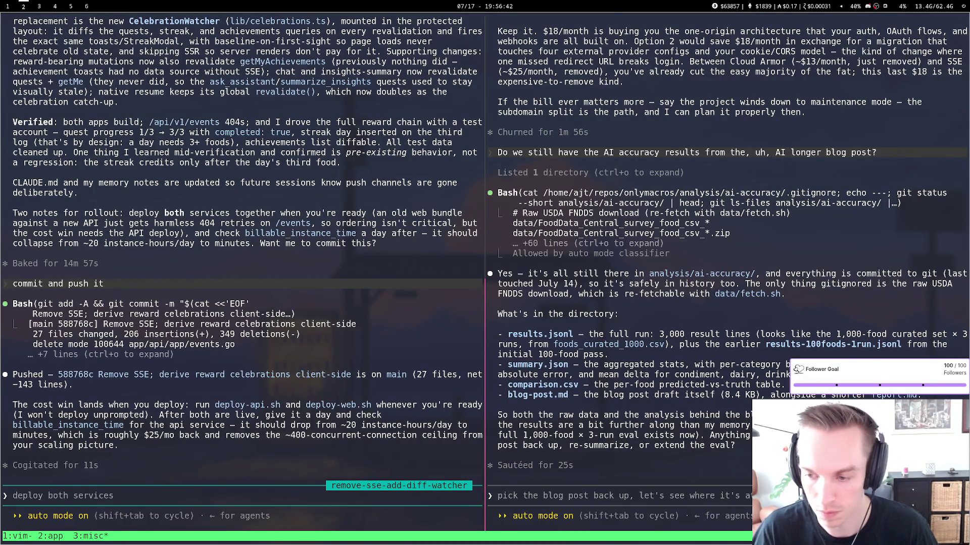
key("super+1")
key("super+2")
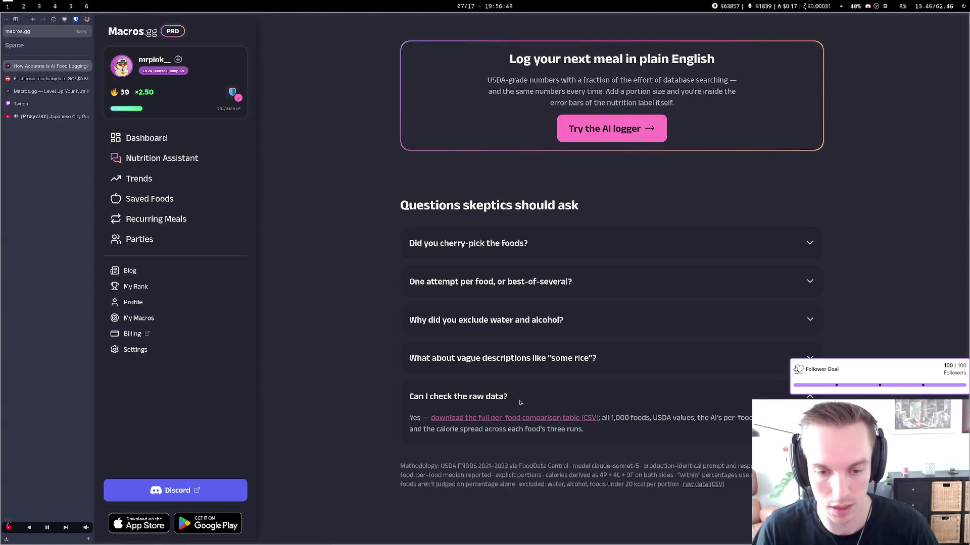
key("super+2")
key("super+1")
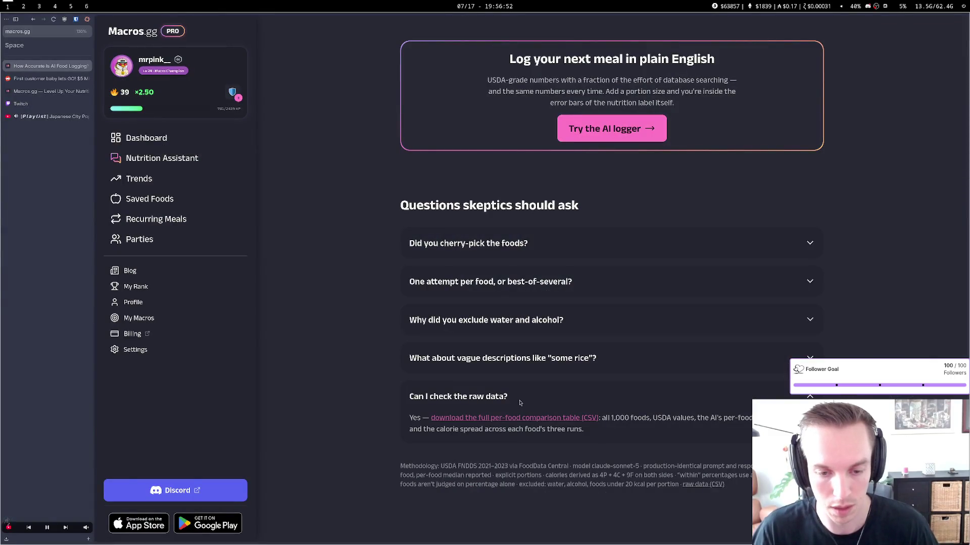
key("super+2")
type("file available on production fo")
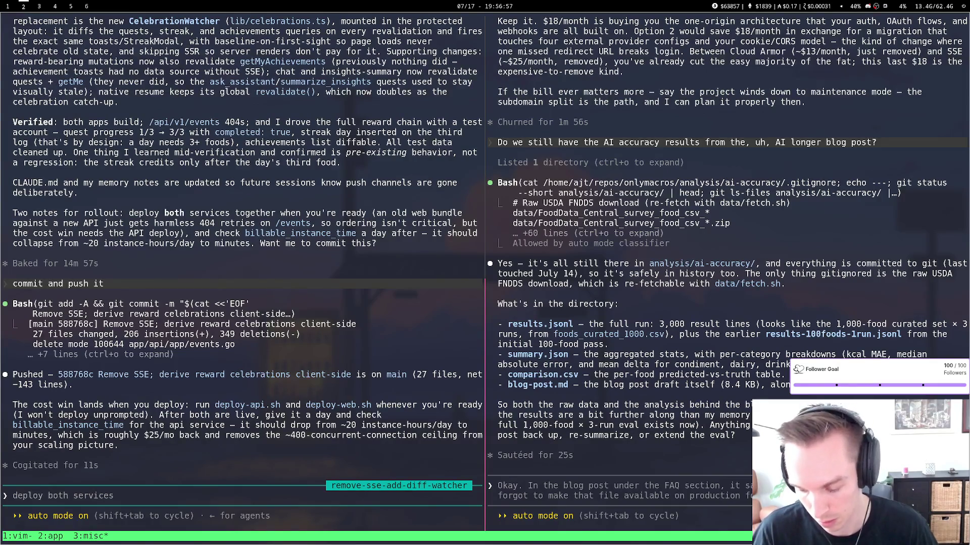
type(" now?")
Send the production-file request, let Claude Code verify it with curl, then return to the blog FAQ
key("Return")
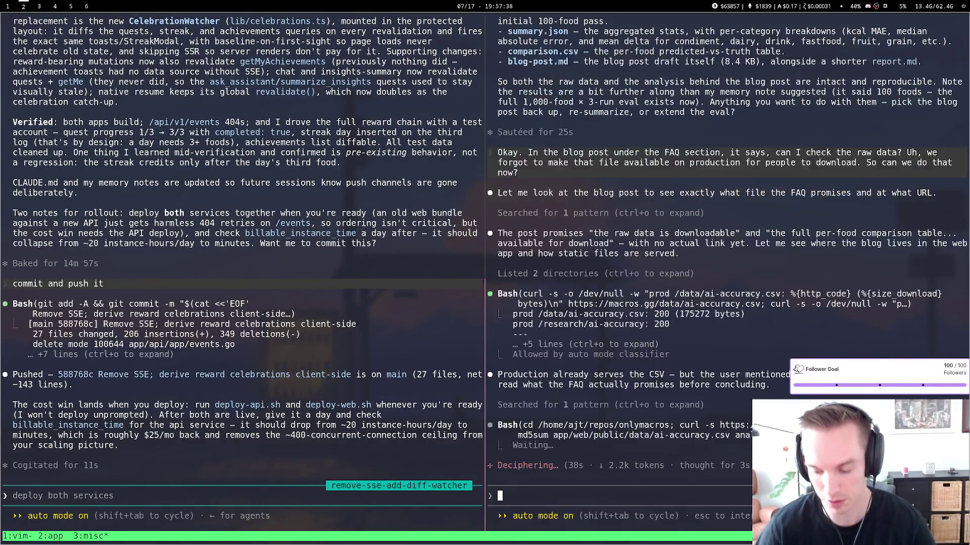
key("super+1")
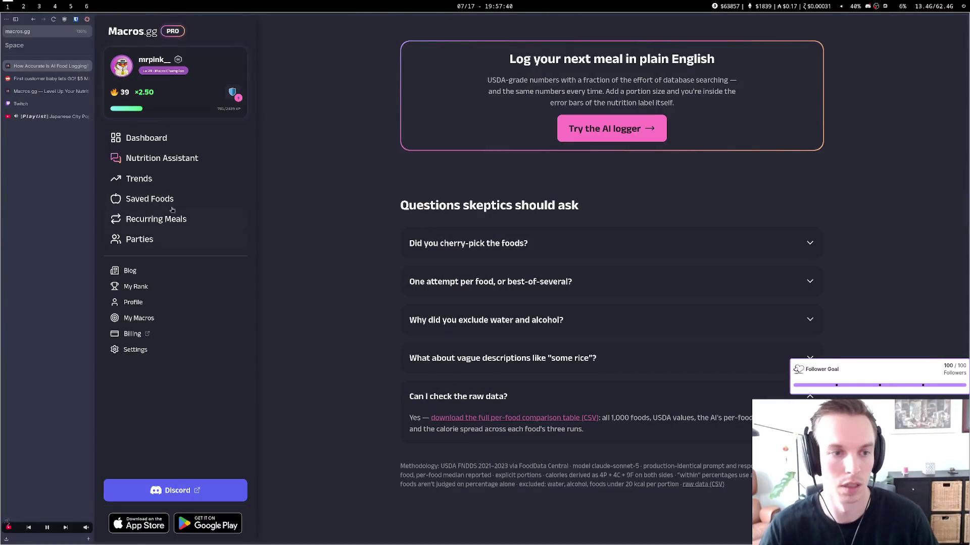
Ask the Nutrition Assistant 'what can i eat today. i want something sweet', completing the chat quest
left_click(201, 164)
type("wha")
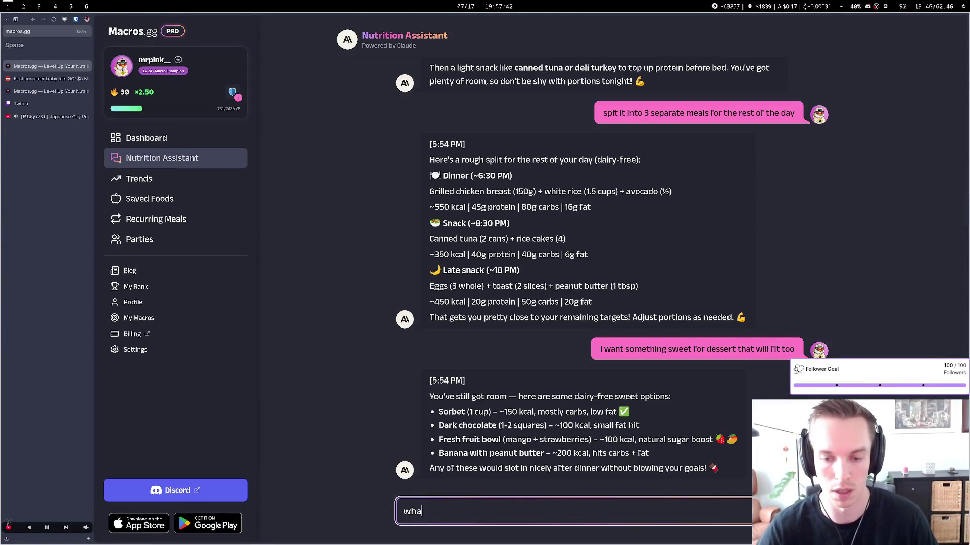
type("t can i eat tode")
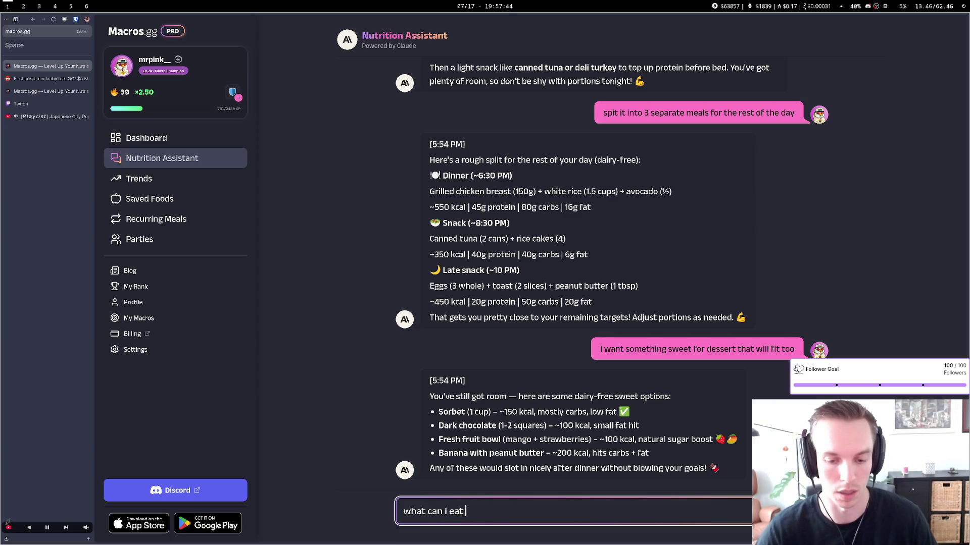
key("BackSpace")
type("ay.")
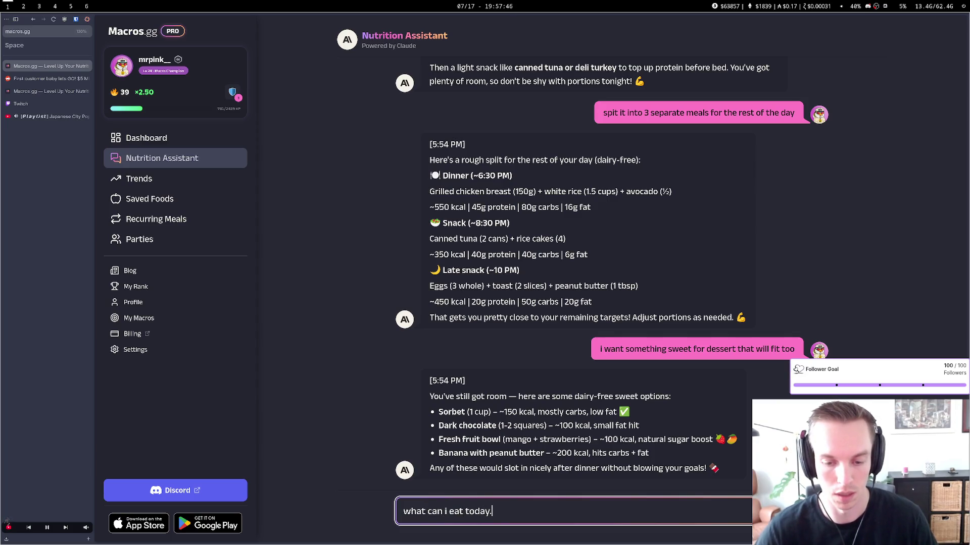
type("i wan")
type("something sweet")
key("Return")
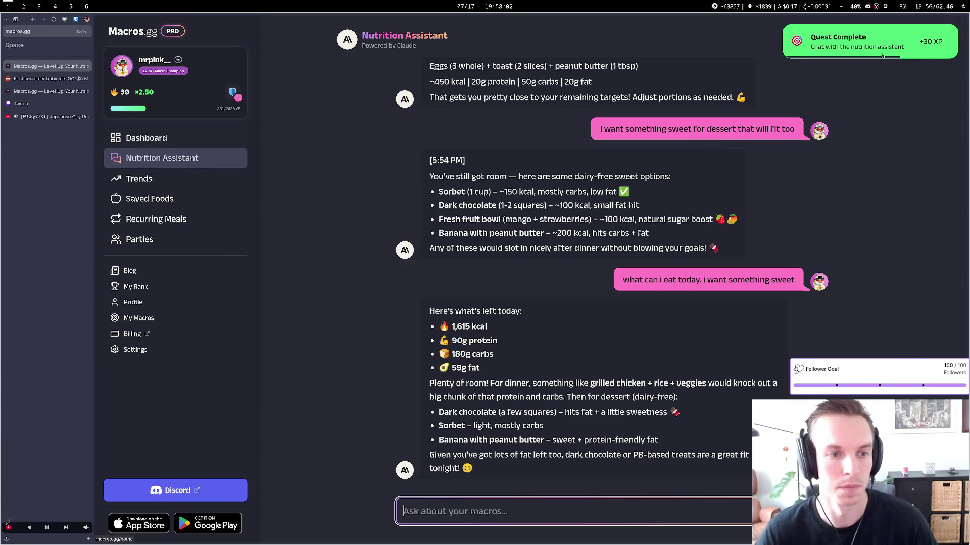
left_click_drag(812, 37, 876, 47)
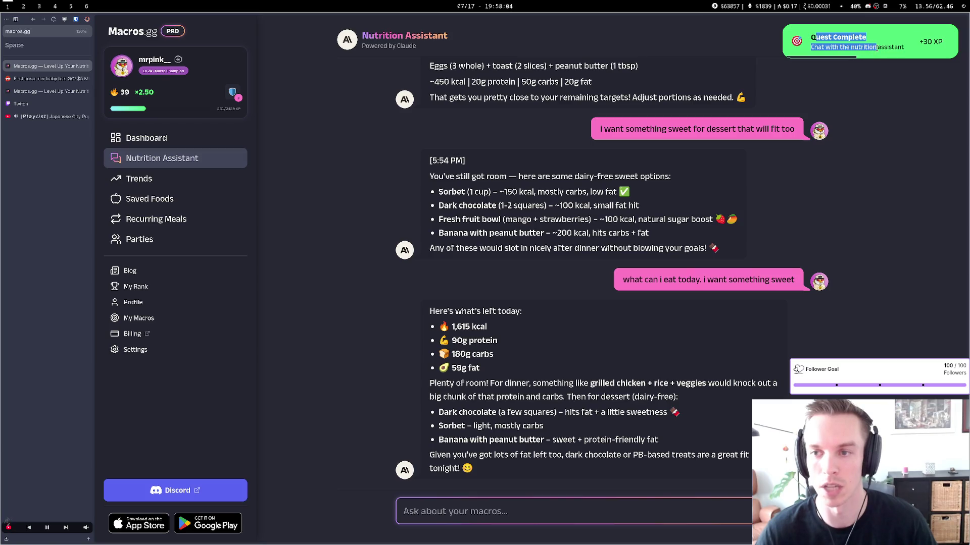
left_click(818, 78)
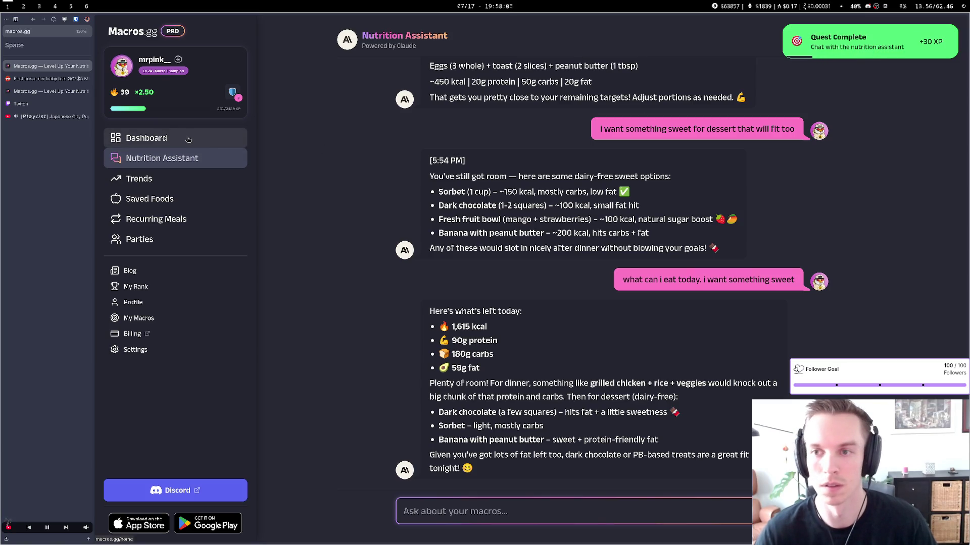
Check the Dashboard's Daily Quests, now all three complete
left_click(188, 140)
left_click_drag(455, 393, 549, 512)
left_click(549, 374)
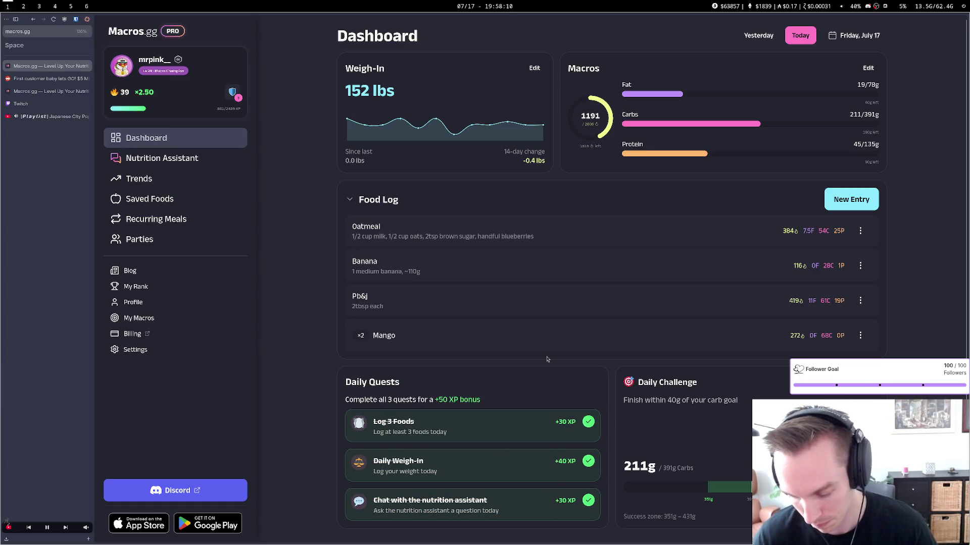
After checking the terminal, open the blog's AI accuracy research article and expand its raw-data FAQ answer
key("super+2")
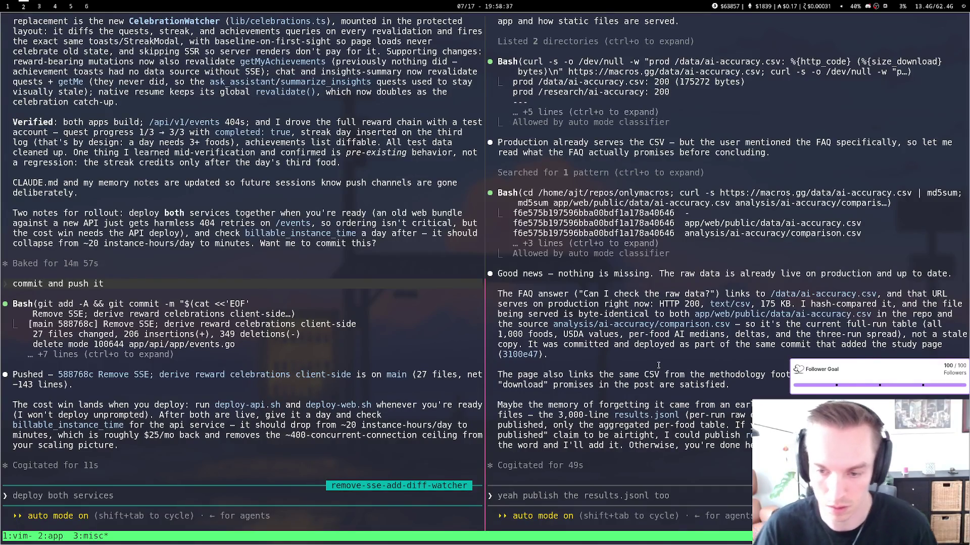
key("super+1")
left_click(130, 271)
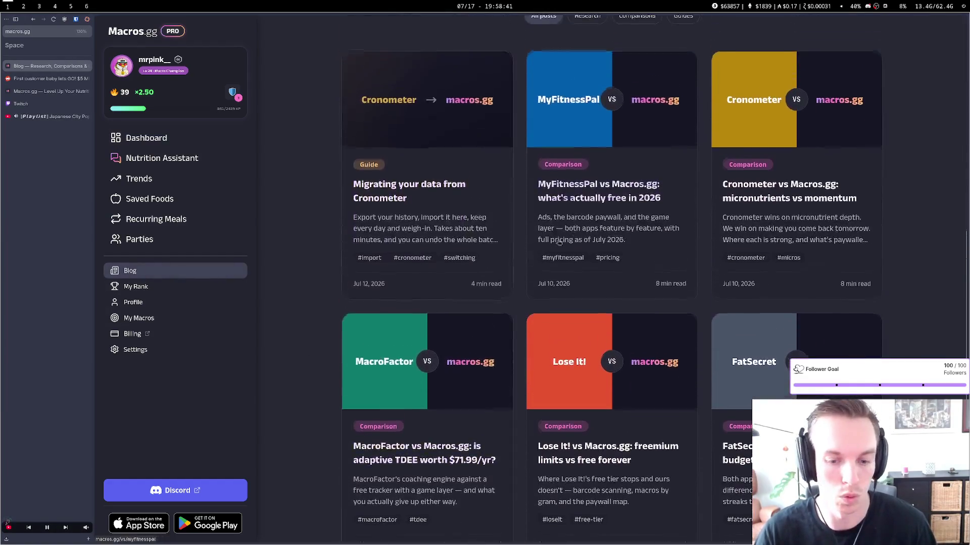
scroll(711, 184, "up", 4)
left_click(711, 184)
scroll(517, 434, "down", 15)
left_click(517, 433)
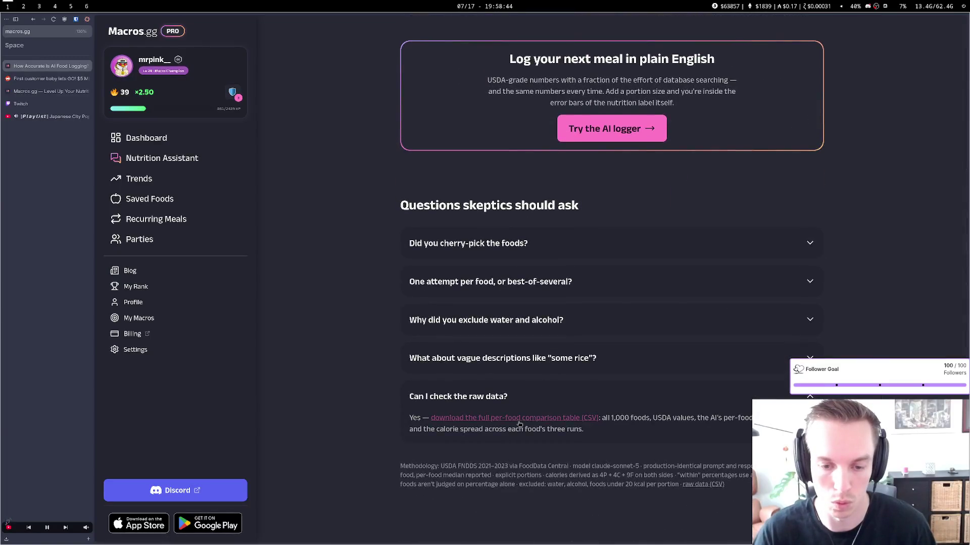
Follow the raw-data FAQ's CSV download link twice and confirm it lands on a 404 page
left_click(518, 425)
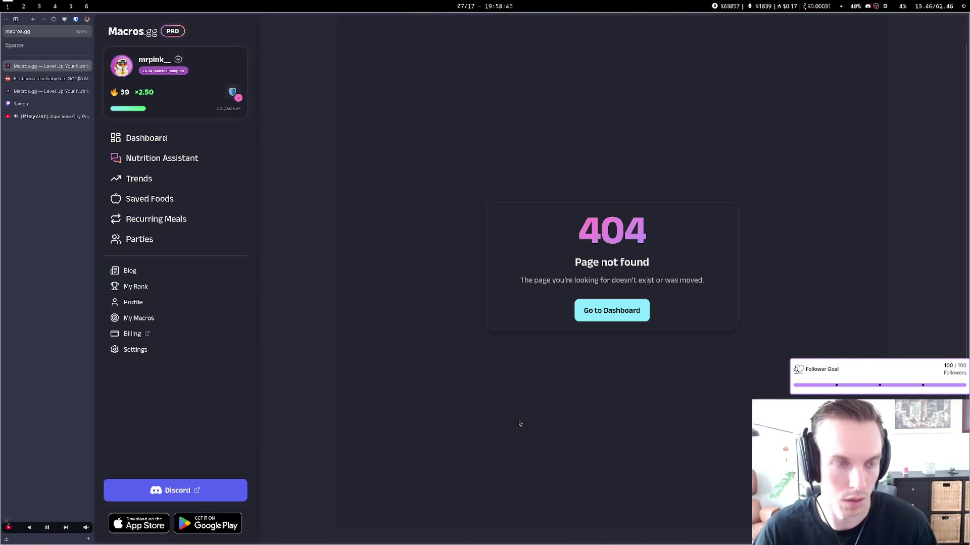
key("F12")
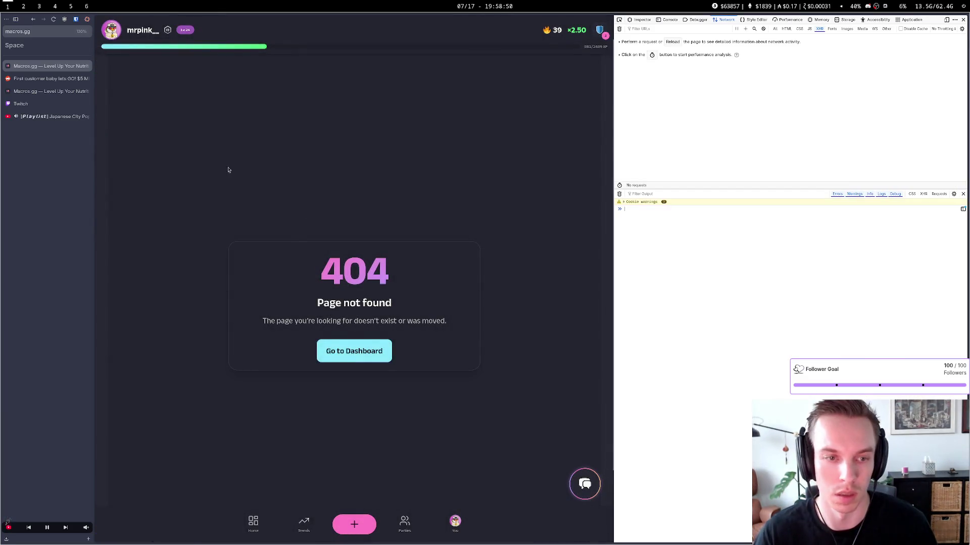
key("alt+Left")
scroll(314, 343, "down", 10)
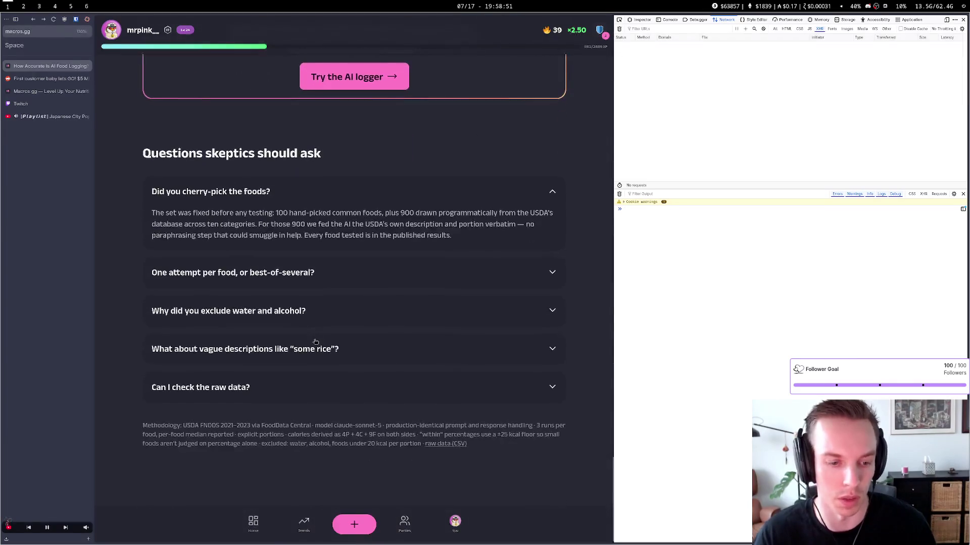
left_click(223, 390)
left_click(226, 383)
Copy the CSV link's address from the expanded raw-data FAQ answer
left_click(354, 274)
scroll(354, 279, "down", 3)
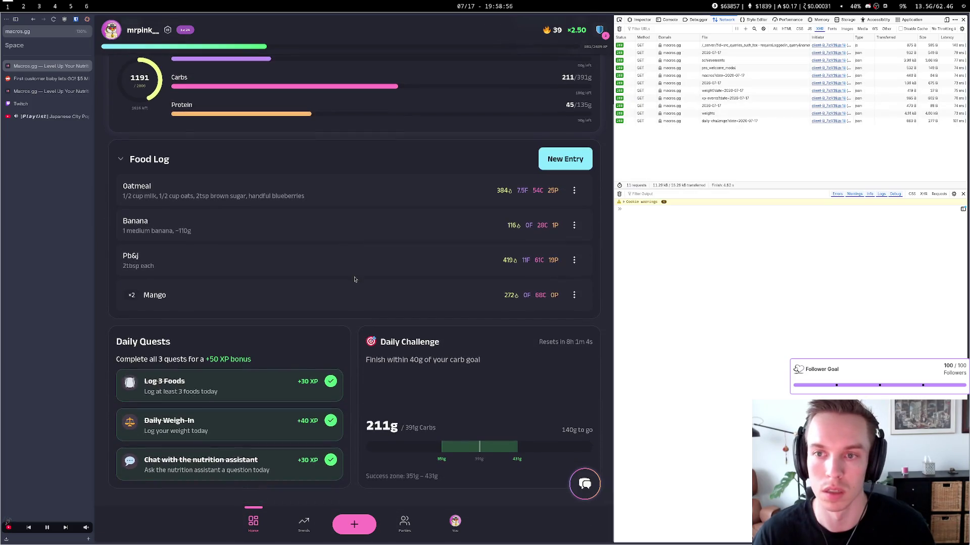
key("alt+Left")
key("alt+Left")
scroll(262, 399, "down", 15)
left_click(257, 394)
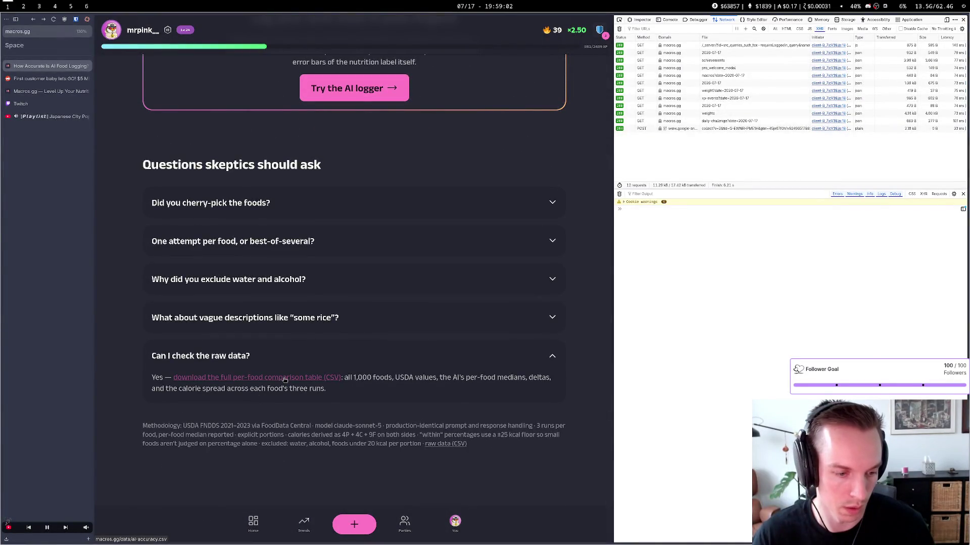
right_click(284, 378)
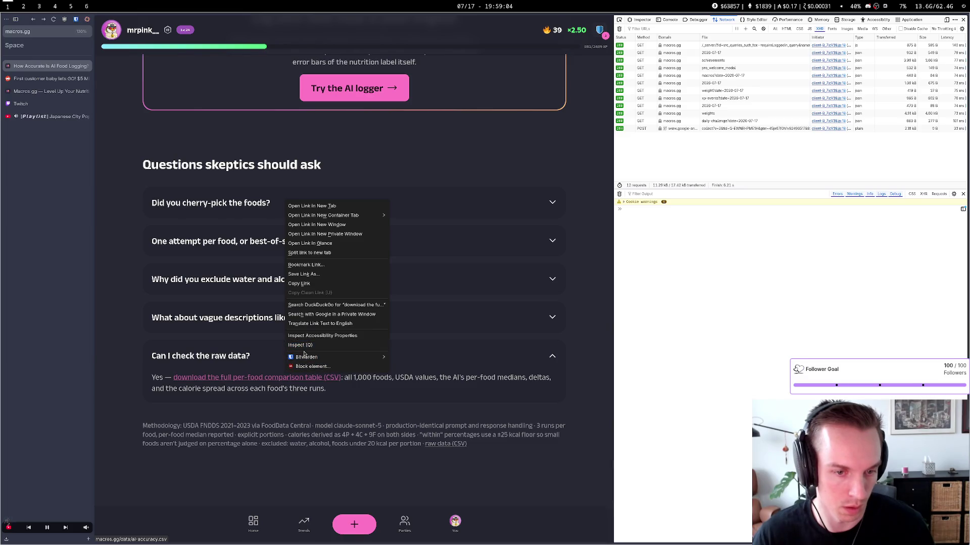
left_click(321, 284)
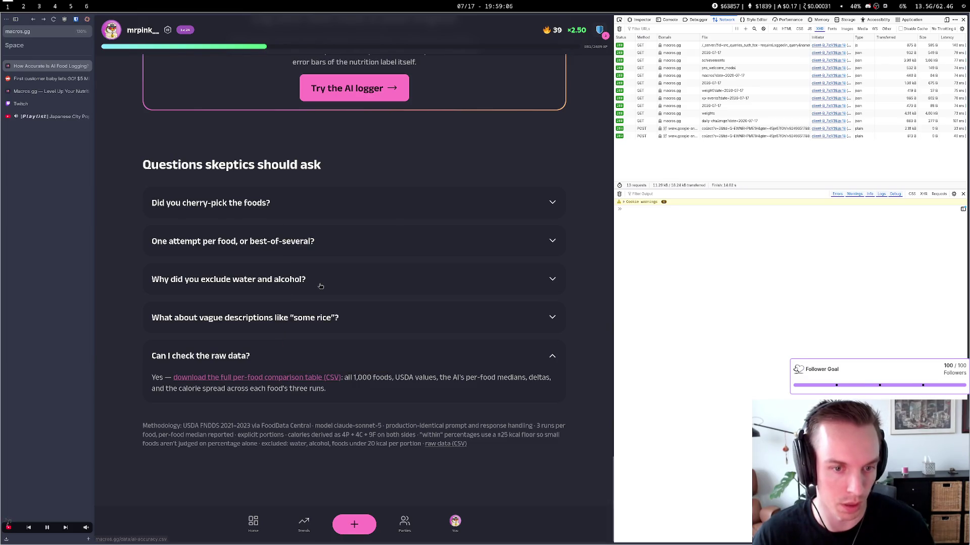
key("super+2")
type("It's linking to this page and four zero four")
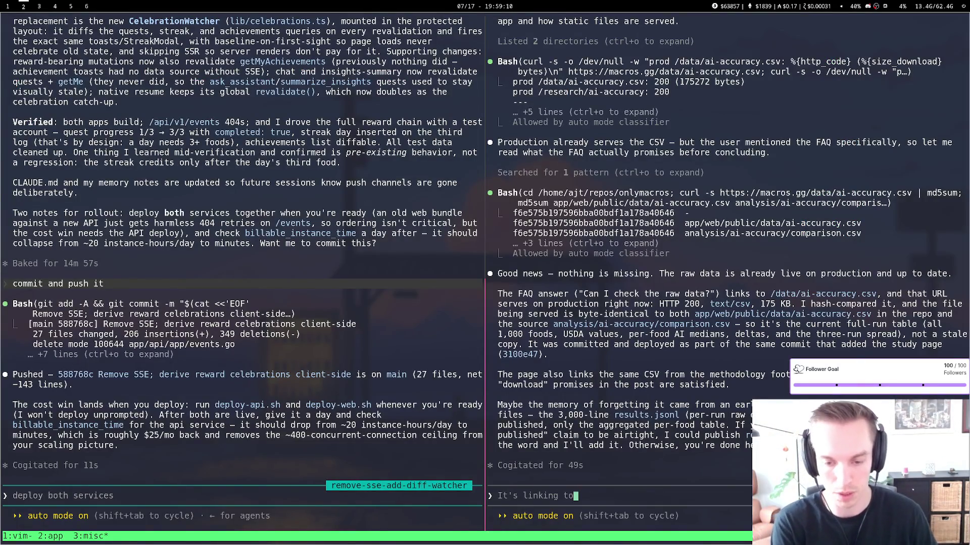
key("BackSpace")
key("BackSpace")
key("BackSpace")
type("reroughing, though ")
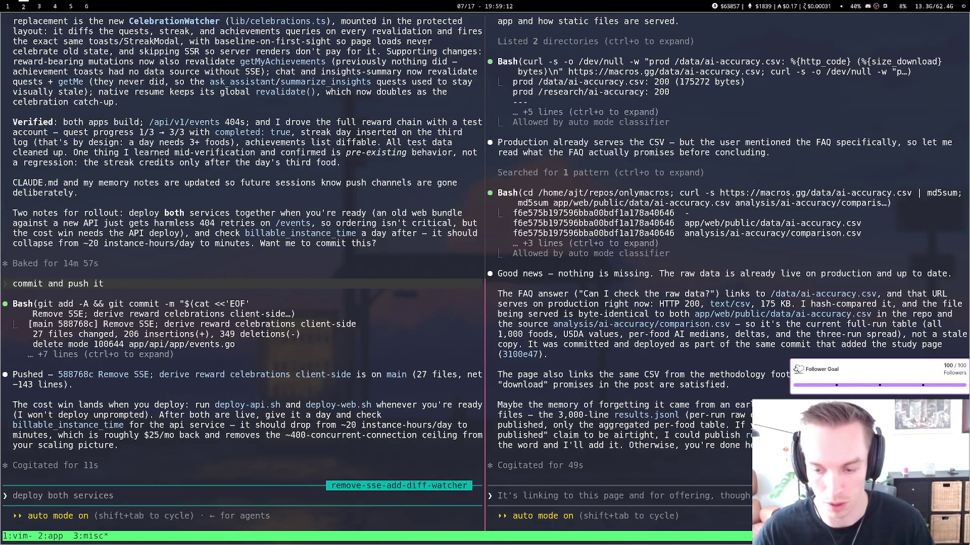
type("production.https://macros.gg/data/ai-accuracy.csv")
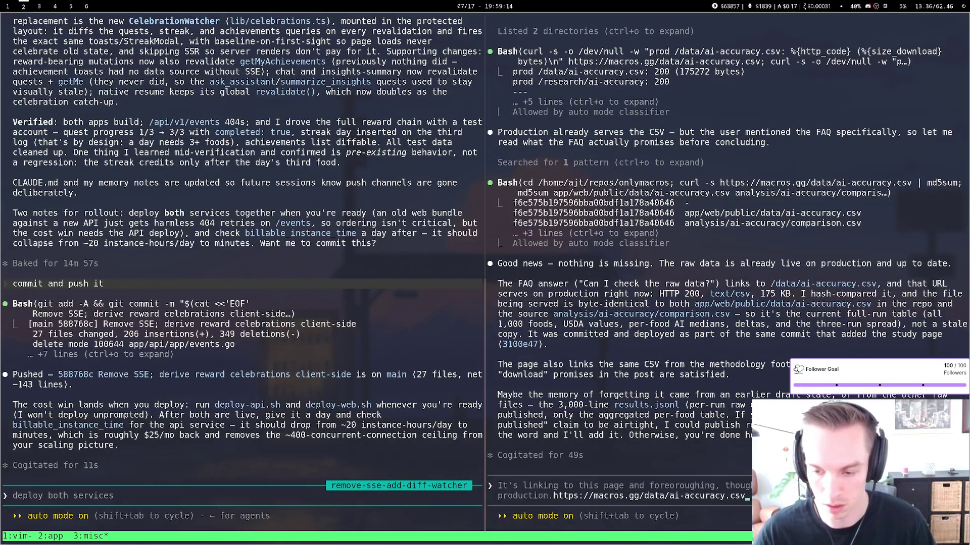
key("Return")
key("super+1")
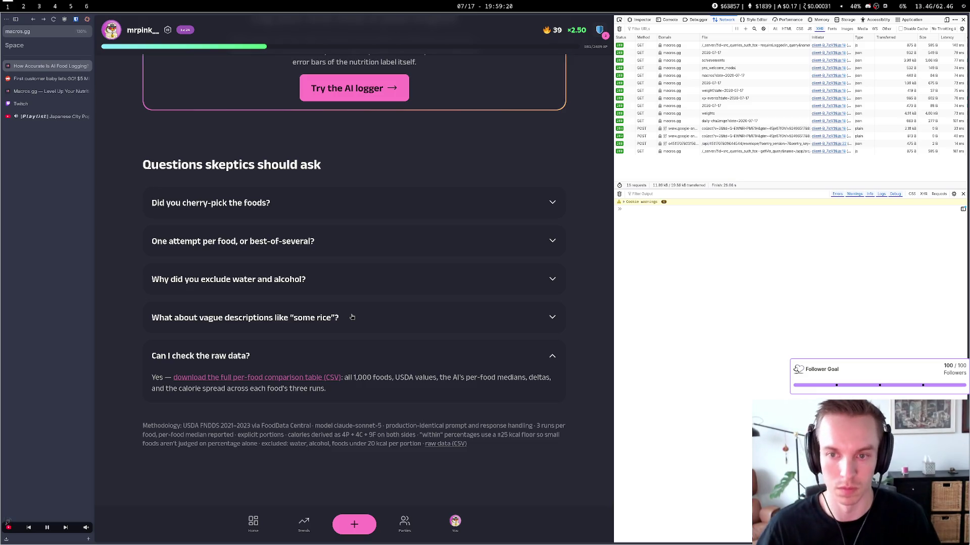
key("super+2")
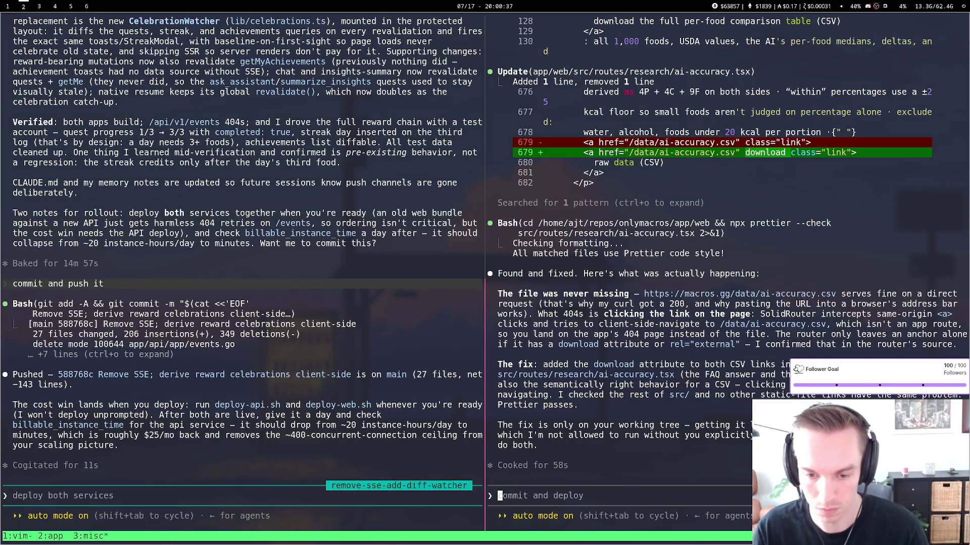
Submit the 'commit and deploy' request for the CSV link fix to Claude
key("Return")
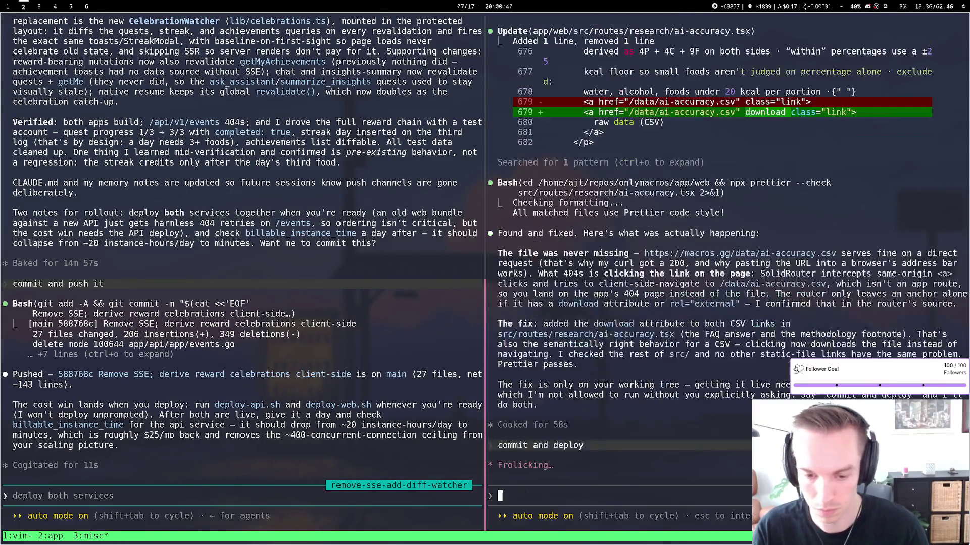
key("super+1")
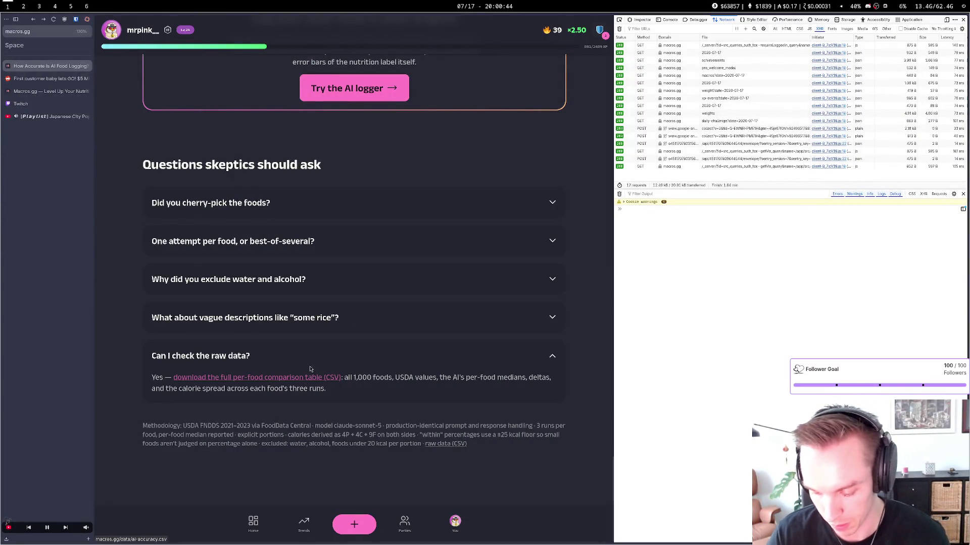
Open the AI logger dashboard from the accuracy study and close the developer tools
scroll(309, 261, "up", 15)
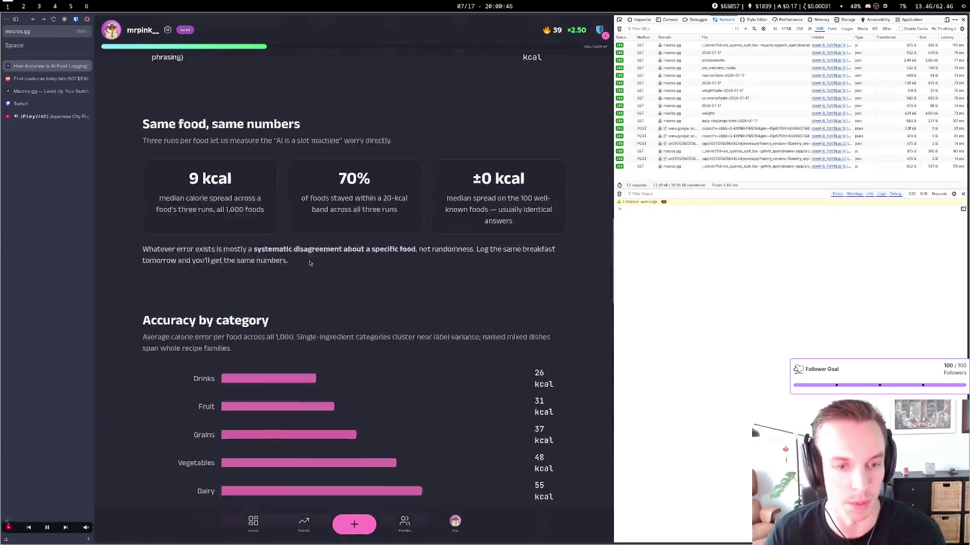
scroll(309, 261, "up", 15)
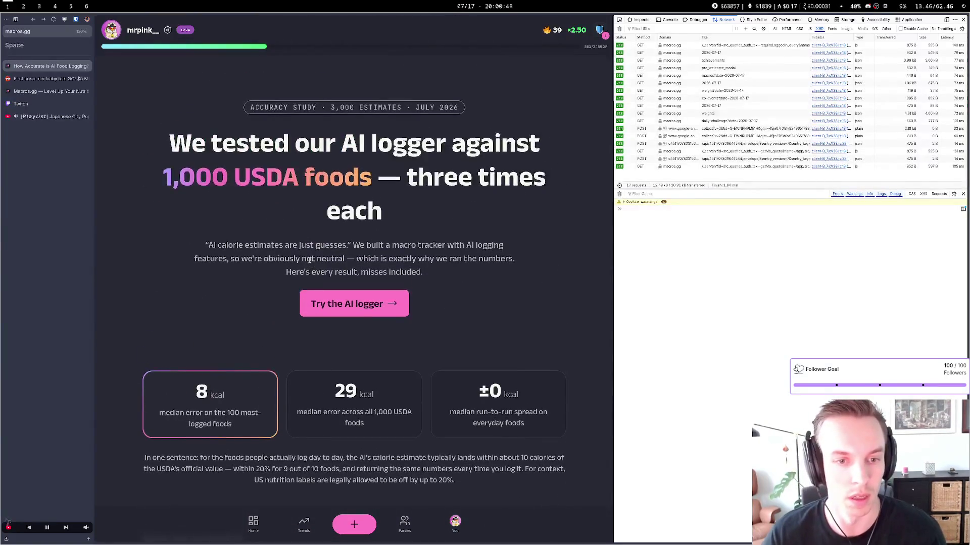
key("End")
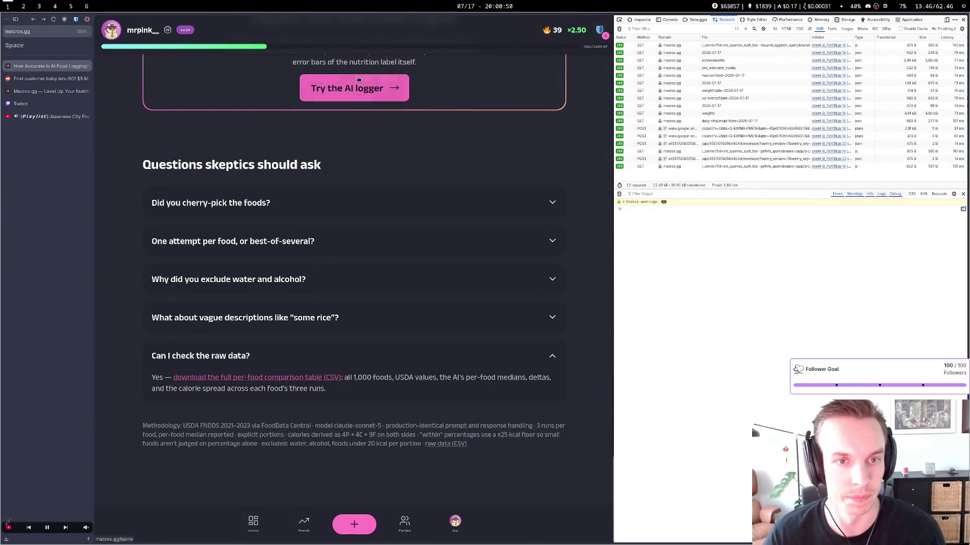
left_click(351, 87)
scroll(333, 118, "down", 3)
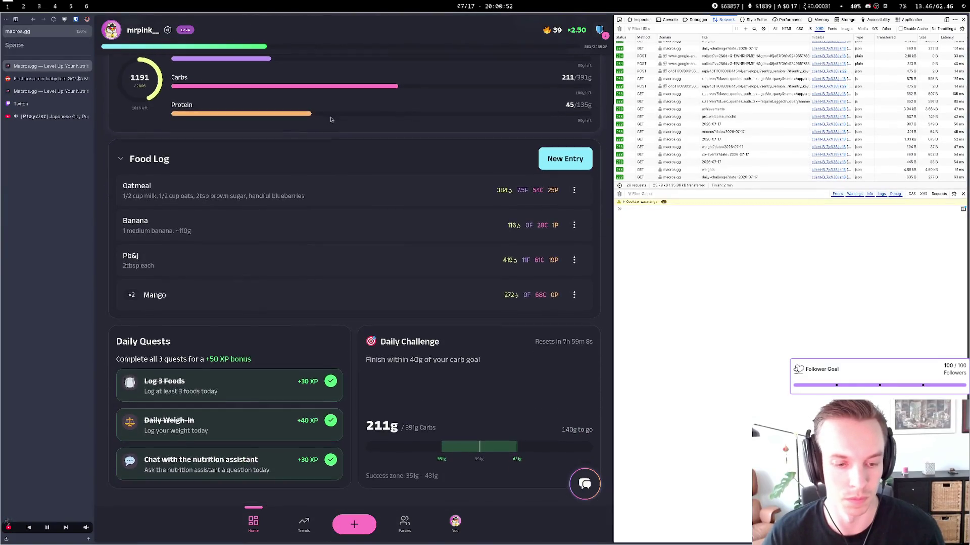
key("F12")
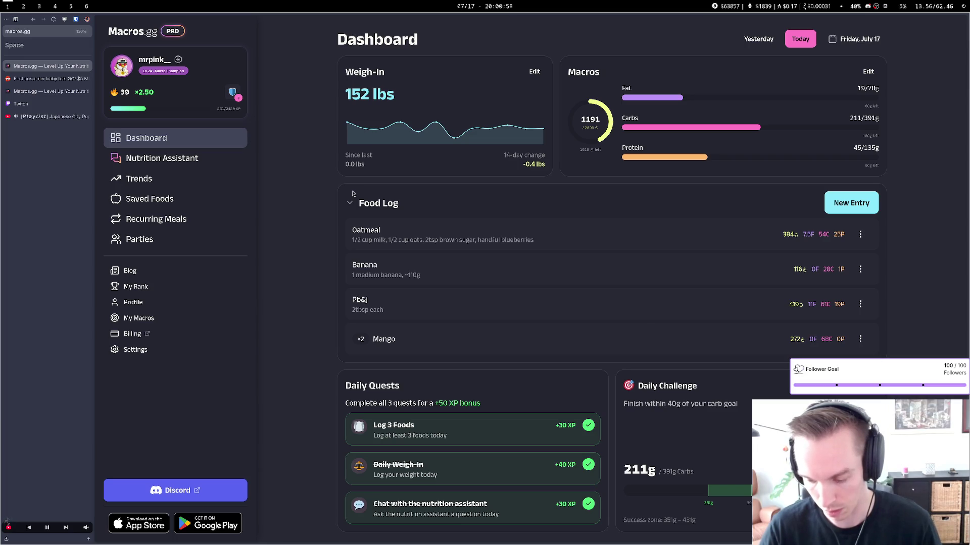
key("super+4")
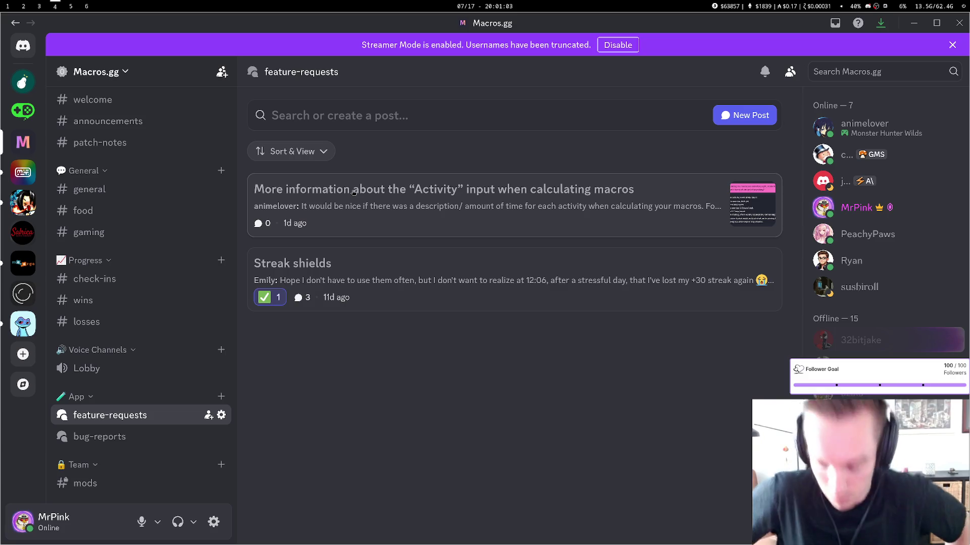
Check the running deploy in the terminal and the Rnote TODO note, then bring up the Reddit post
key("super+Left")
key("super+Left")
key("super+Left")
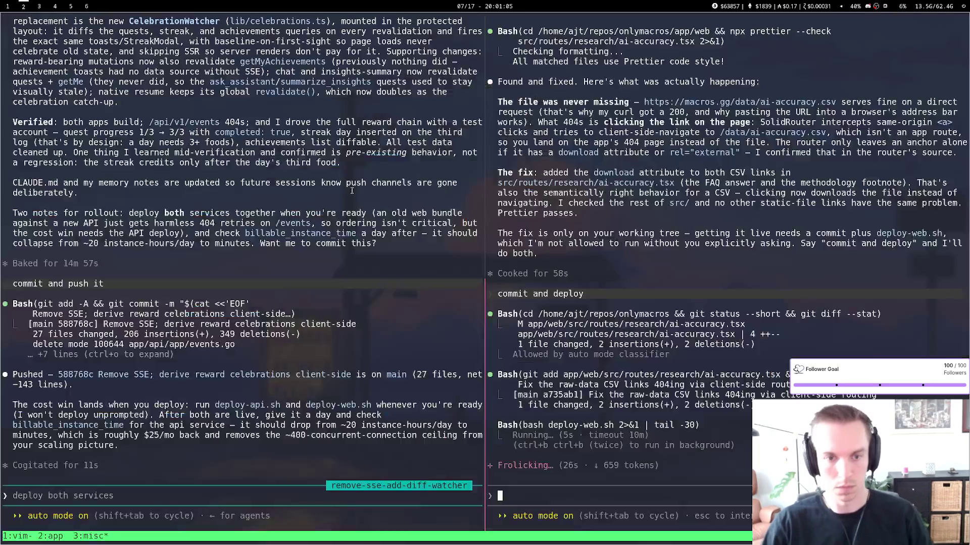
key("super+2")
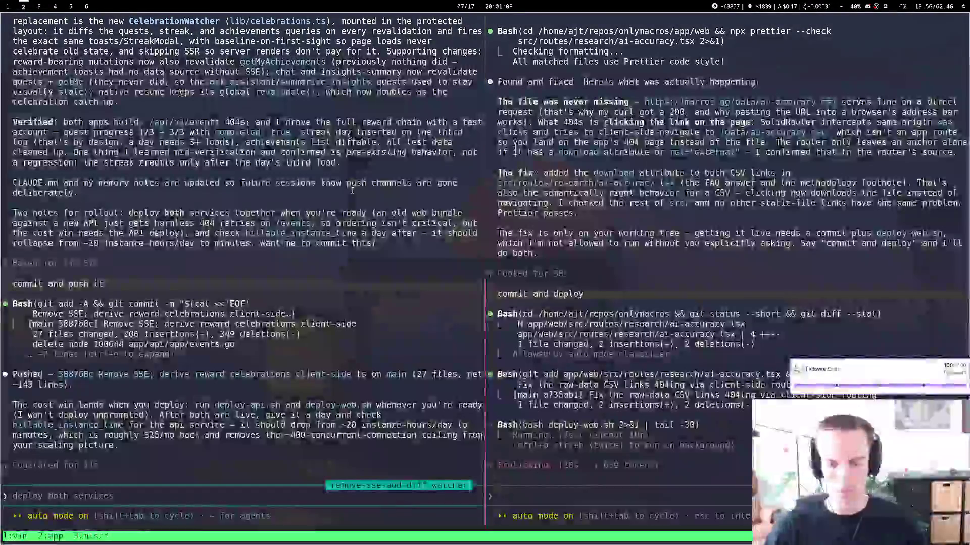
key("super+6")
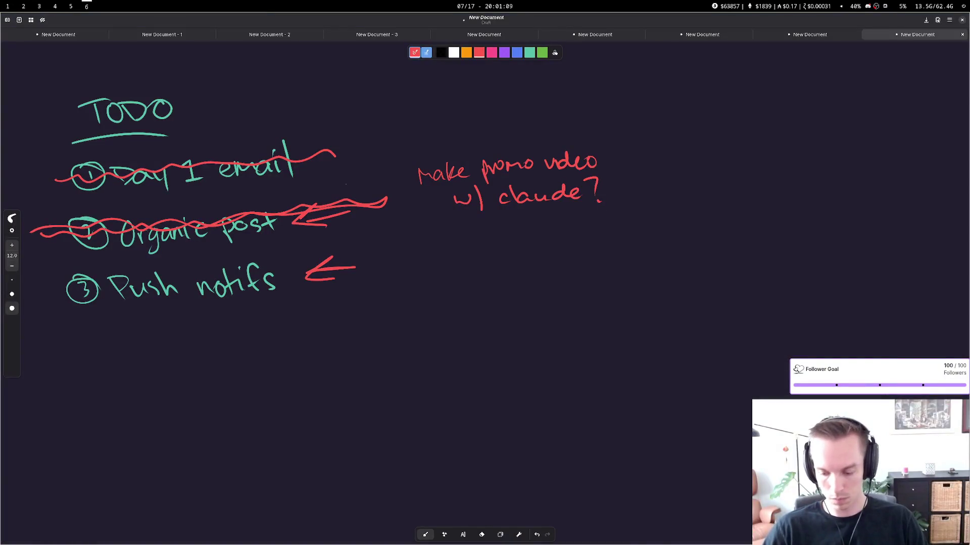
key("super+1")
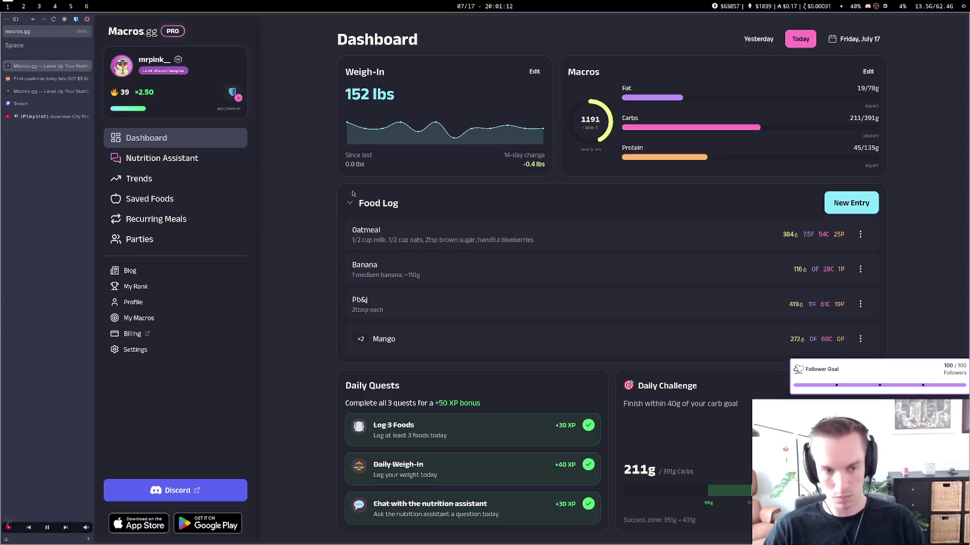
left_click(49, 78)
Reload the r/SaaS post (4 upvotes, 125 views) and review the mod-mail thread and chat requests
left_click(54, 19)
scroll(333, 310, "down", 4)
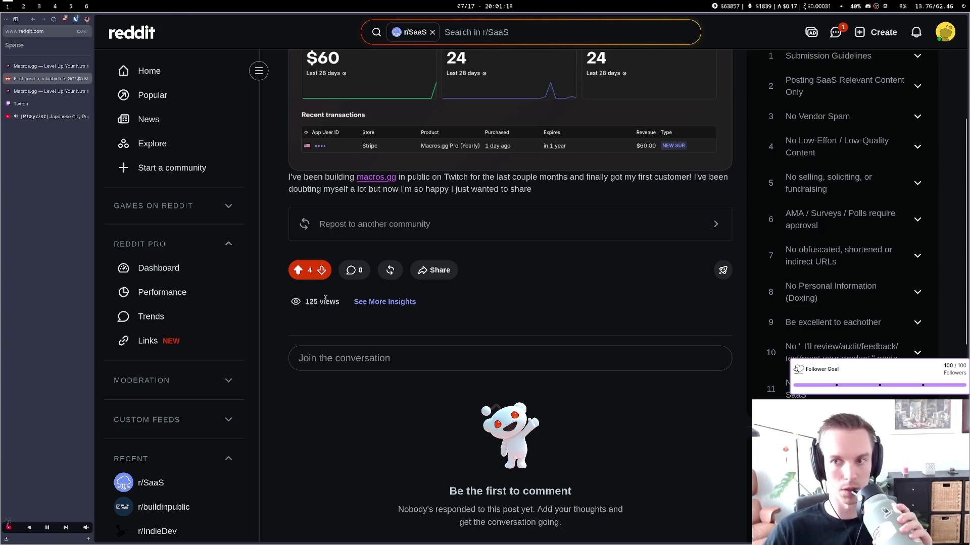
left_click(835, 32)
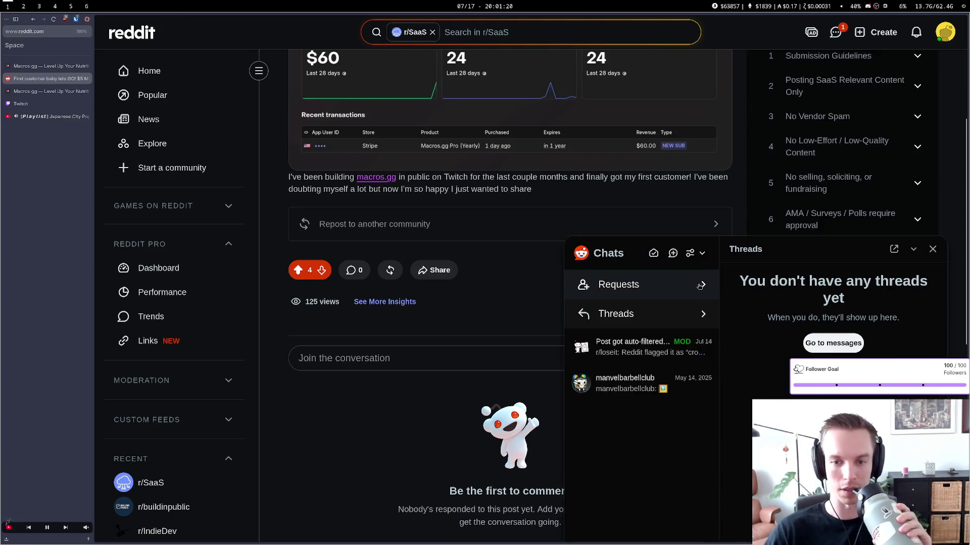
left_click(650, 347)
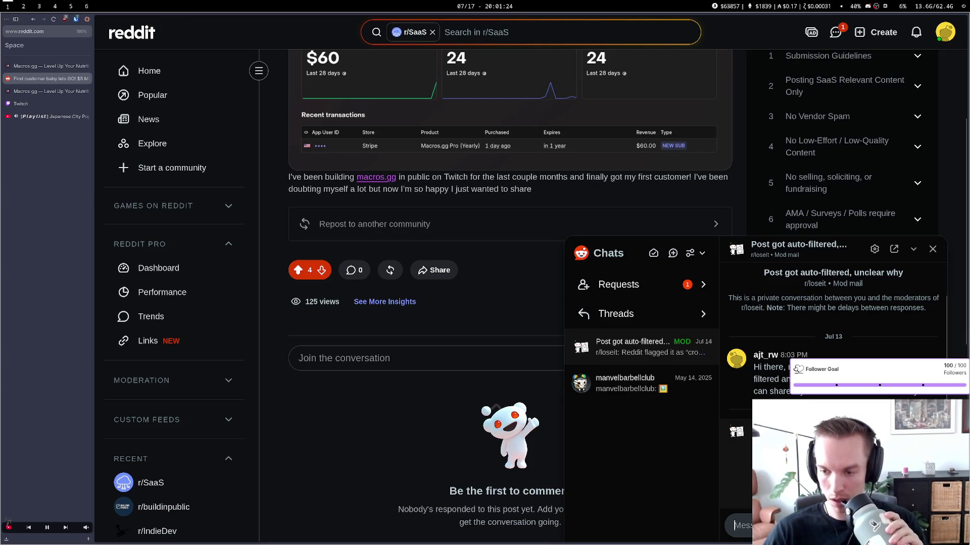
left_click(637, 285)
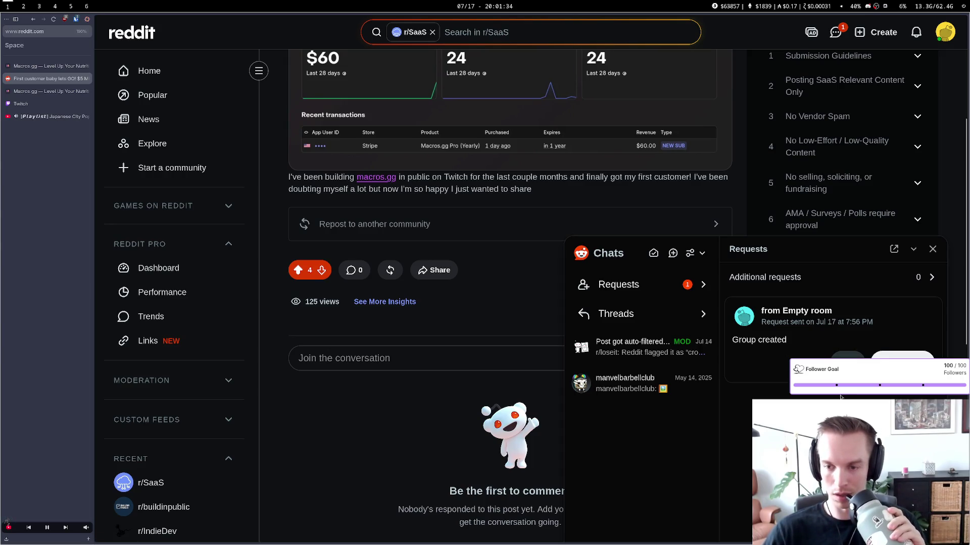
left_click(932, 249)
Read the group chat request conversation, then close the chats popup
left_click(836, 33)
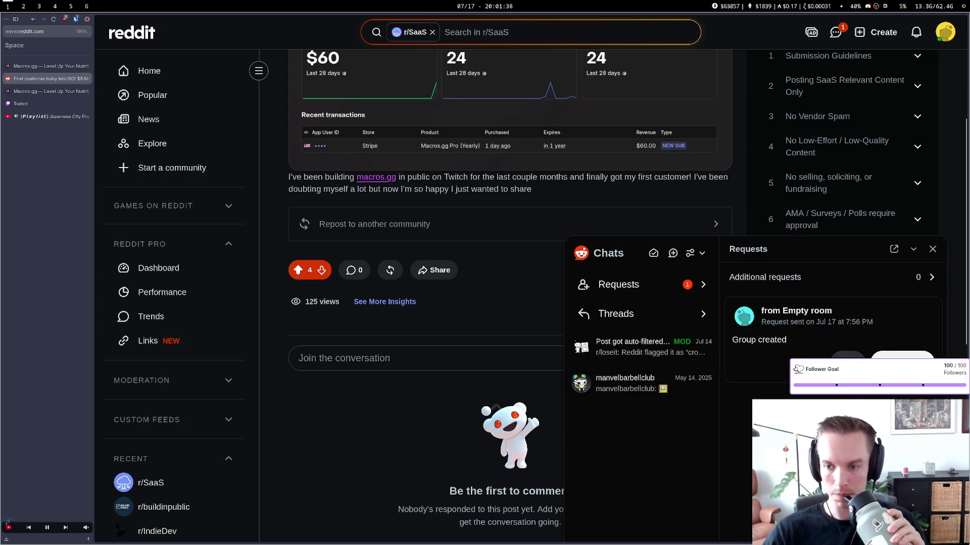
left_click(902, 360)
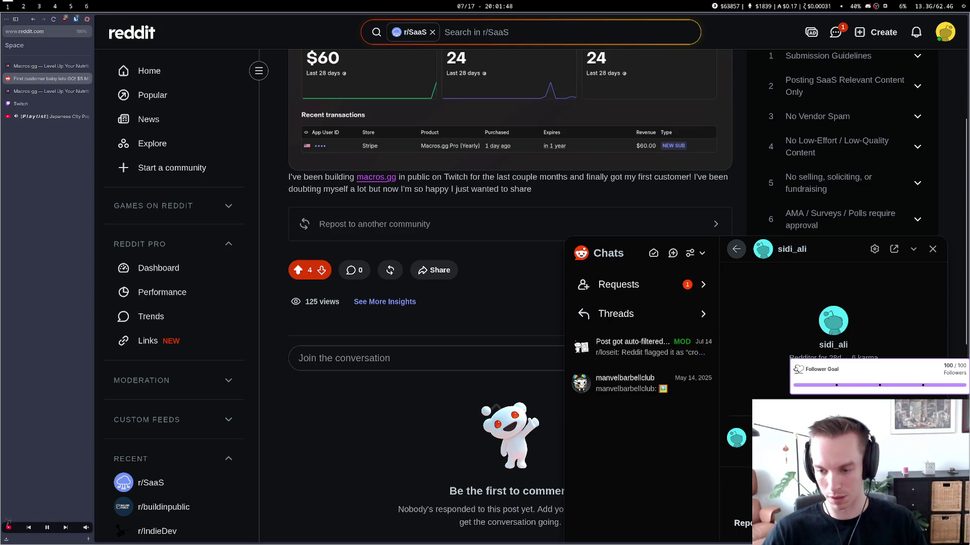
left_click(934, 252)
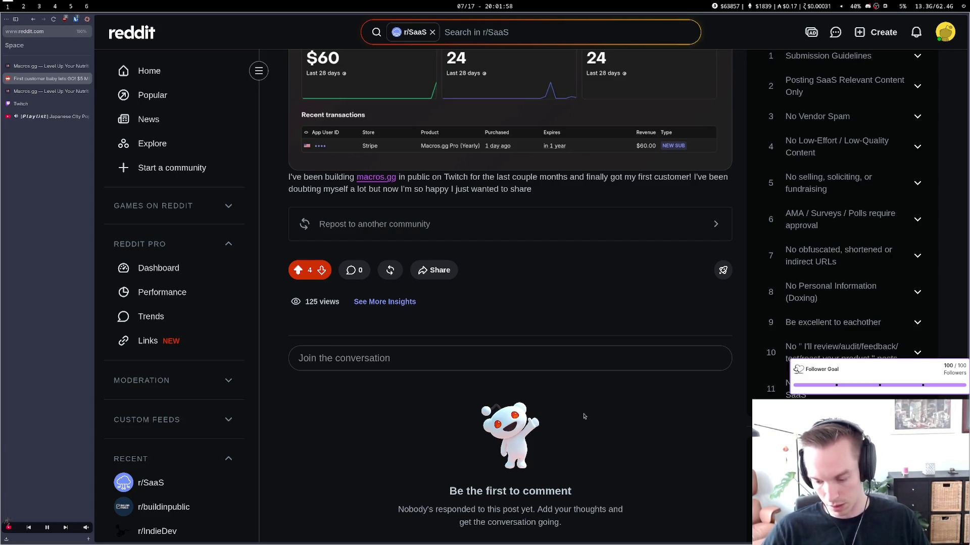
key("super+4")
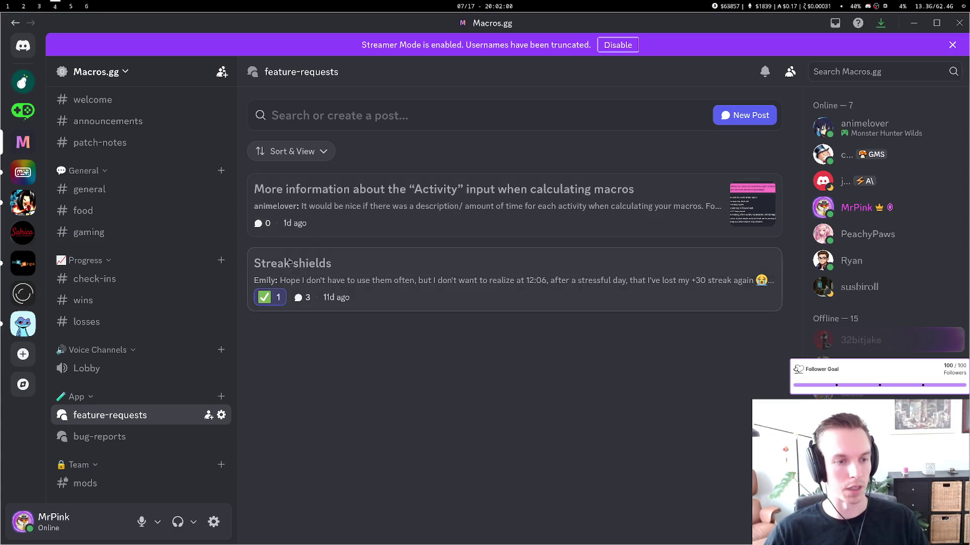
DM the new member who greeted #general a :pogdrool: frog emoji
left_click(91, 191)
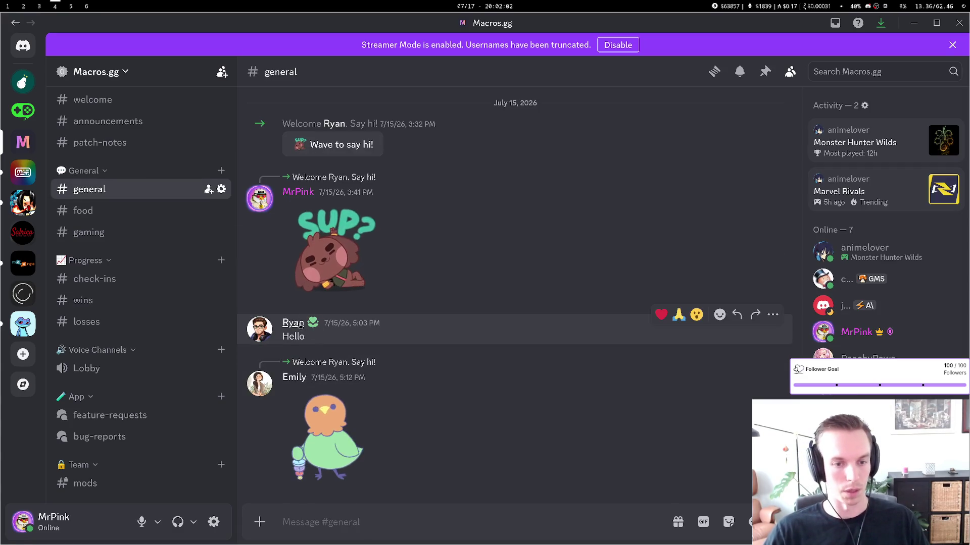
left_click(293, 322)
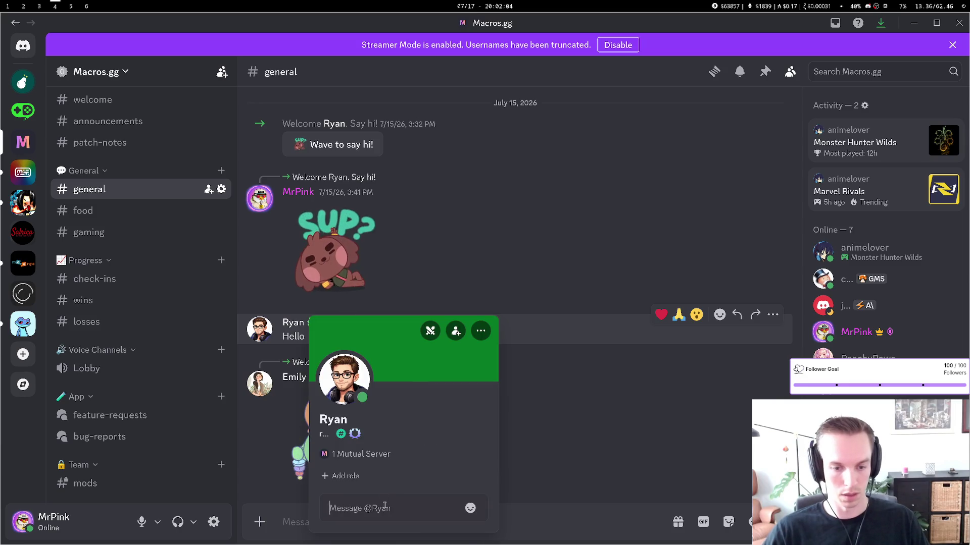
key("shift")
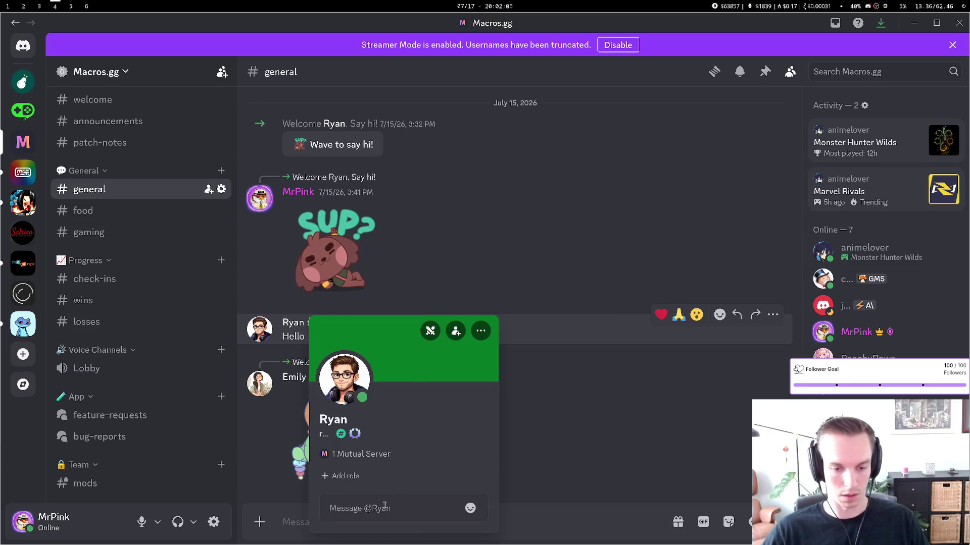
left_click(471, 508)
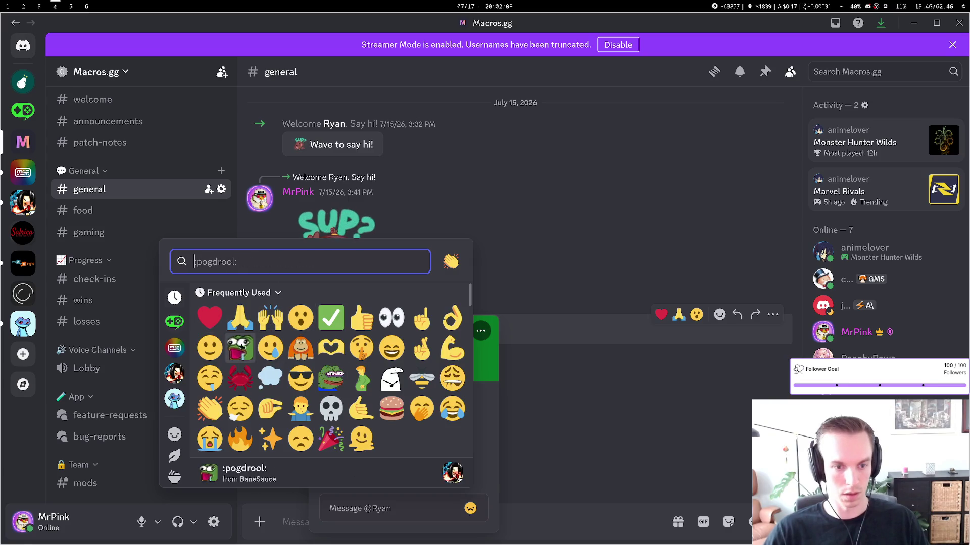
left_click(240, 349)
key("Return")
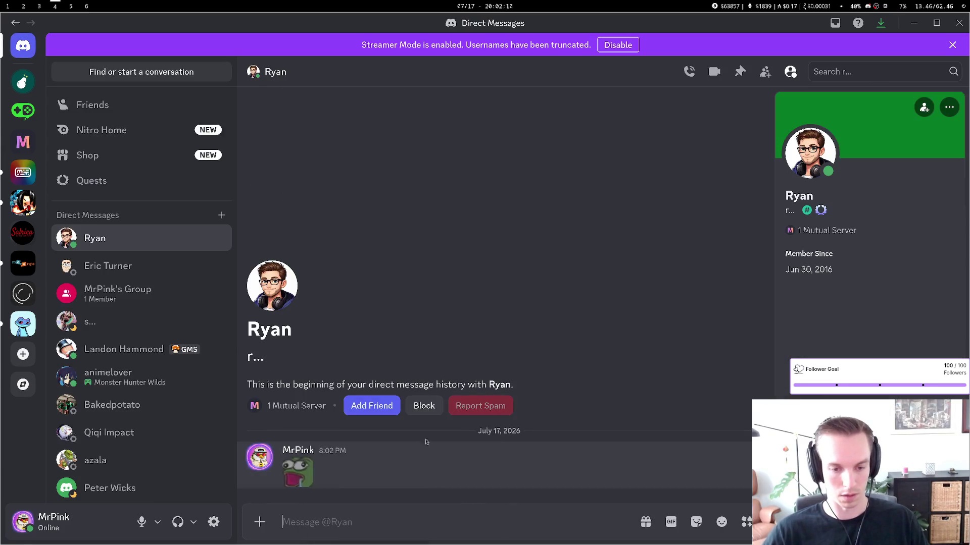
key("alt+Tab")
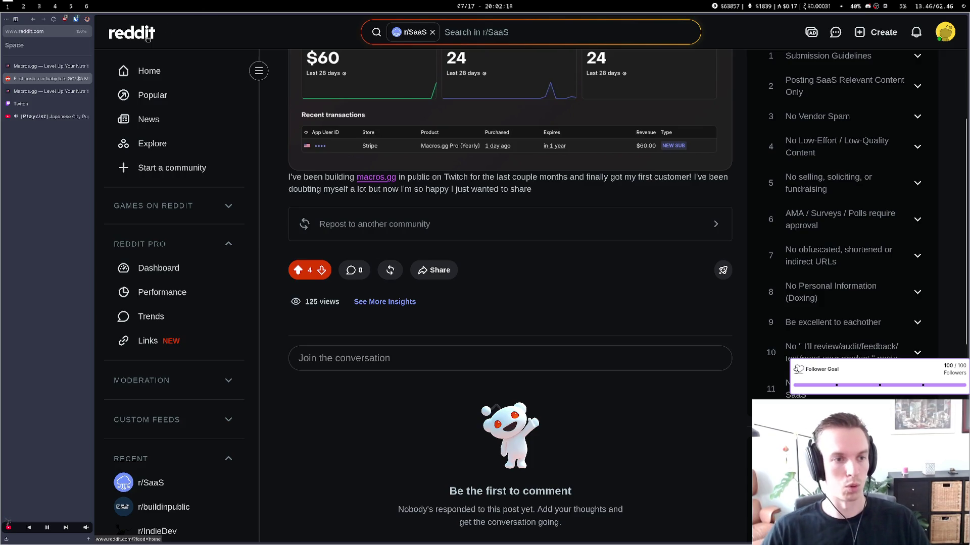
Close the second Macros.gg tab holding admin funnel analytics, leaving the dashboard
left_click(84, 92)
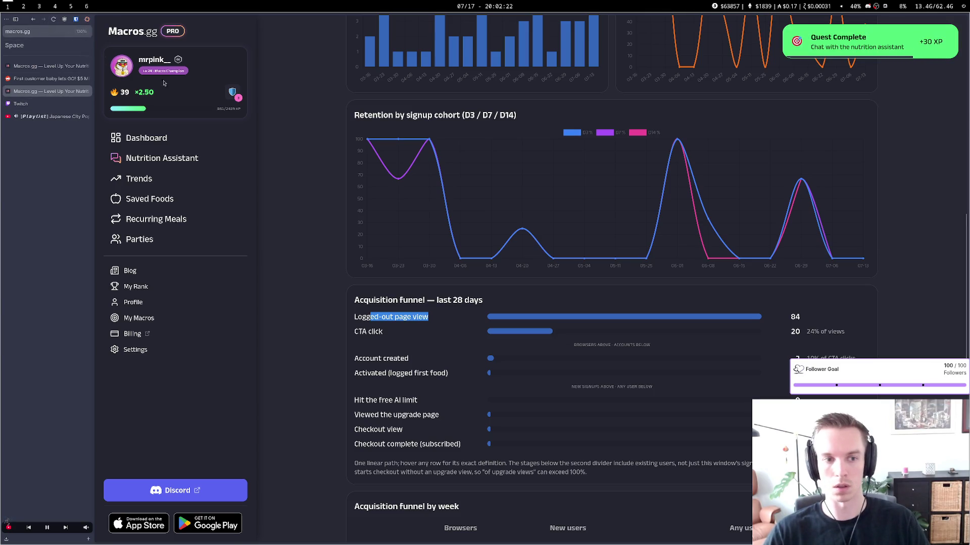
left_click(63, 65)
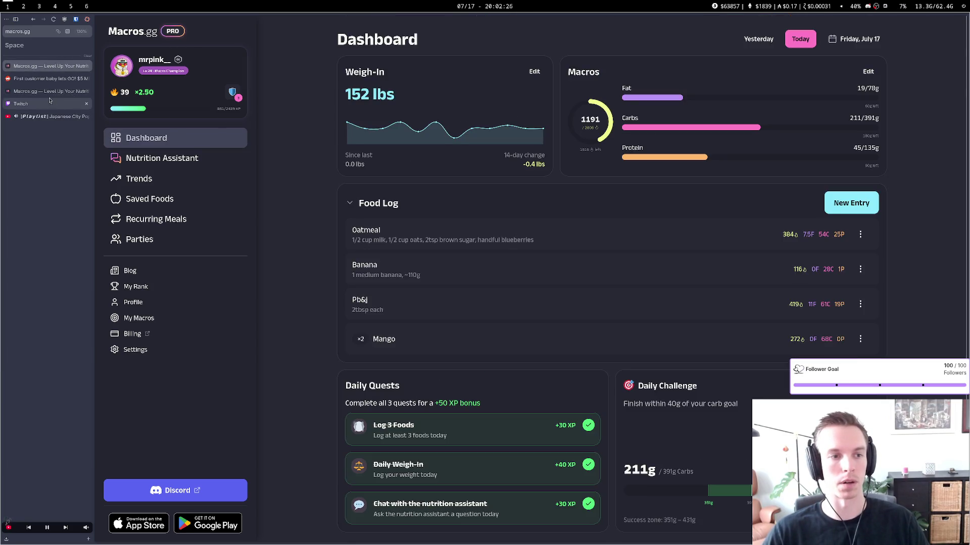
left_click(85, 92)
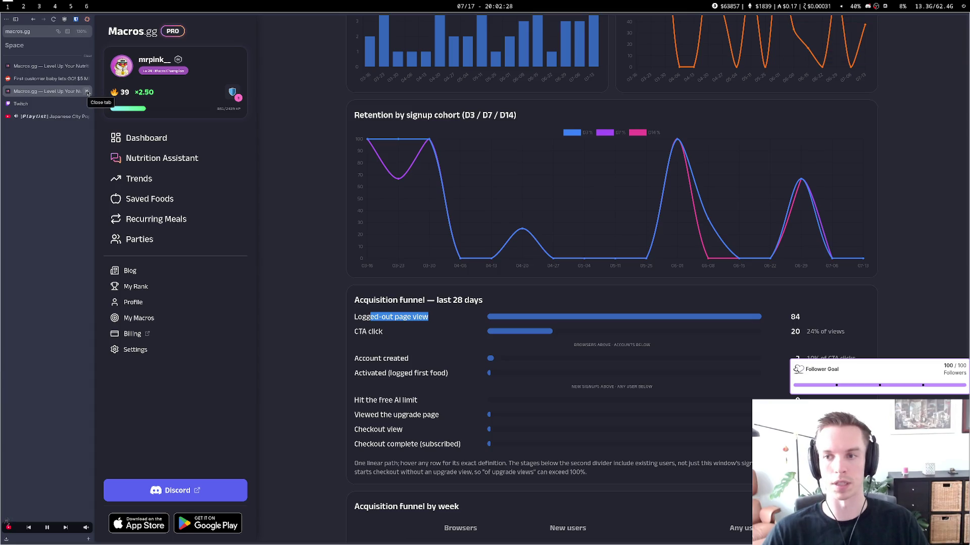
left_click(87, 93)
left_click(53, 19)
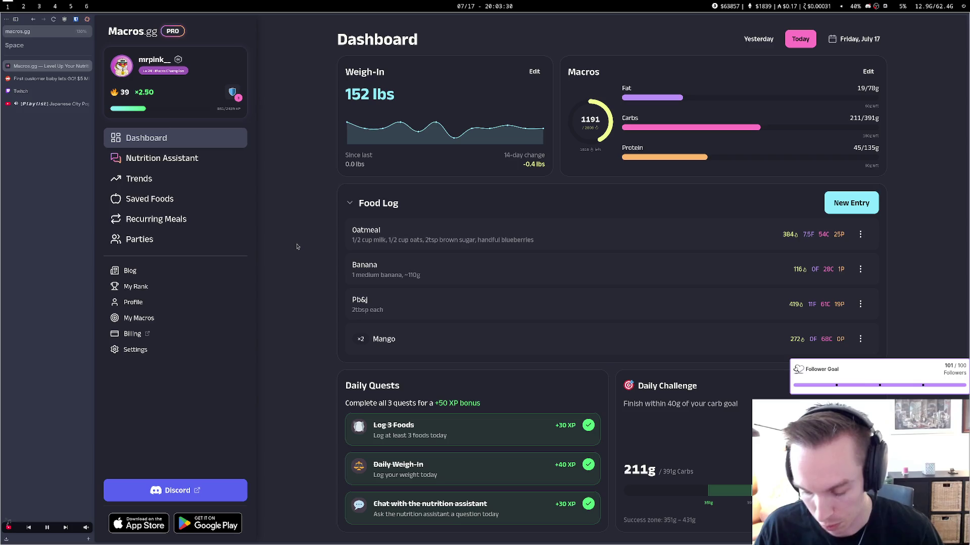
Open macros.gg/get-started in a new tab and log out from Settings
key("ctrl+t")
type("get-started")
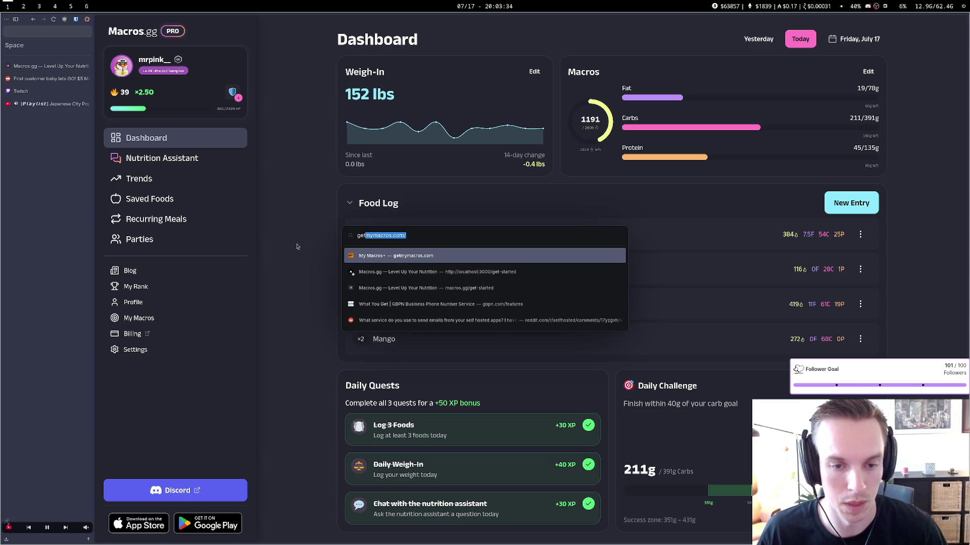
key("Down")
key("Down")
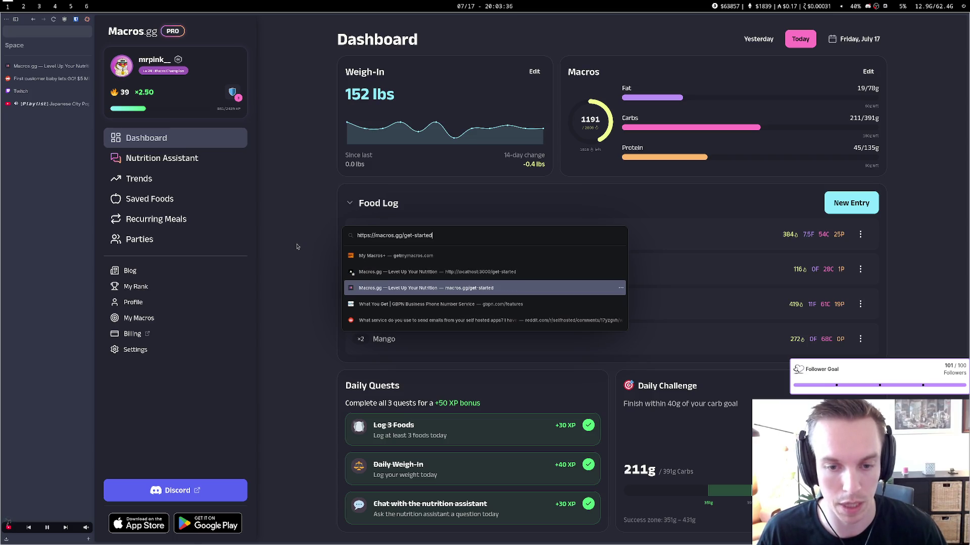
key("Return")
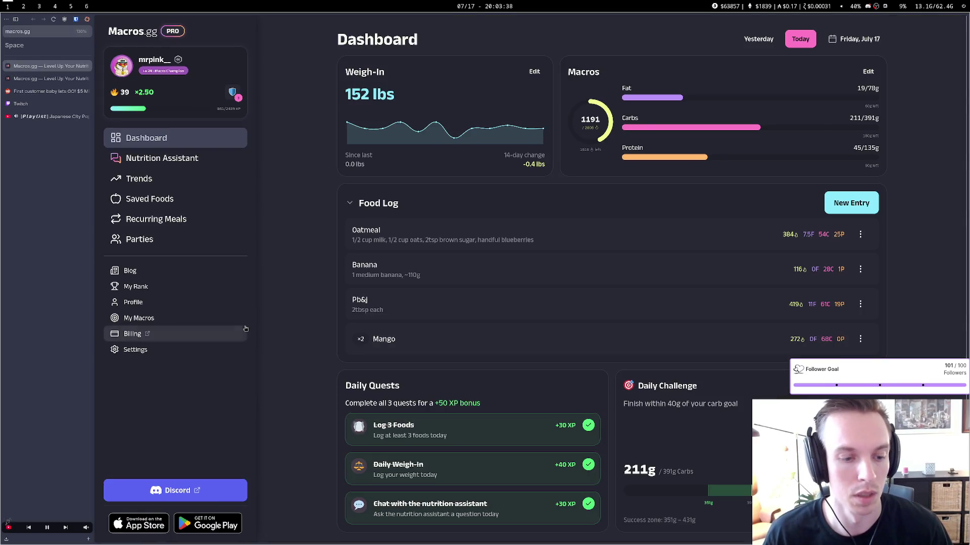
left_click(135, 349)
scroll(573, 420, "down", 1)
scroll(573, 421, "down", 5)
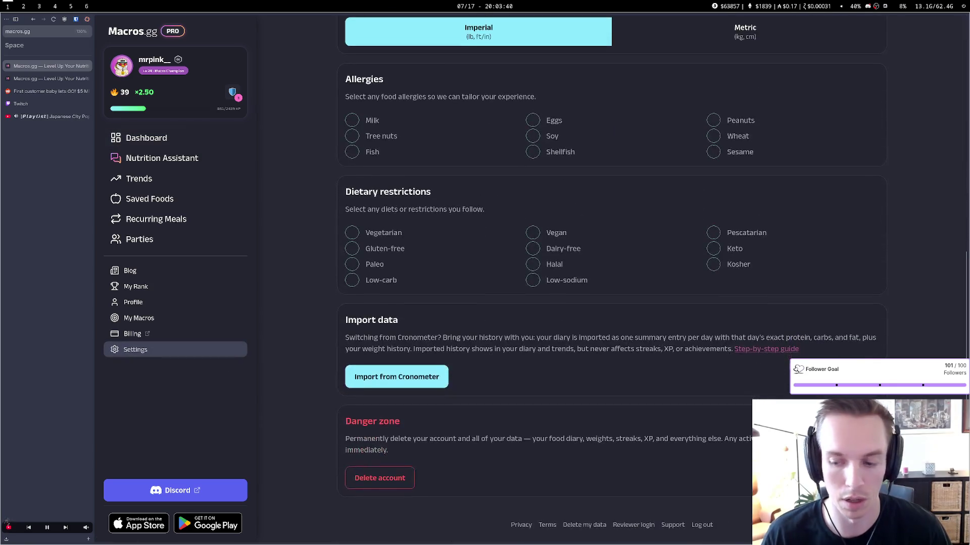
left_click(696, 526)
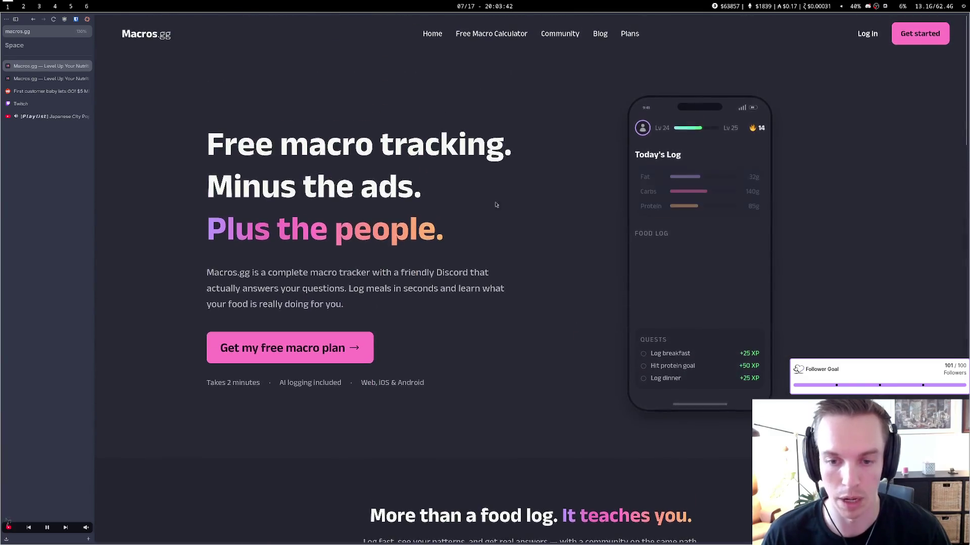
Review the pricing Plans page and the home page
left_click(630, 33)
scroll(537, 248, "down", 3)
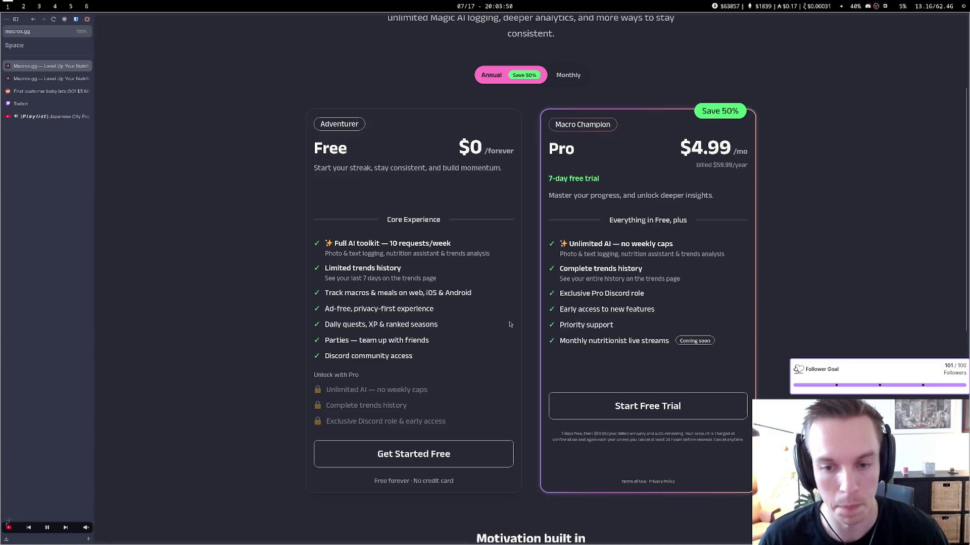
scroll(509, 324, "up", 1)
scroll(503, 318, "down", 1)
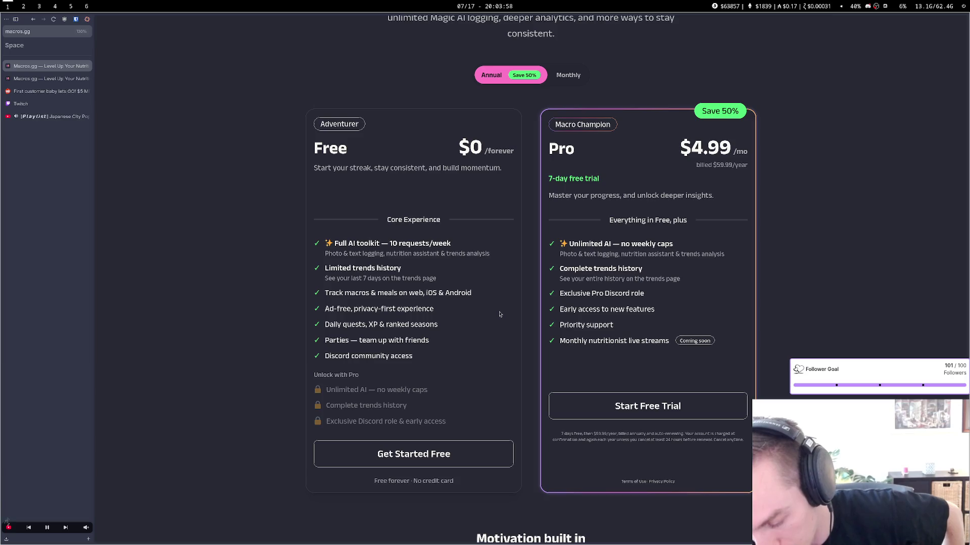
scroll(499, 314, "up", 3)
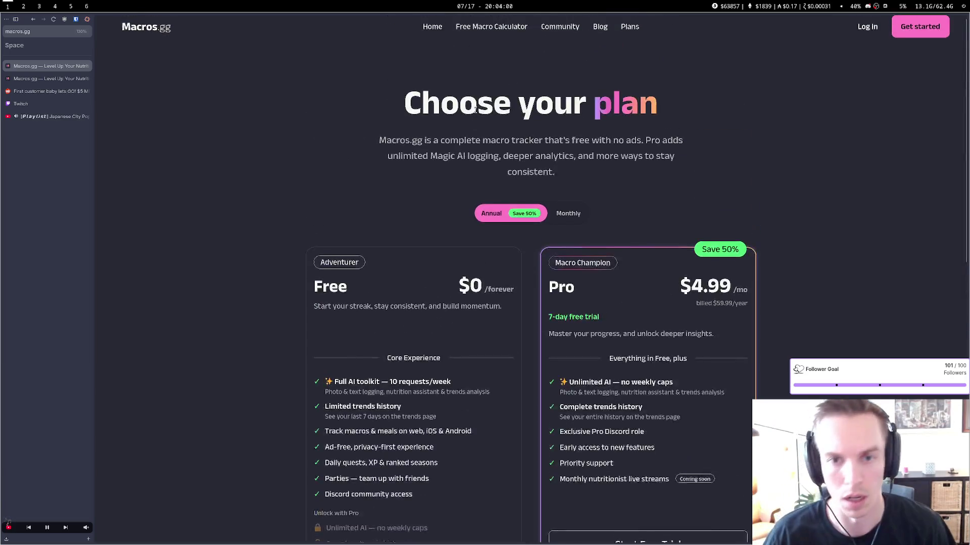
left_click(433, 34)
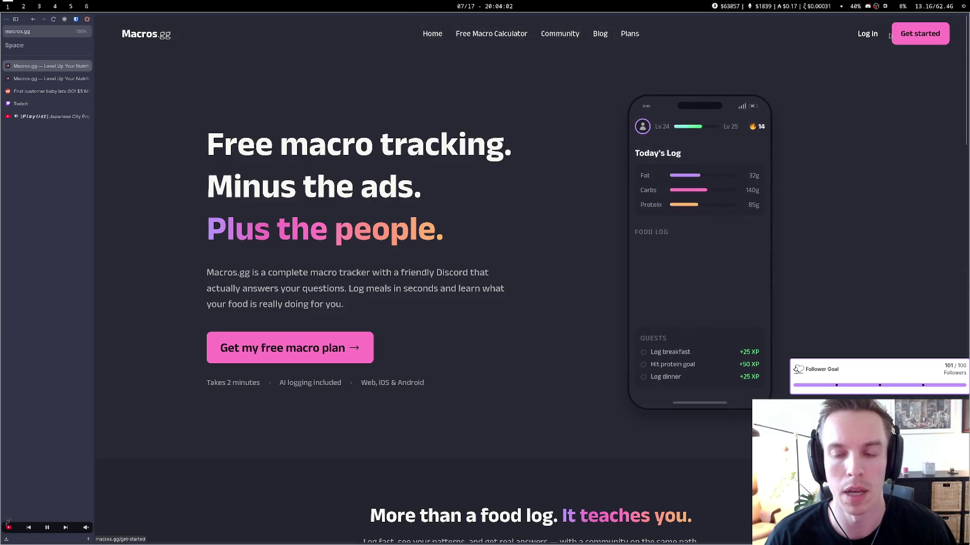
Sign back in with Discord, authorize Macros.gg, and open the Trends page
left_click(920, 34)
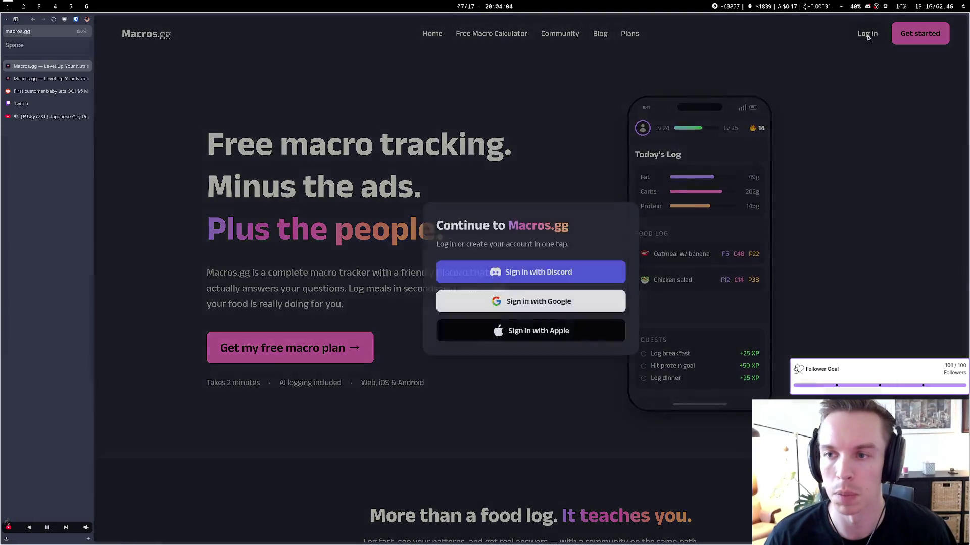
left_click(558, 281)
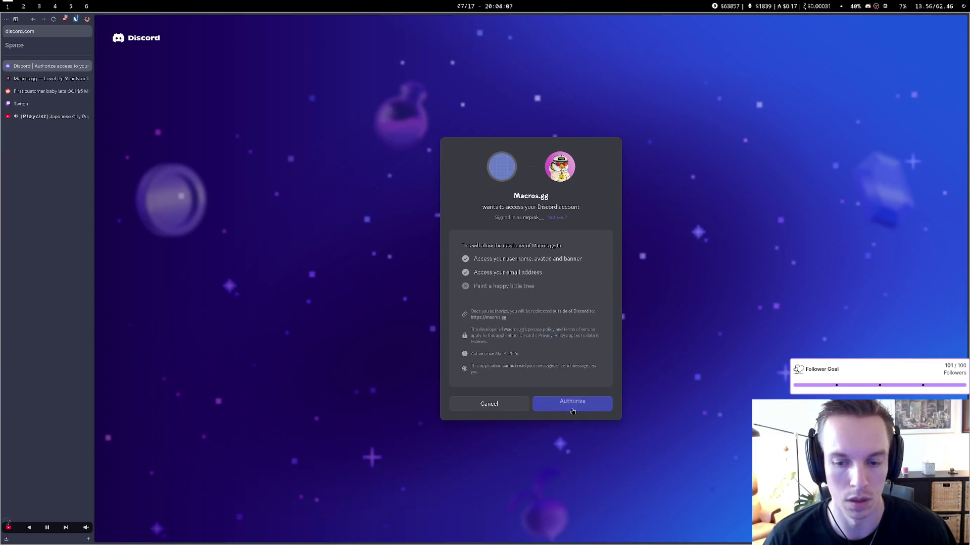
left_click(572, 404)
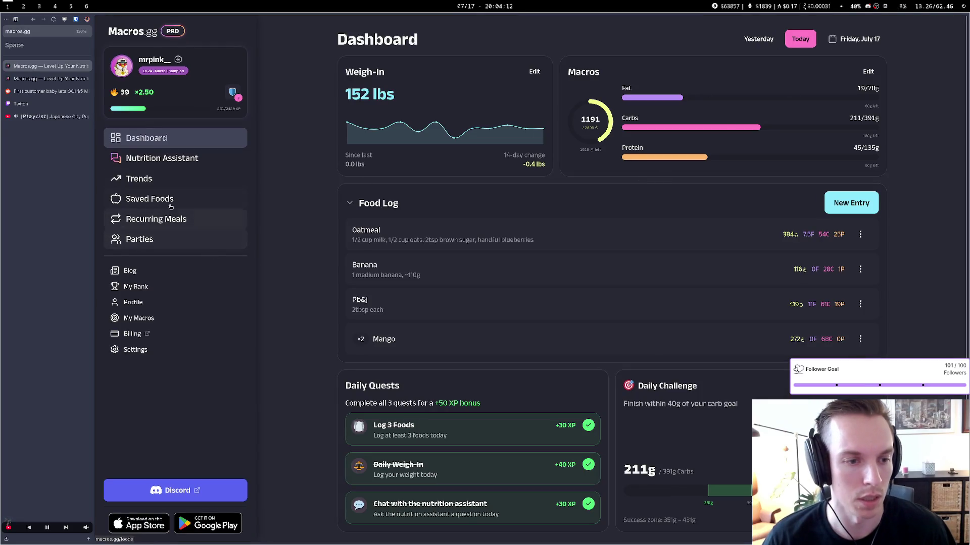
left_click(183, 177)
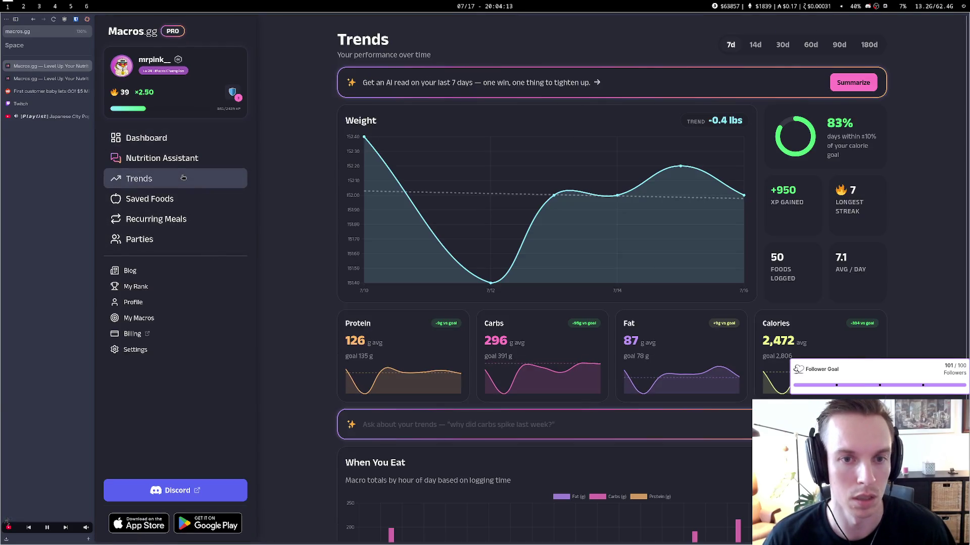
Check the dashboard weigh-in, switch units to Metric, and view Trends in kg
left_click(168, 143)
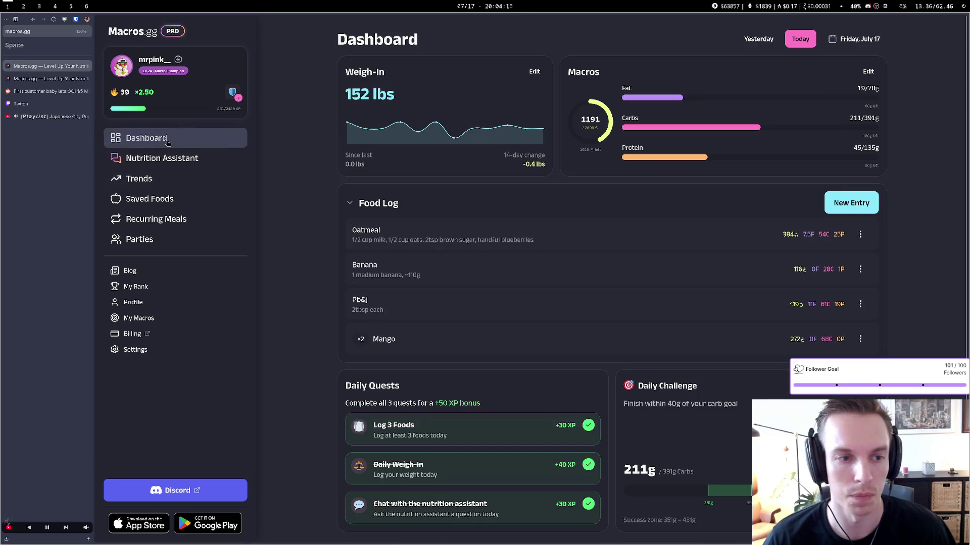
mouse_move(352, 94)
left_mouse_down()
mouse_move(401, 99)
mouse_move(357, 96)
left_mouse_up()
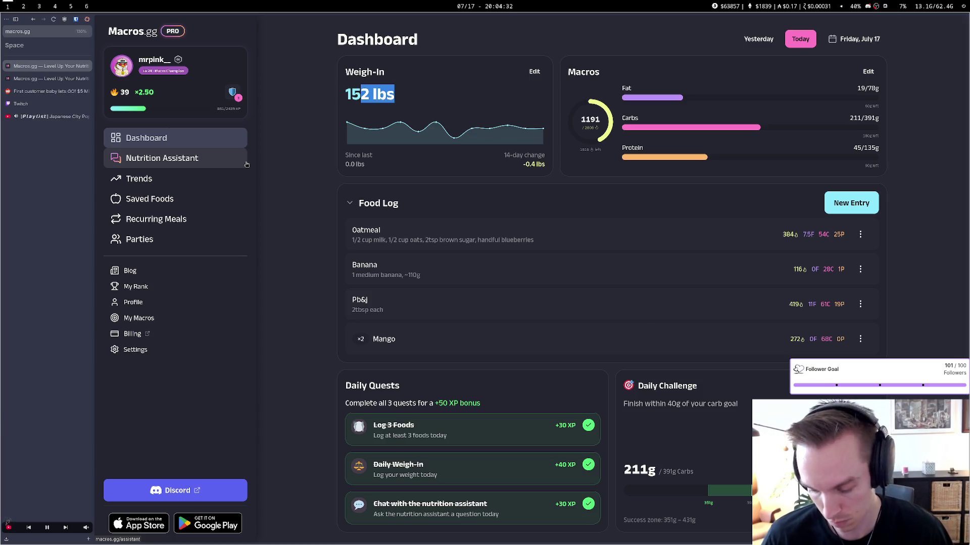
left_click(220, 349)
scroll(351, 353, "down", 4)
scroll(350, 353, "down", 3)
scroll(351, 353, "up", 7)
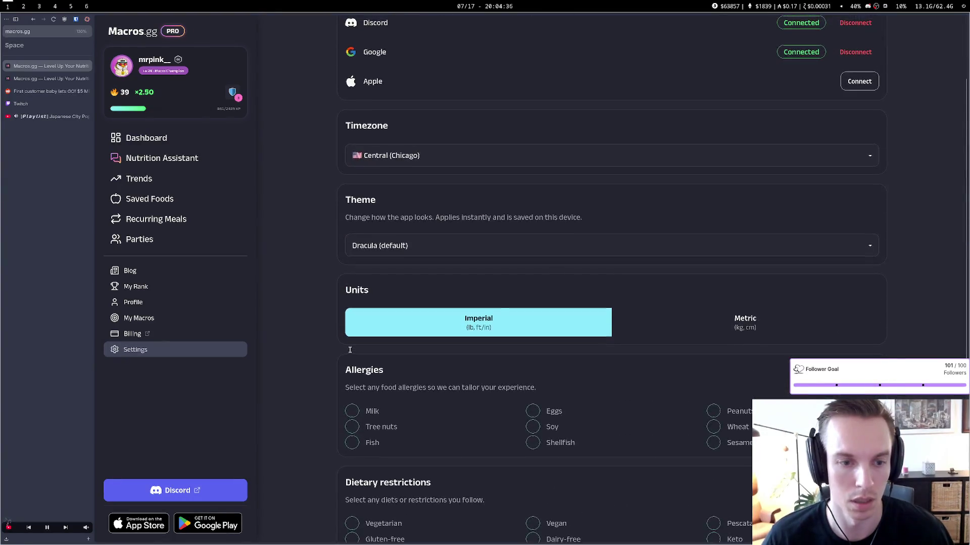
scroll(351, 353, "up", 1)
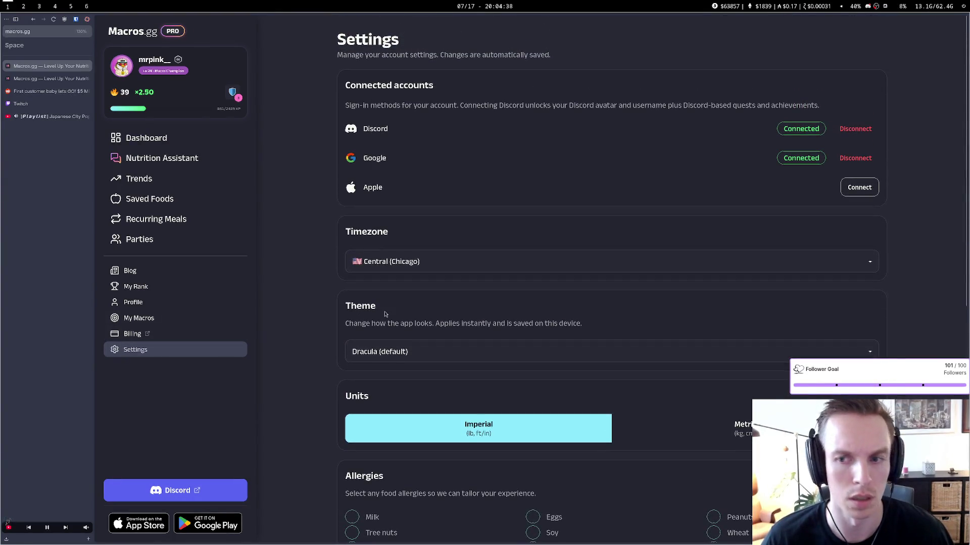
scroll(385, 314, "down", 4)
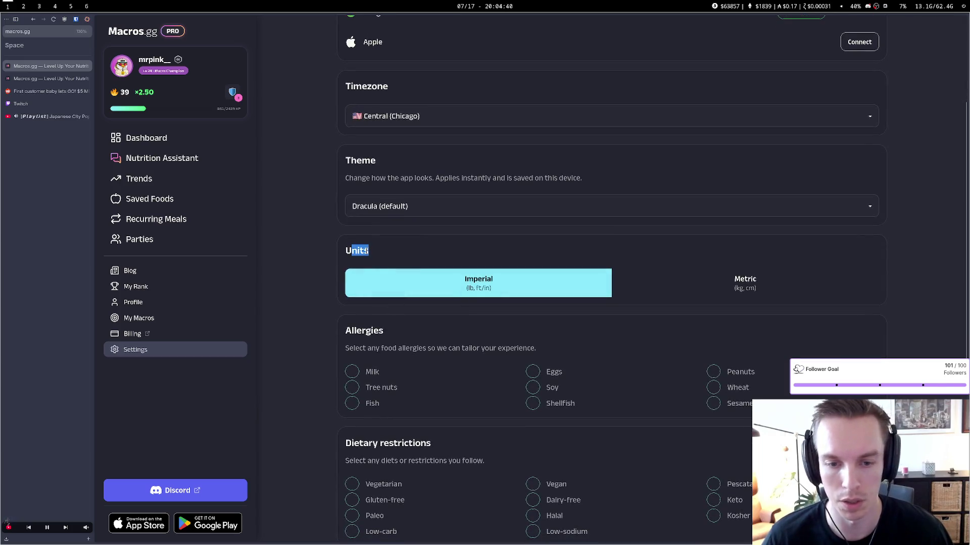
left_click(717, 290)
left_click(180, 181)
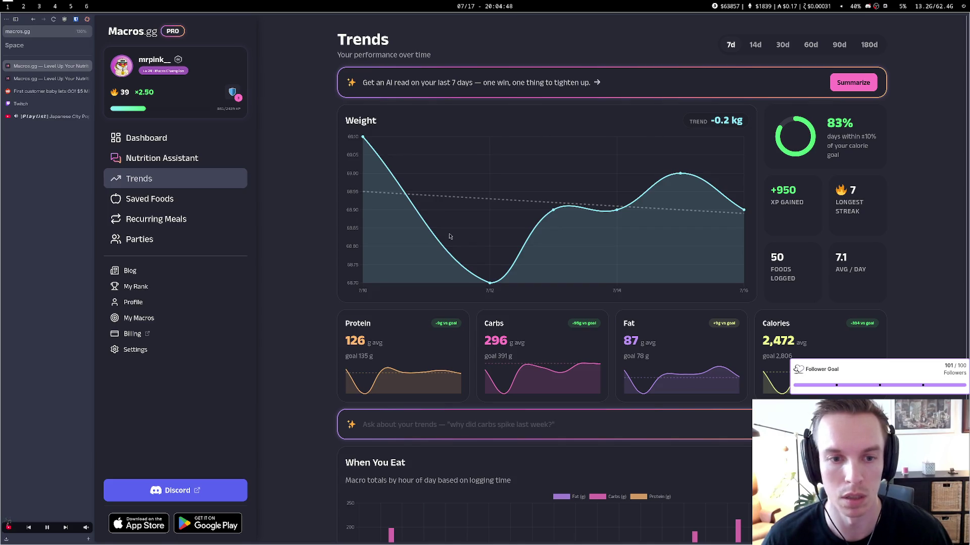
Restore Imperial units in Settings and return to the Dashboard
left_click(135, 350)
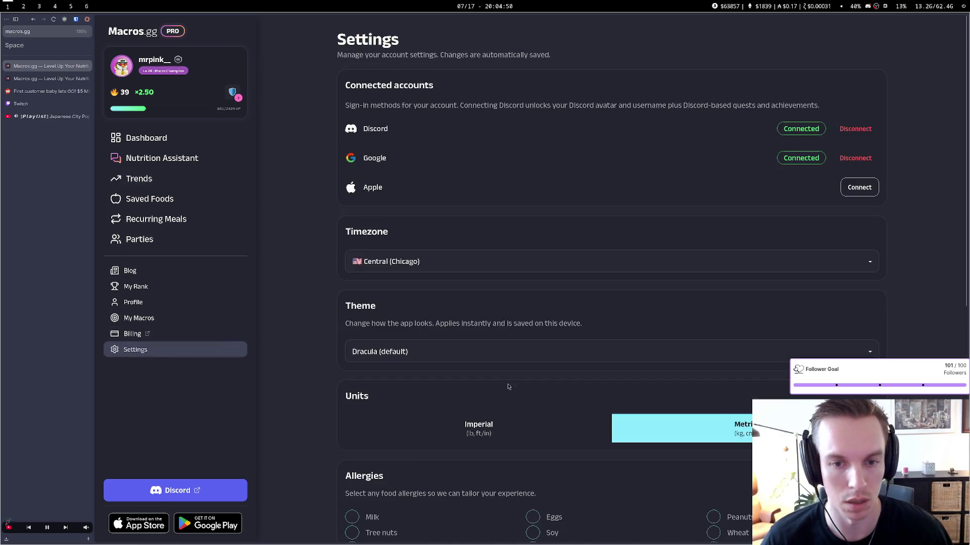
left_click(467, 440)
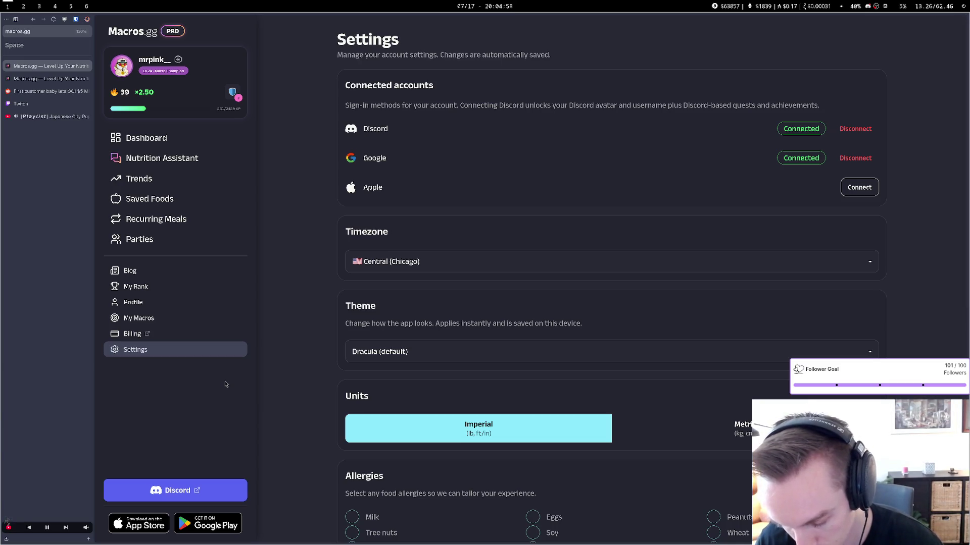
left_click(206, 143)
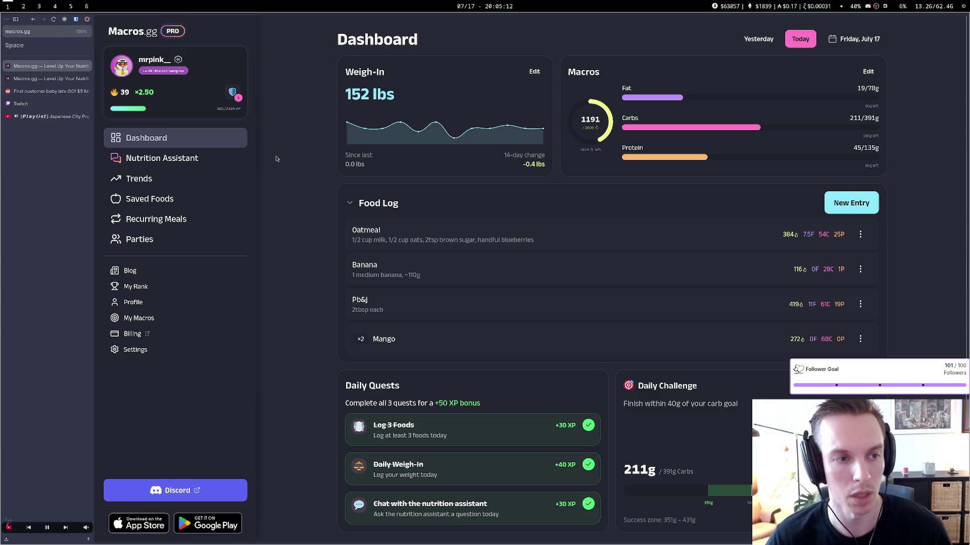
Log out of the Macros.gg account from the account settings page
key("ctrl+t")
type("get")
key("Escape")
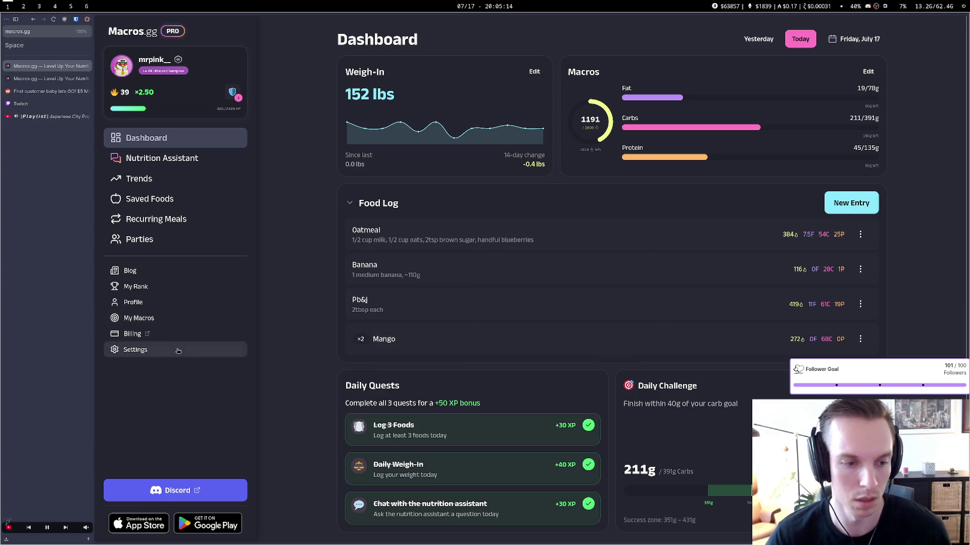
left_click(151, 349)
scroll(247, 427, "down", 3)
scroll(247, 427, "down", 5)
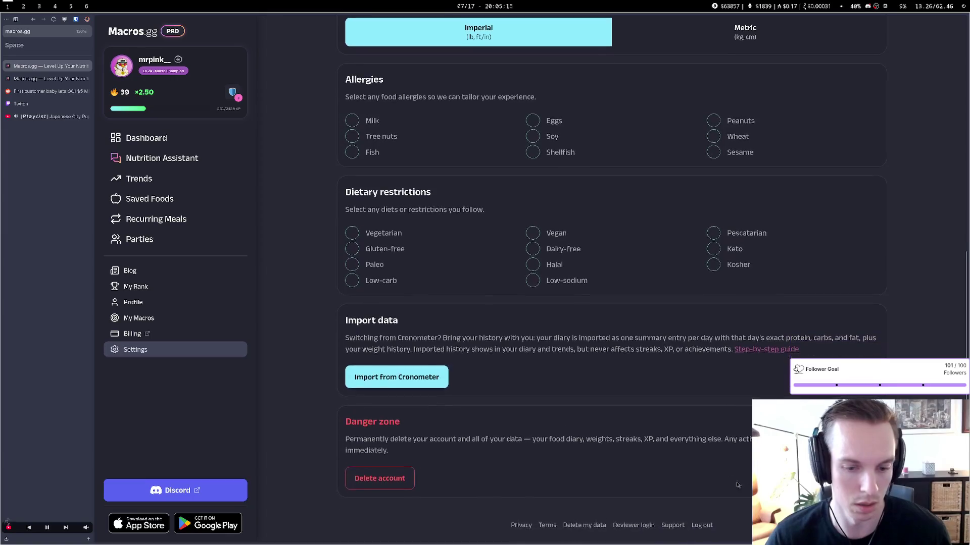
left_click(702, 525)
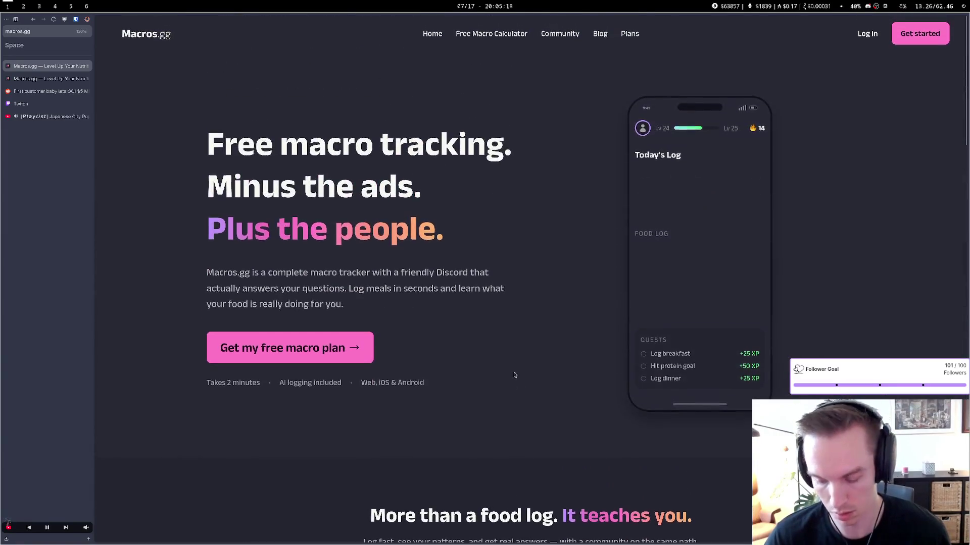
Scroll the pricing page down to 'Never track alone' and the footer, then back up to the plans
left_click(628, 34)
scroll(512, 159, "down", 3)
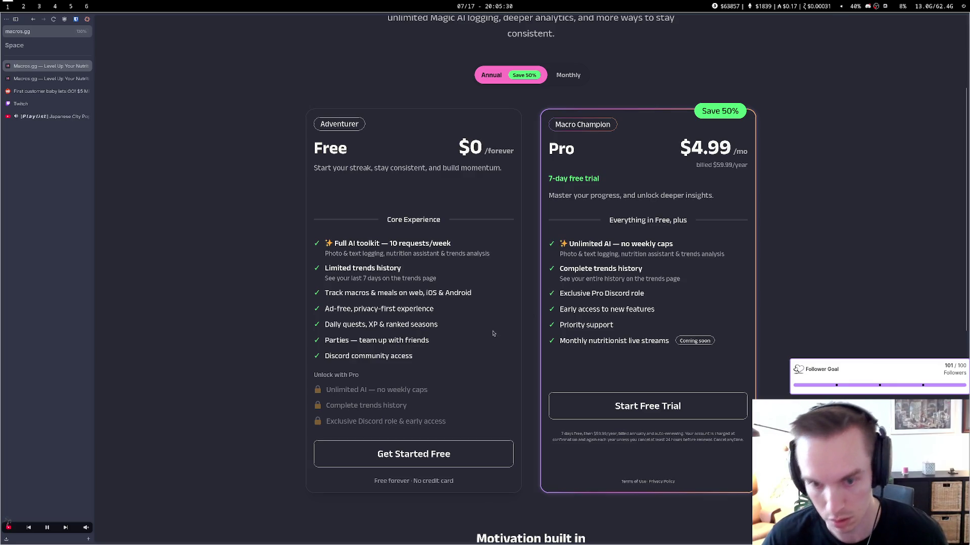
scroll(333, 327, "down", 3)
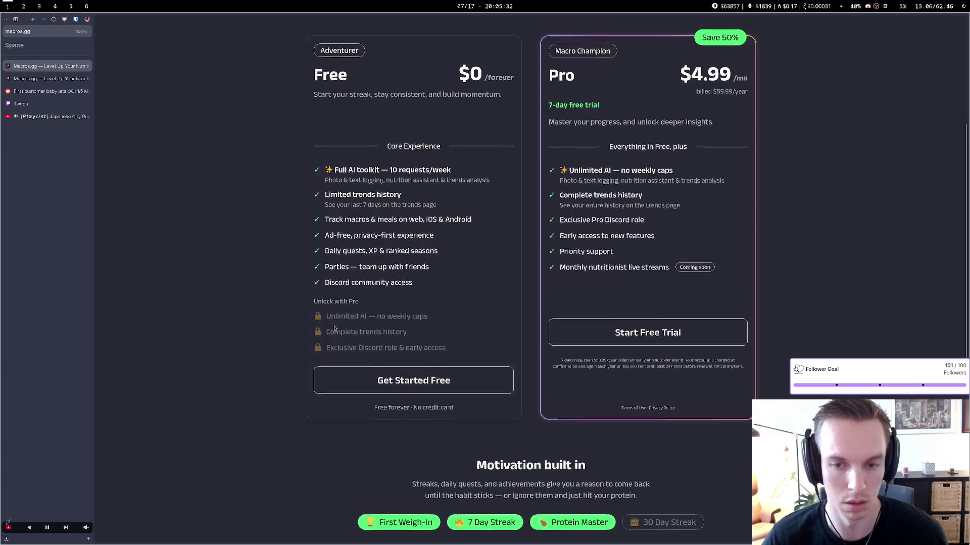
scroll(334, 326, "down", 4)
scroll(334, 327, "up", 5)
scroll(334, 326, "down", 6)
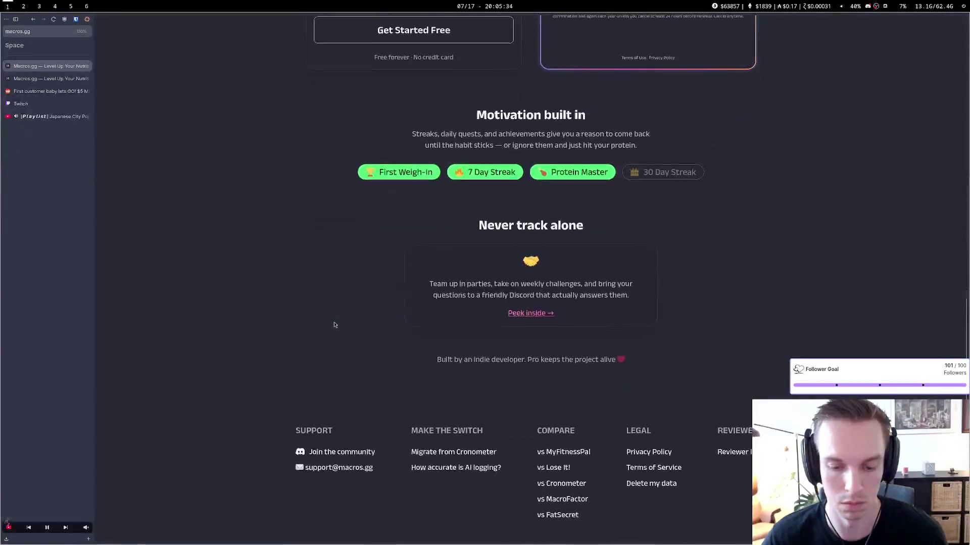
scroll(335, 326, "up", 2)
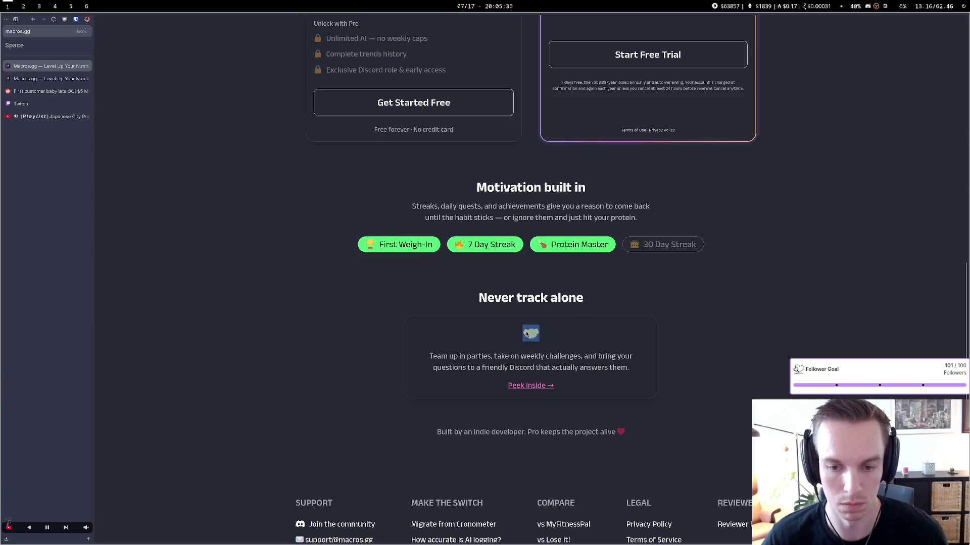
scroll(505, 337, "up", 7)
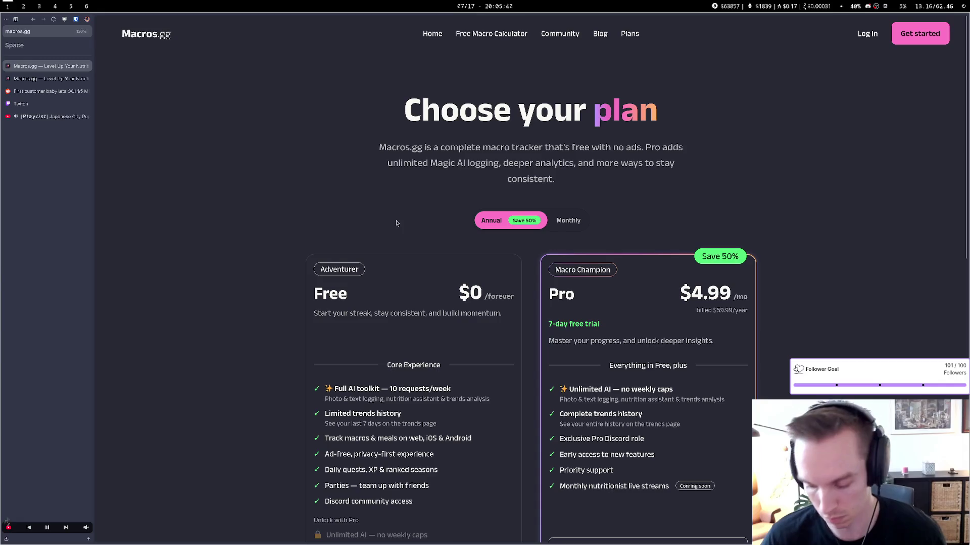
left_click_drag(474, 147, 525, 164)
left_click(513, 164)
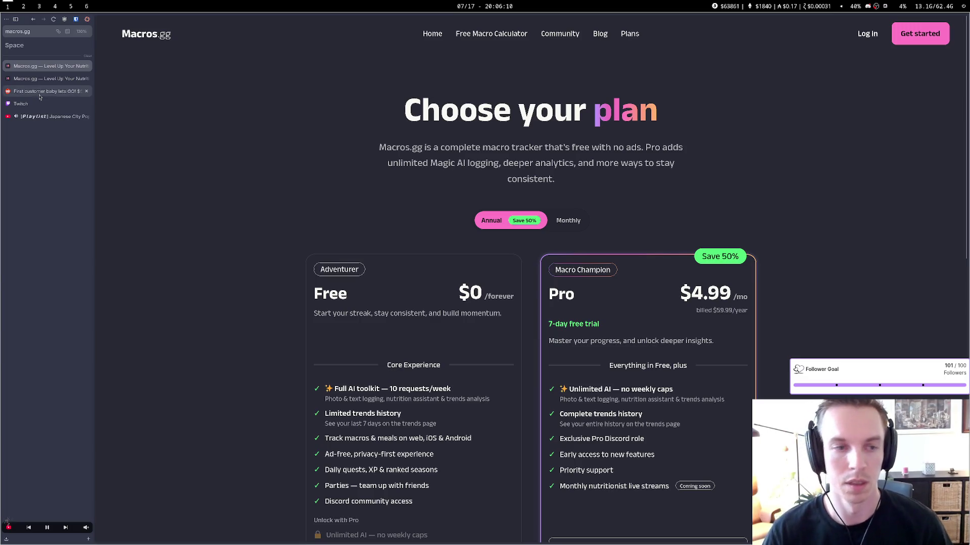
key("super+4")
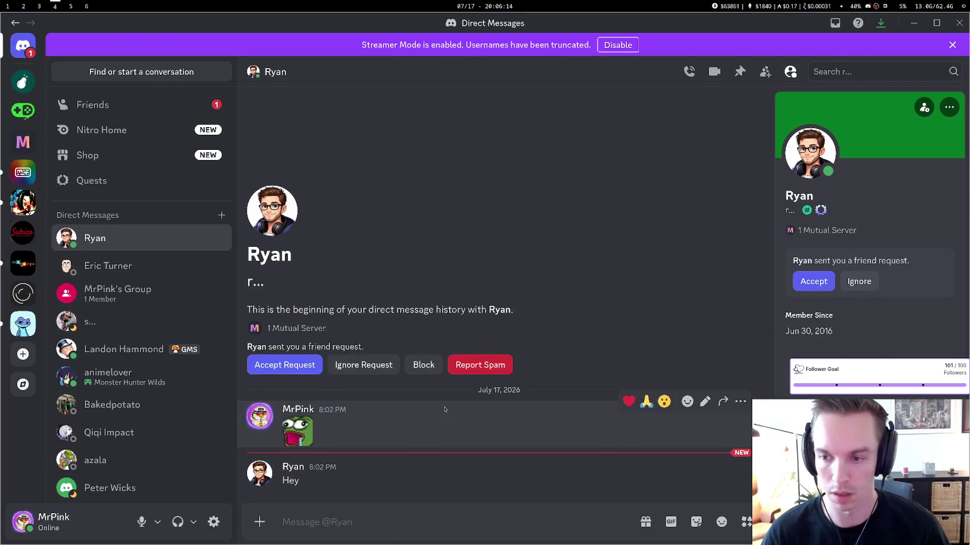
Accept the Discord friend request in the direct messages, then return to the Macros.gg pricing page
key("super+1")
key("super+2")
key("super+4")
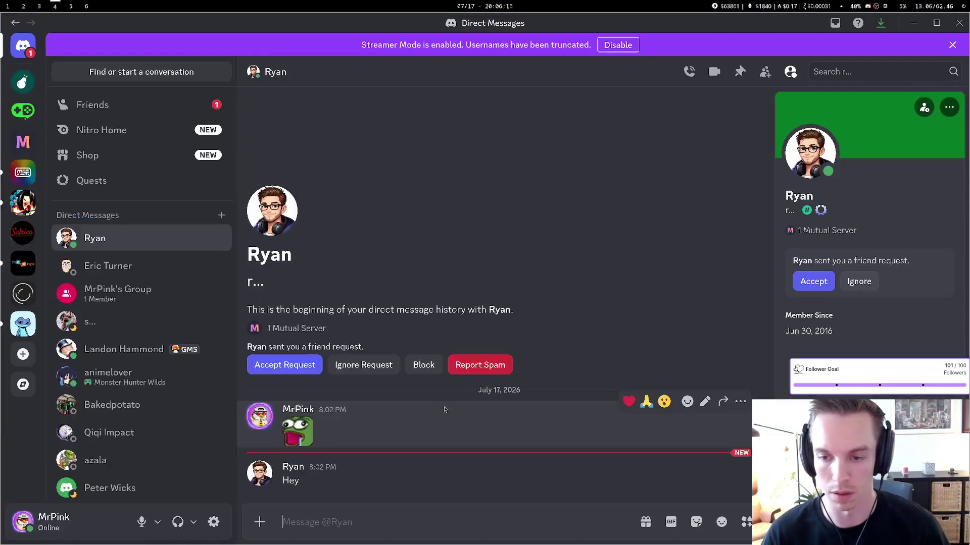
left_click(813, 281)
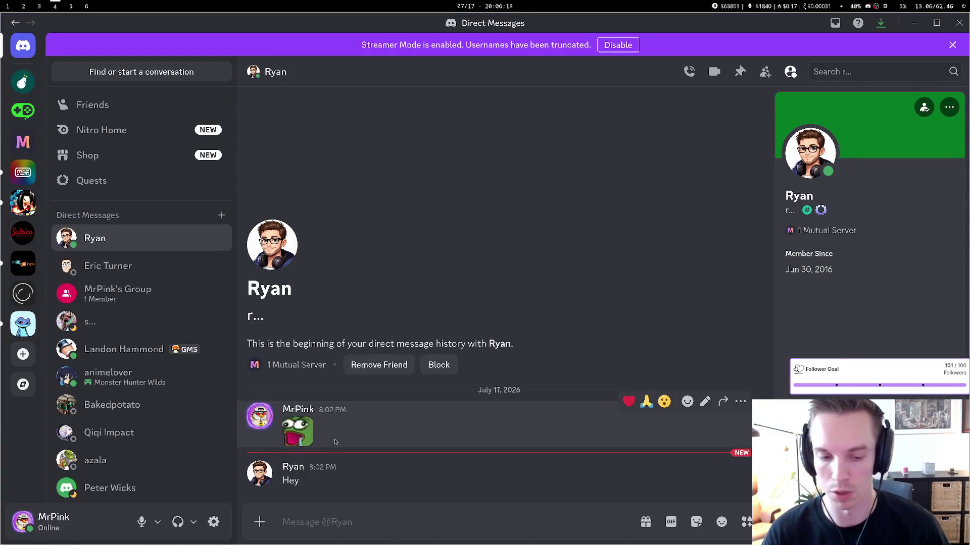
key("super+1")
scroll(273, 260, "down", 5)
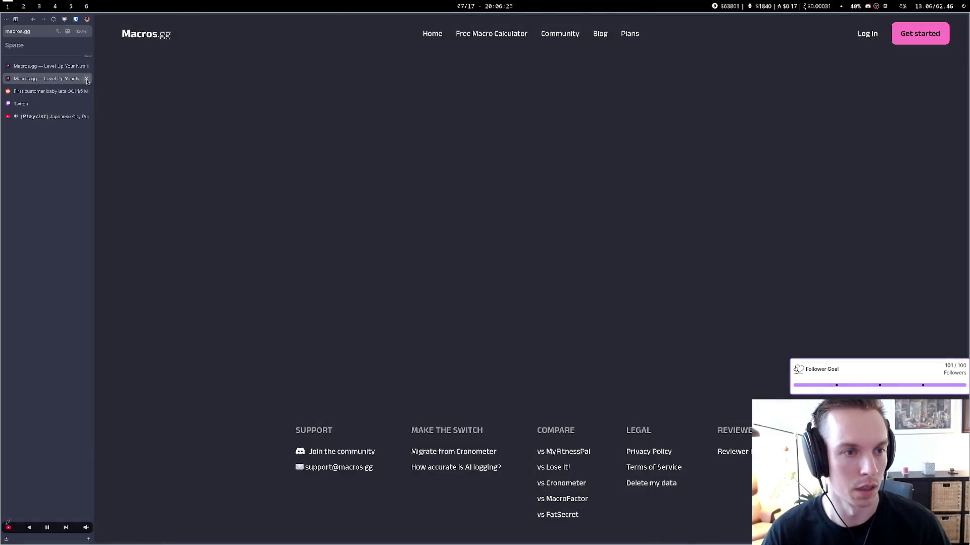
Go to the Macros.gg home page showing the Free macro tracking hero, then switch to the Twitch Creator Dashboard
scroll(232, 168, "up", 5)
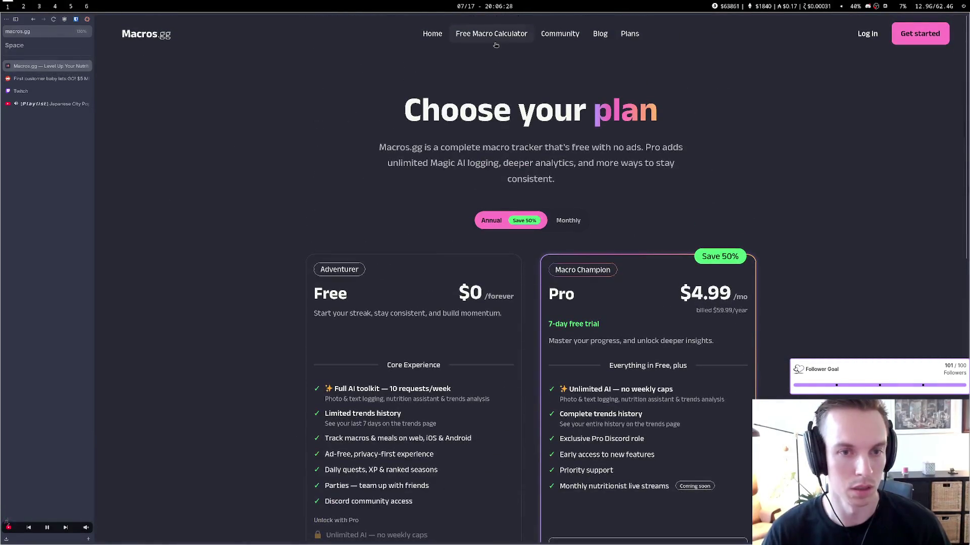
left_click(440, 36)
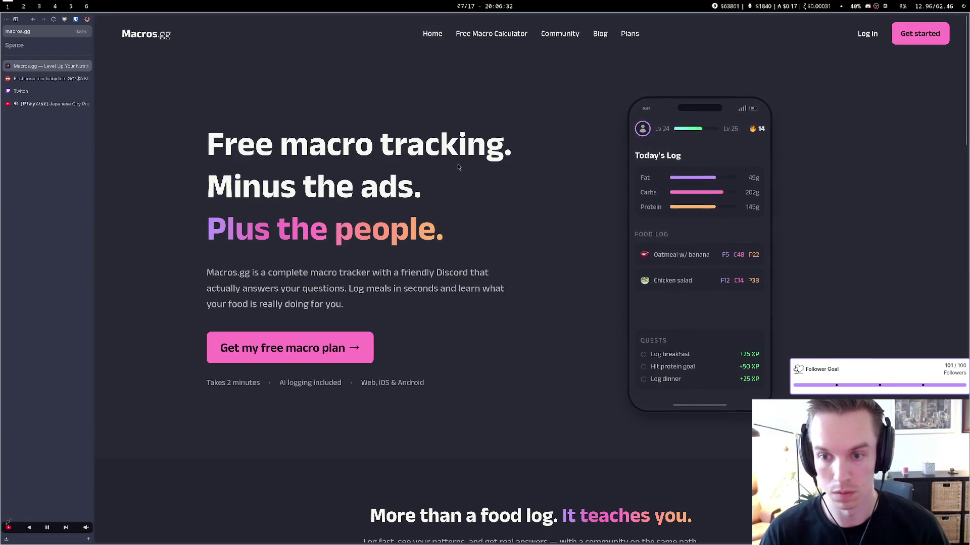
key("super+5")
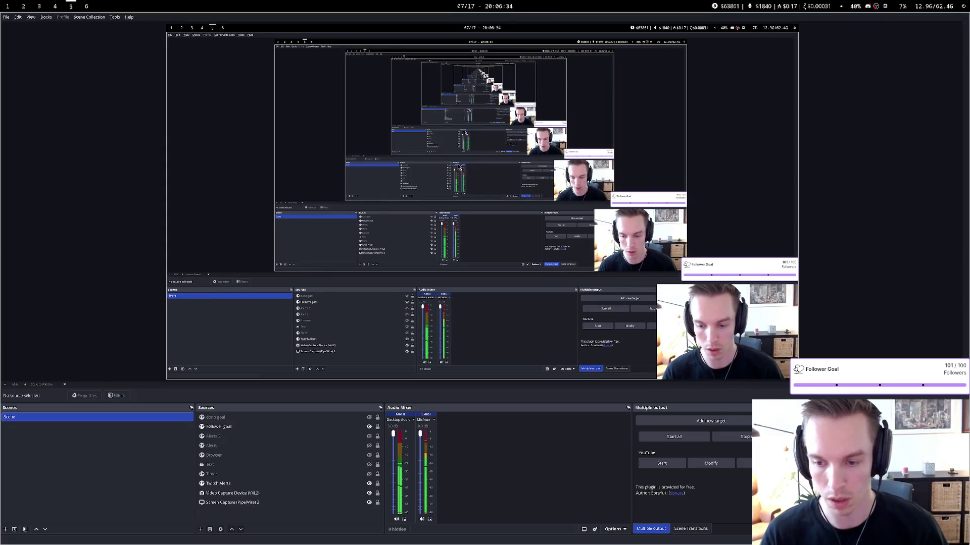
key("super+2")
key("super+3")
key("super+1")
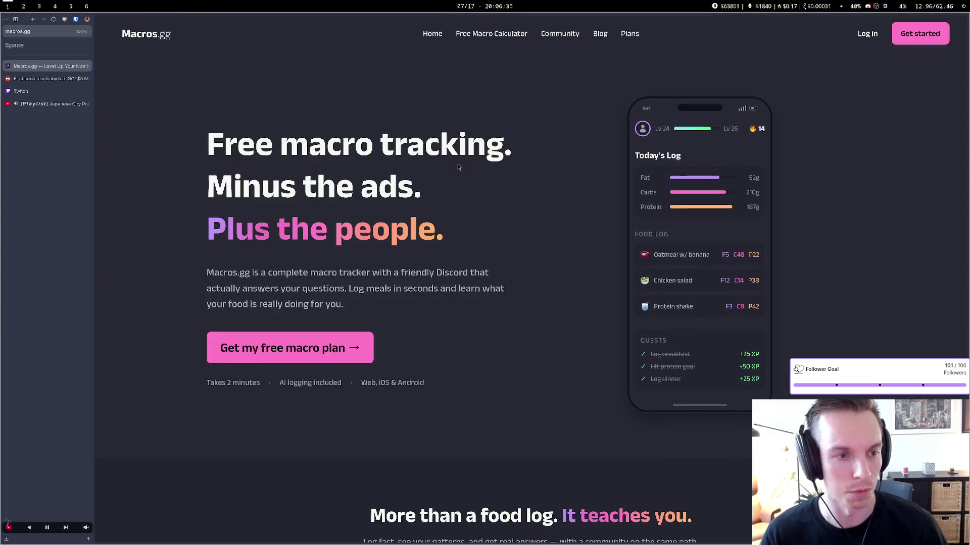
key("ctrl+Tab")
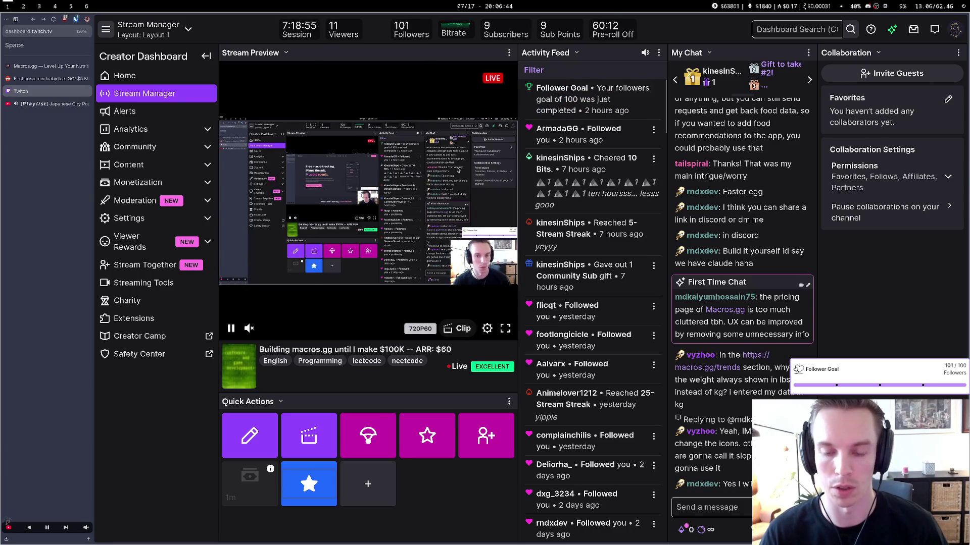
Reload the Twitch Stream Manager, then switch to and reload the r/SaaS first-customer Reddit post
left_click(53, 19)
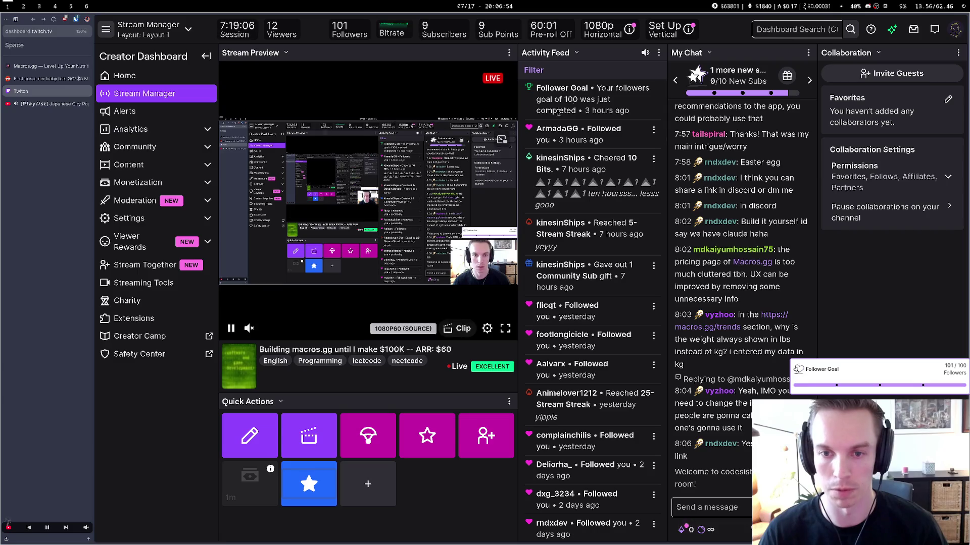
left_click(48, 78)
left_click(48, 66)
left_click(48, 78)
scroll(344, 177, "up", 3)
left_click(53, 19)
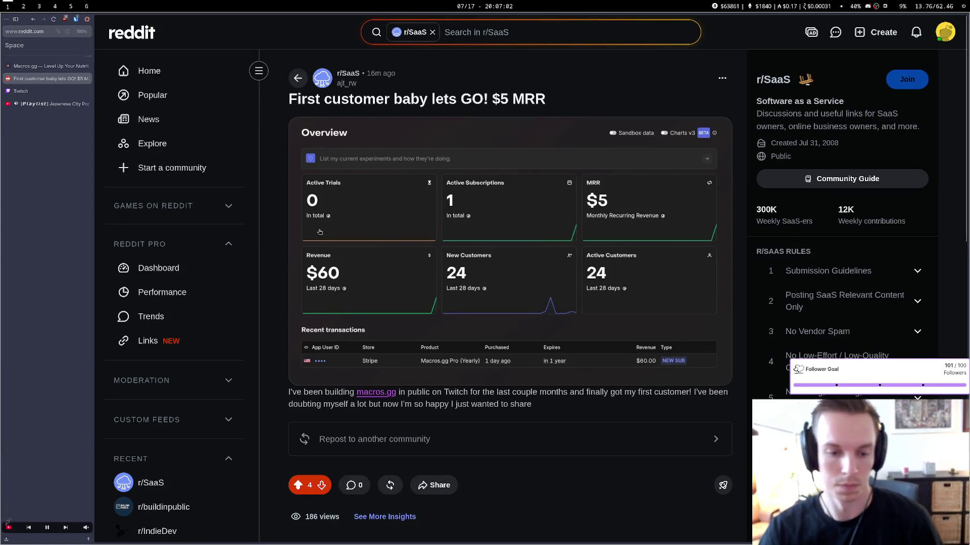
Finish reading the Reddit post and switch back to the Macros.gg page
scroll(342, 225, "down", 4)
scroll(342, 225, "up", 4)
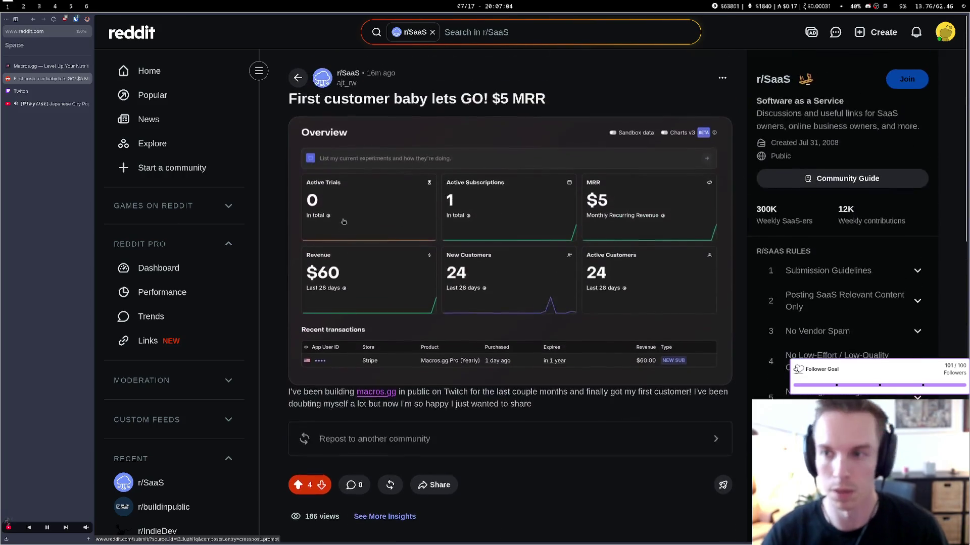
left_click(46, 68)
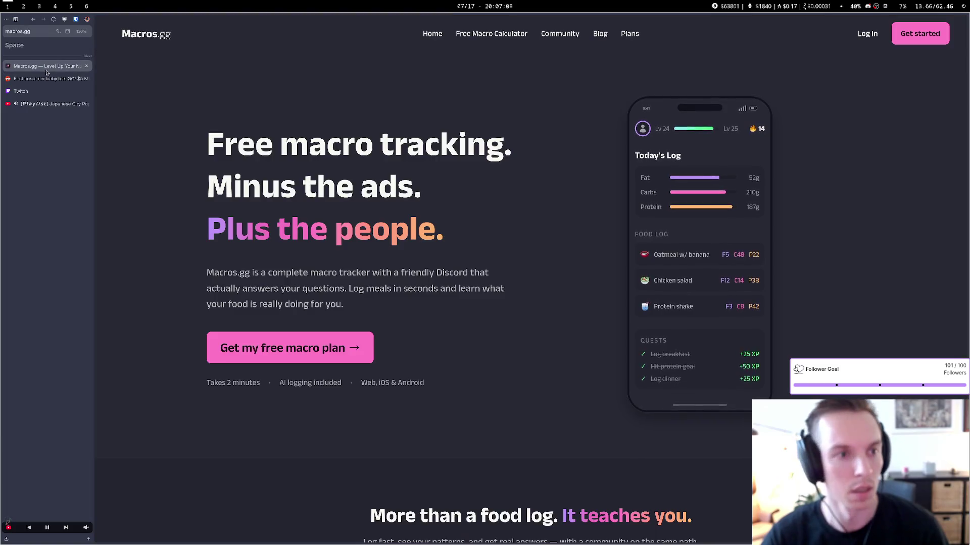
left_click(21, 93)
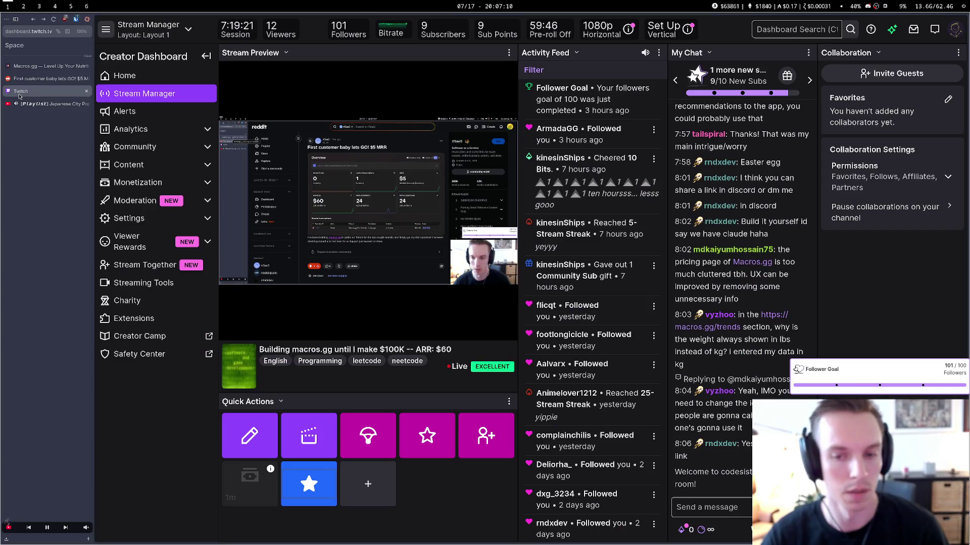
left_click(35, 78)
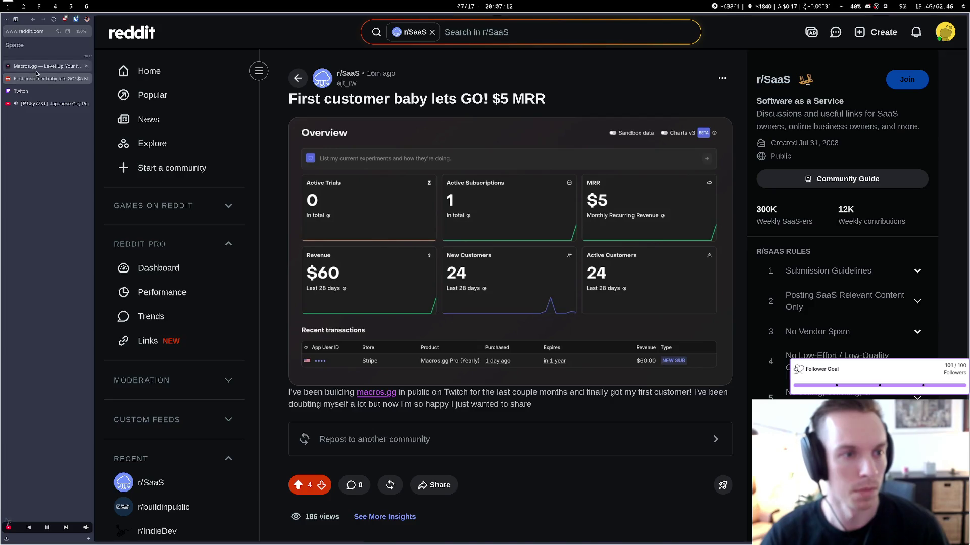
left_click(36, 66)
scroll(326, 229, "up", 2)
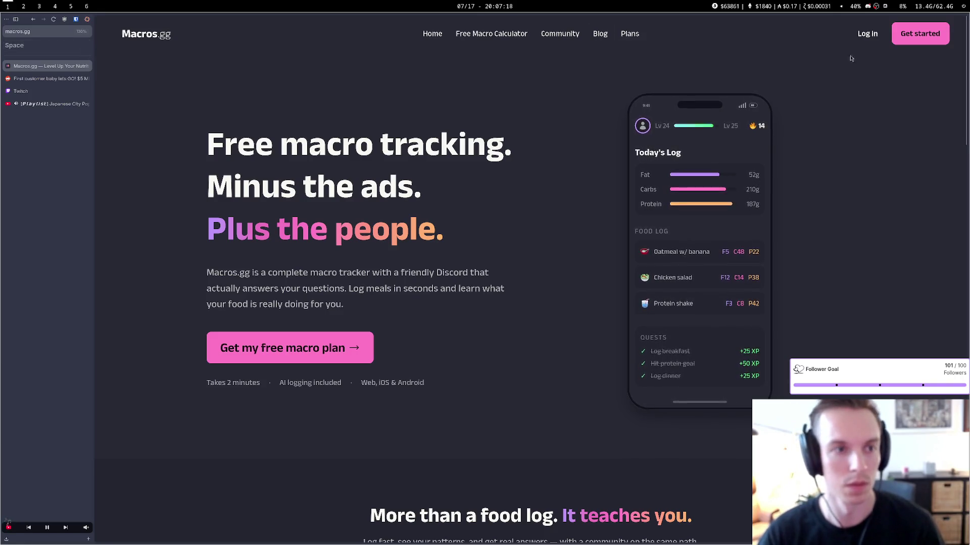
Log in to Macros.gg with Discord and authorize the app to reach the Dashboard
left_click(290, 348)
left_click(536, 279)
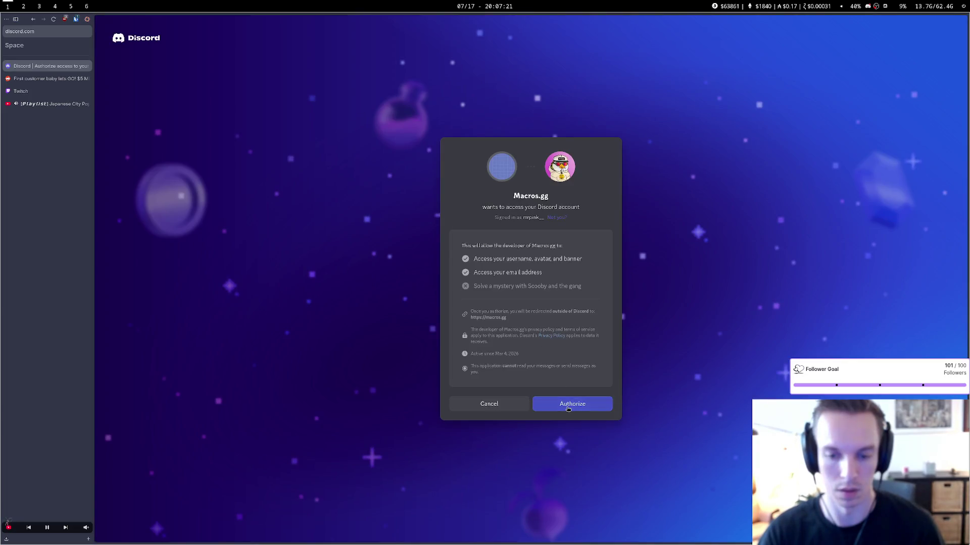
left_click(567, 407)
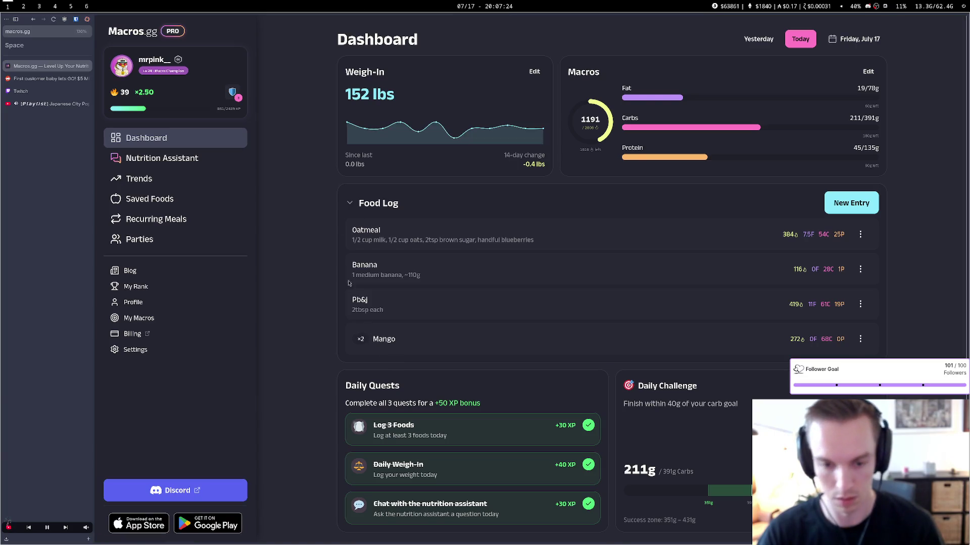
Go to macros.gg/admin and scroll down to the Acquisition funnel
key("ctrl+l")
type("admin")
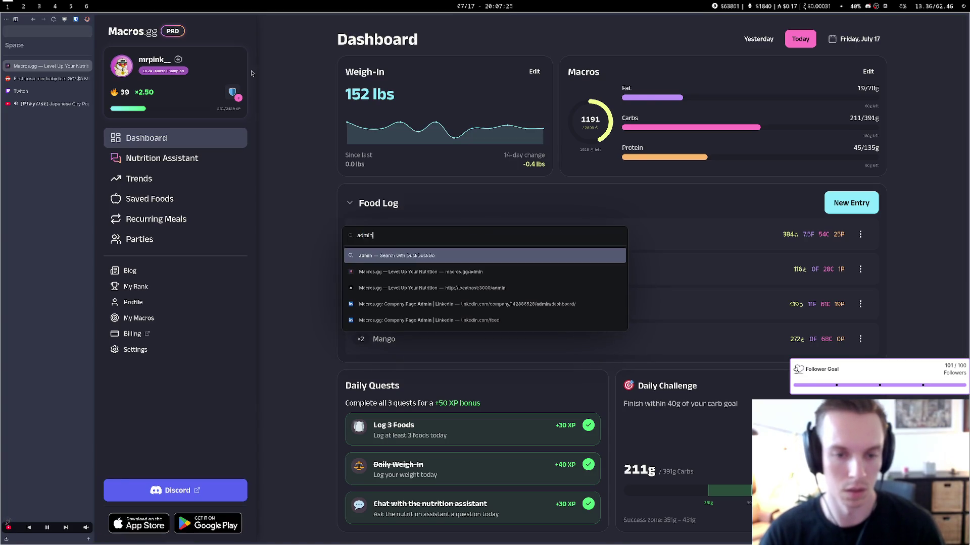
key("Return")
scroll(360, 190, "down", 7)
scroll(360, 190, "down", 5)
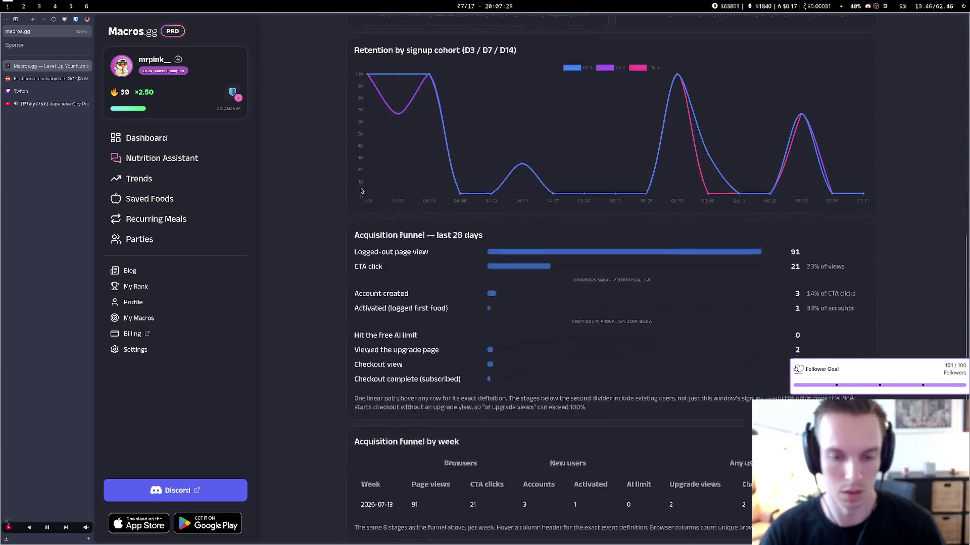
Highlight the funnel counts: 91 logged-out page views and 3 accounts created
double_click(795, 245)
left_click(792, 263)
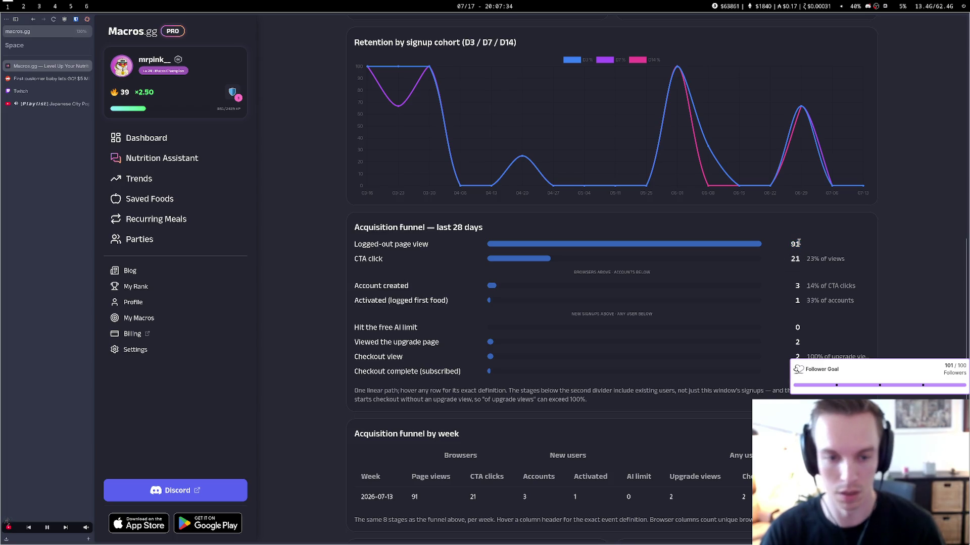
left_click_drag(793, 287, 805, 289)
left_click(805, 289)
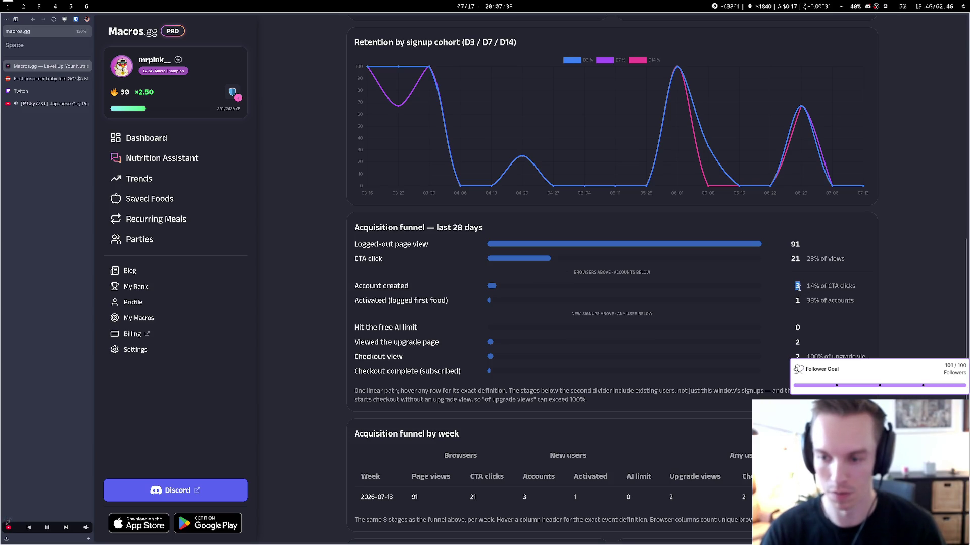
left_click_drag(802, 286, 791, 291)
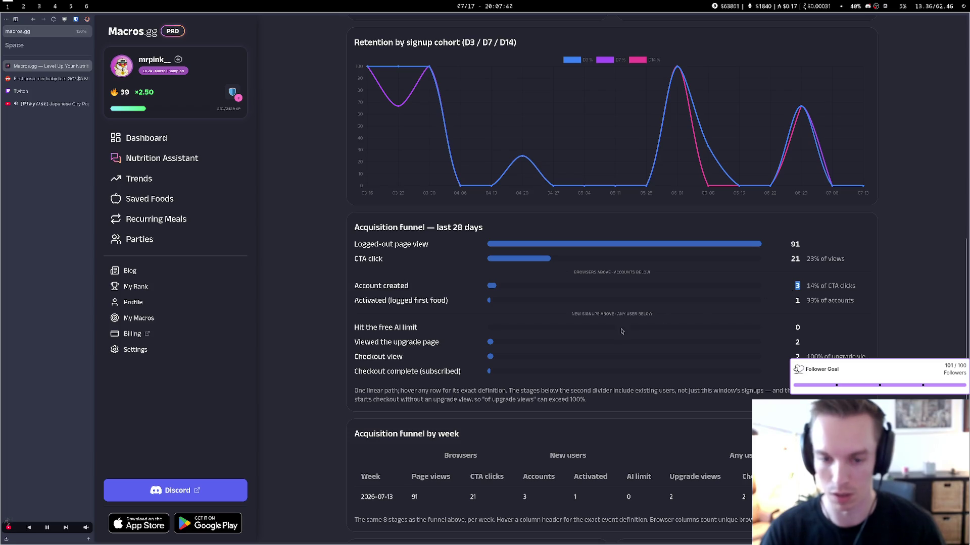
mouse_move(659, 302)
key("super+2")
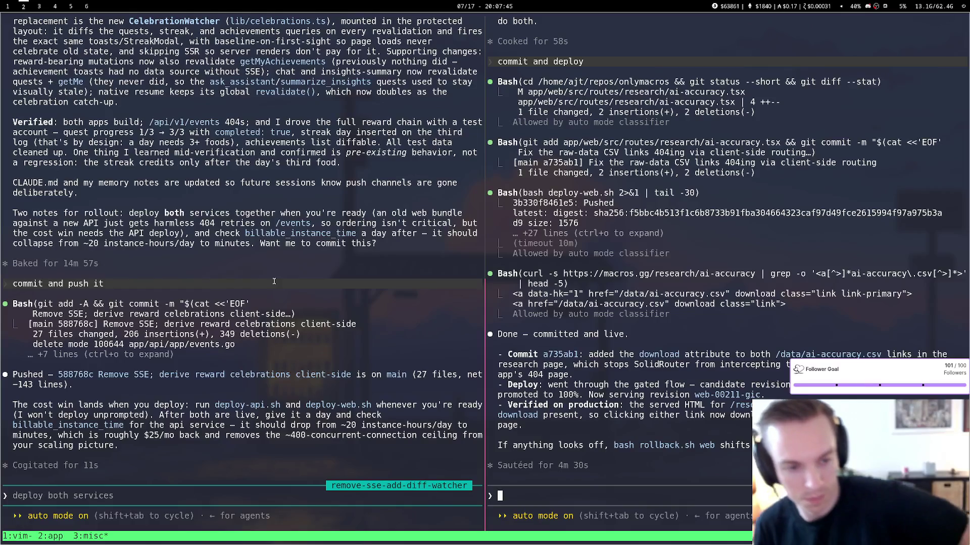
Switch to the Discord direct message with the newly added friend
key("super+4")
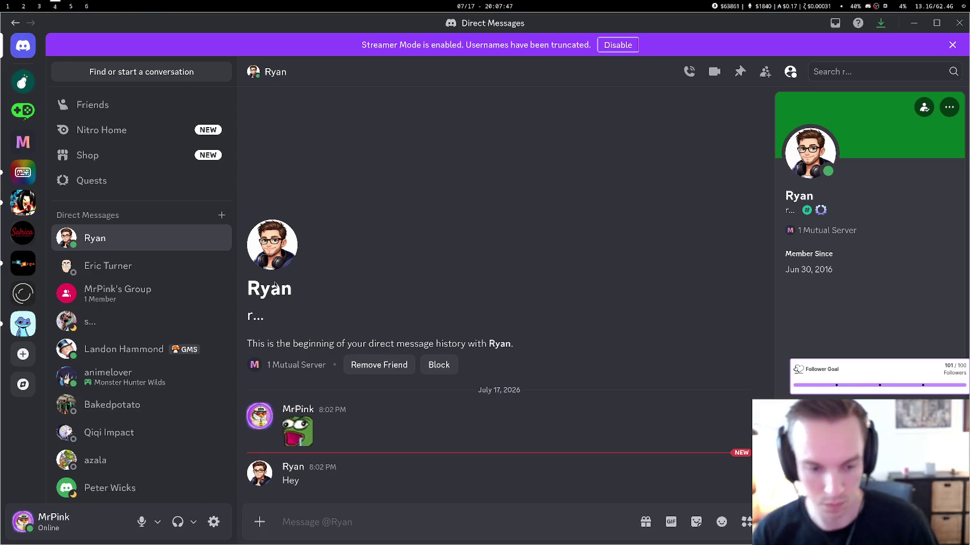
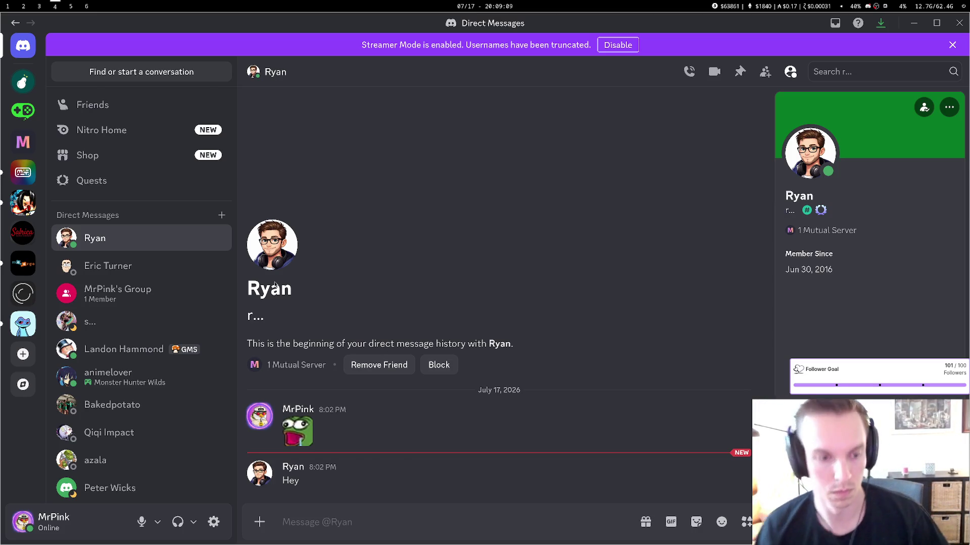
Jump from the Discord DMs to workspace 3, where the stream chat windows are
key("super+3")
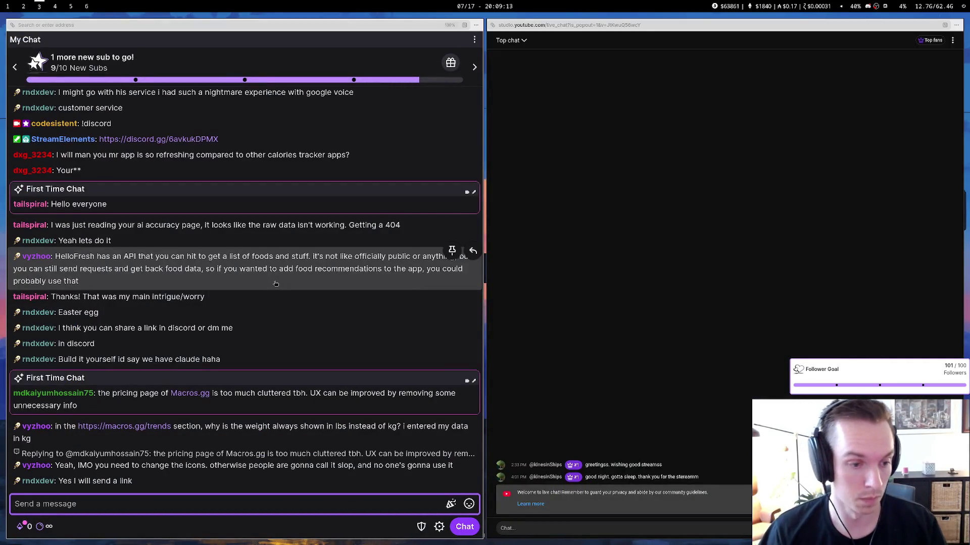
Highlight the pricing-feedback chat message, then switch to workspace 1 with the Macros.gg dashboard
left_click(38, 398)
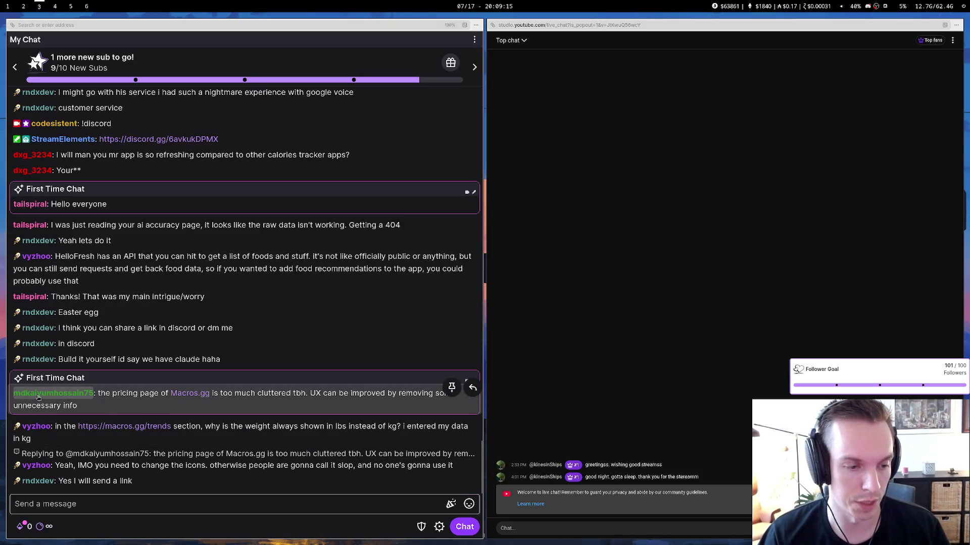
left_click_drag(77, 405, 4, 399)
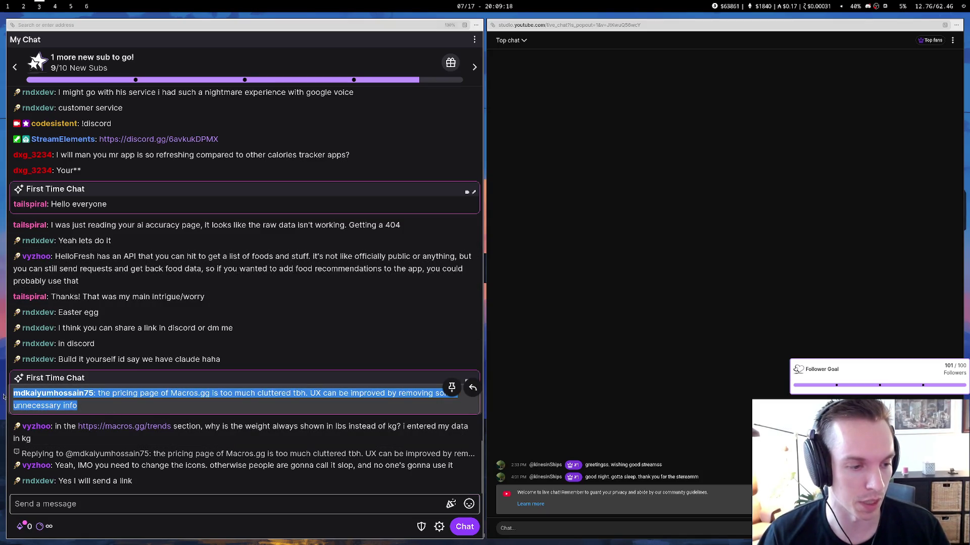
left_click(69, 406)
mouse_move(76, 406)
left_mouse_down()
mouse_move(40, 405)
mouse_move(94, 394)
left_mouse_up()
left_click(95, 403)
left_click(96, 401)
key("super+1")
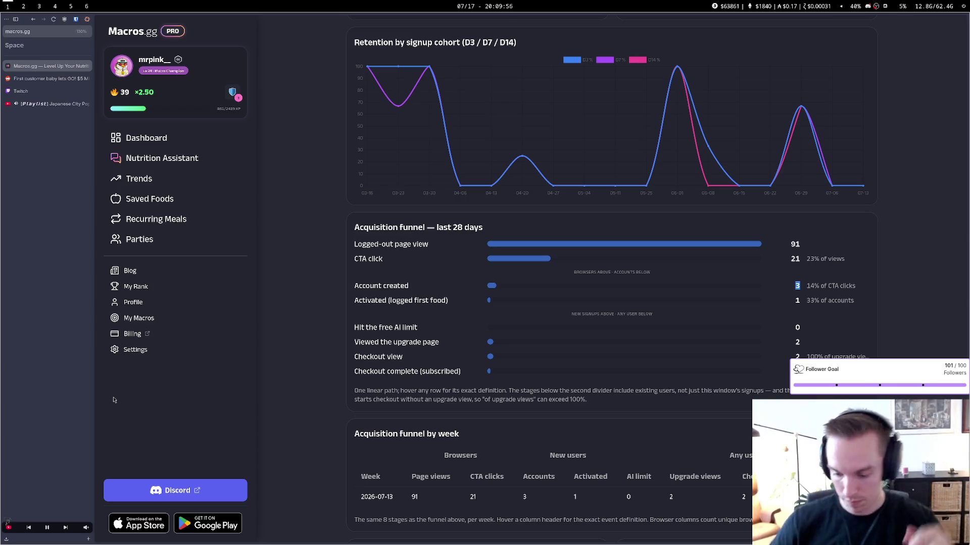
Open the r/SaaS 'First customer baby lets GO! $5 MRR' post and read its one comment
left_click(87, 78)
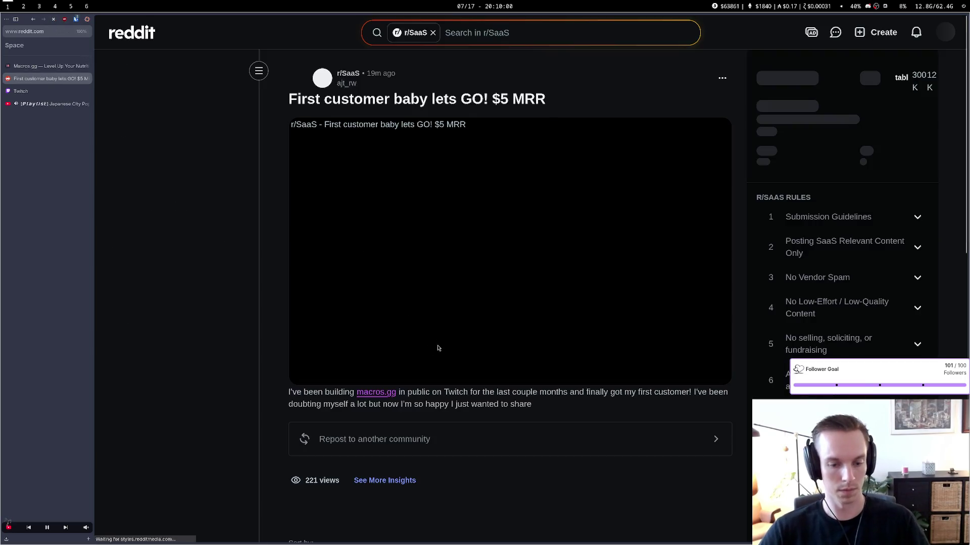
scroll(437, 348, "down", 8)
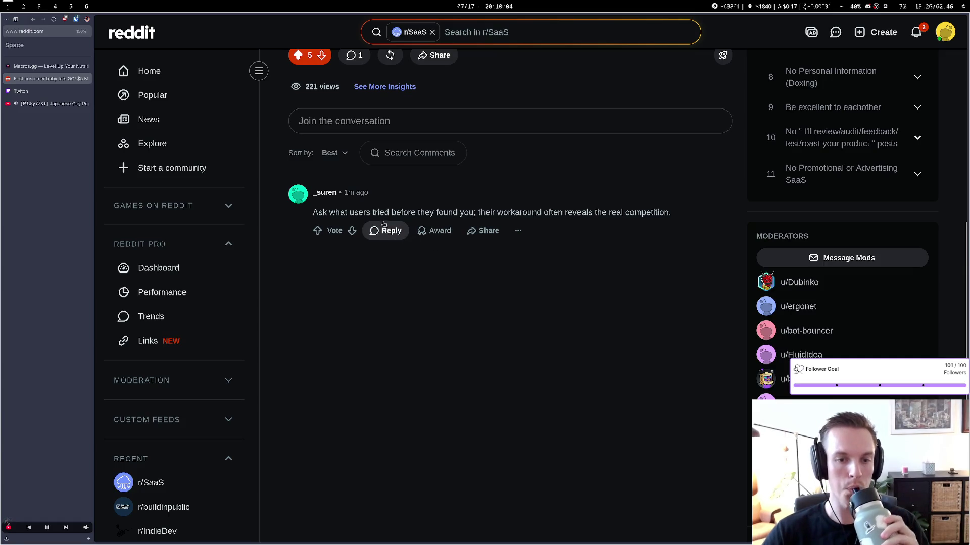
left_click_drag(354, 212, 593, 213)
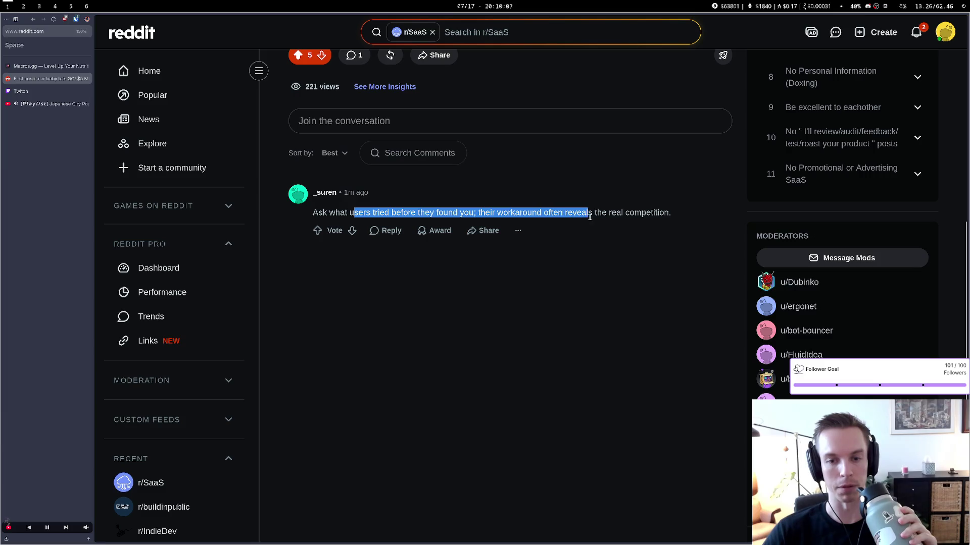
left_click(534, 225)
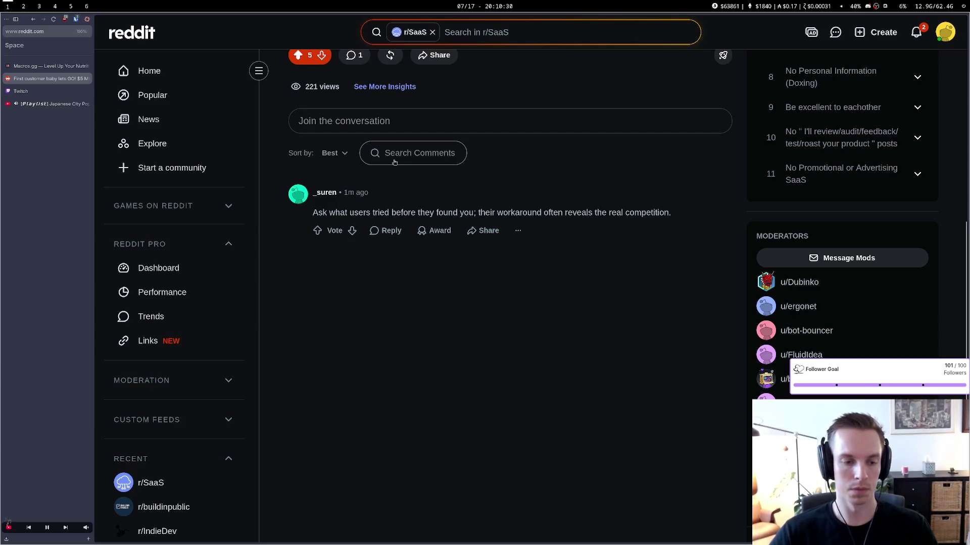
key("ctrl+t")
Go to analytics.google.com and open the Macros.gg Pages and screens report
type("analytics.google.com/")
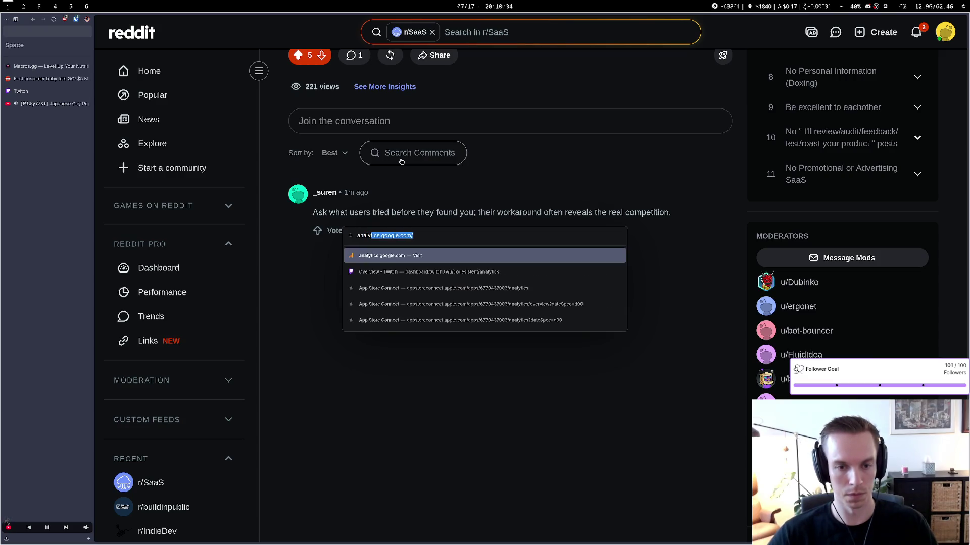
key("Return")
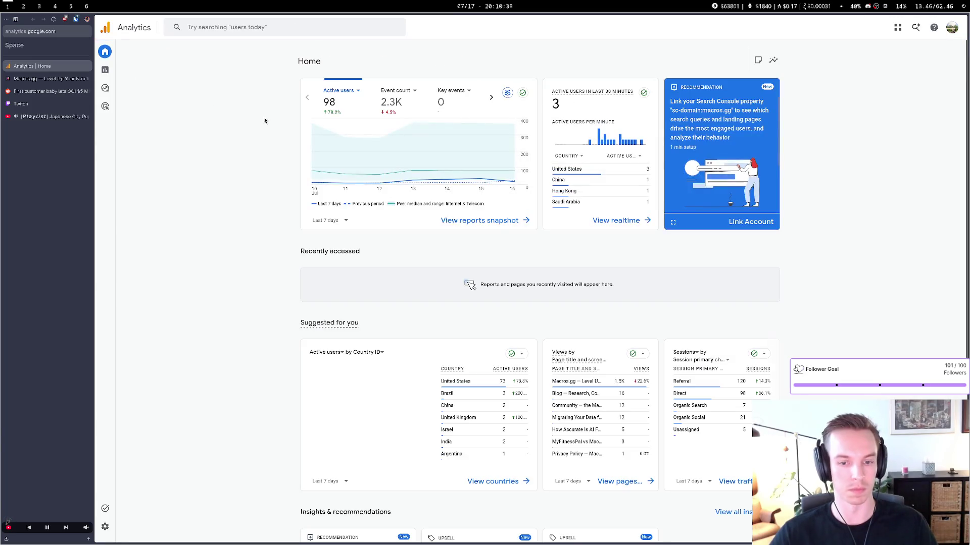
scroll(592, 429, "down", 1)
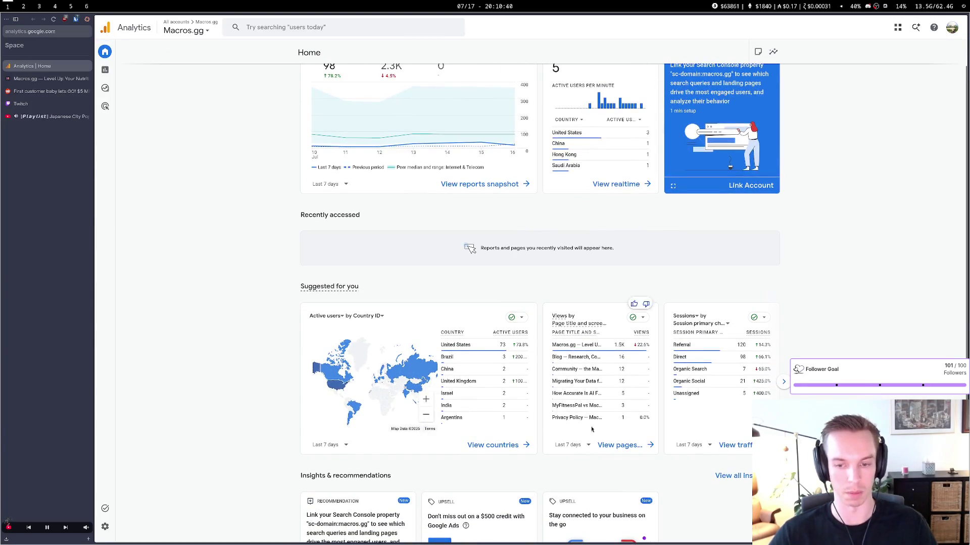
left_click(620, 445)
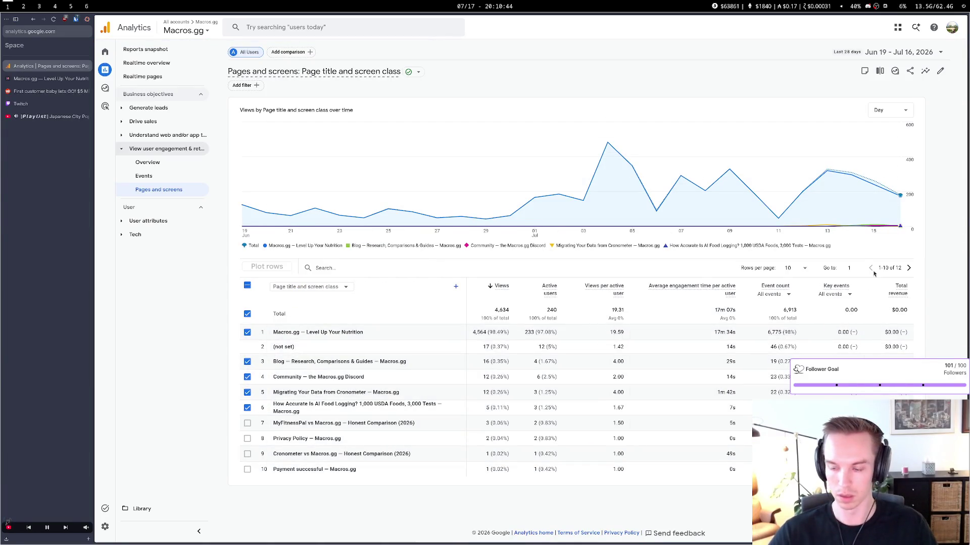
Change the table dimension to Page path and screen class and page through the rows
left_click(908, 268)
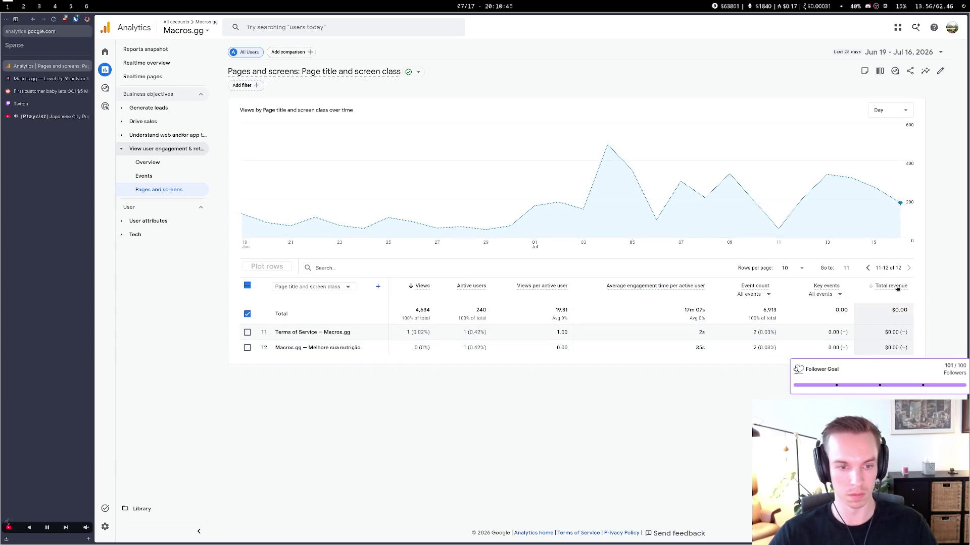
left_click(868, 267)
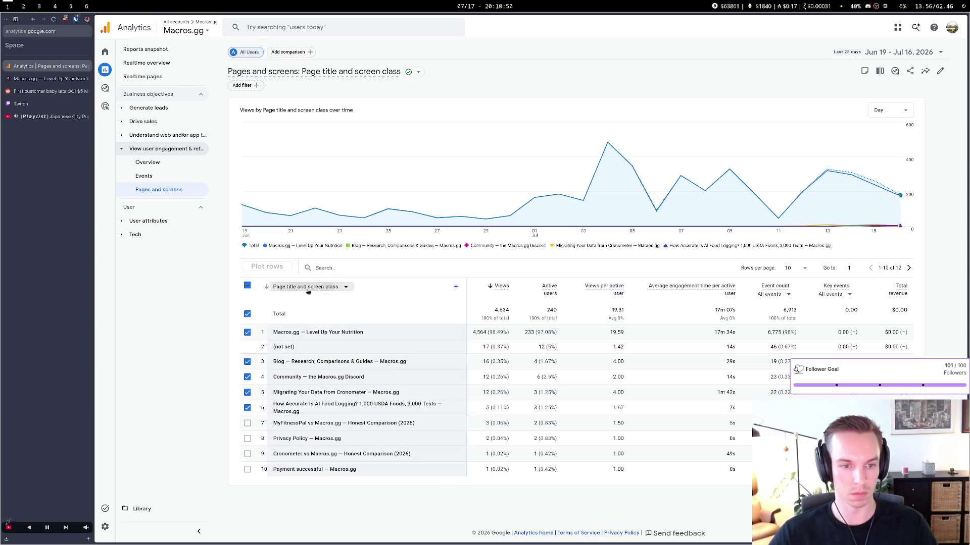
left_click(308, 291)
left_click(303, 319)
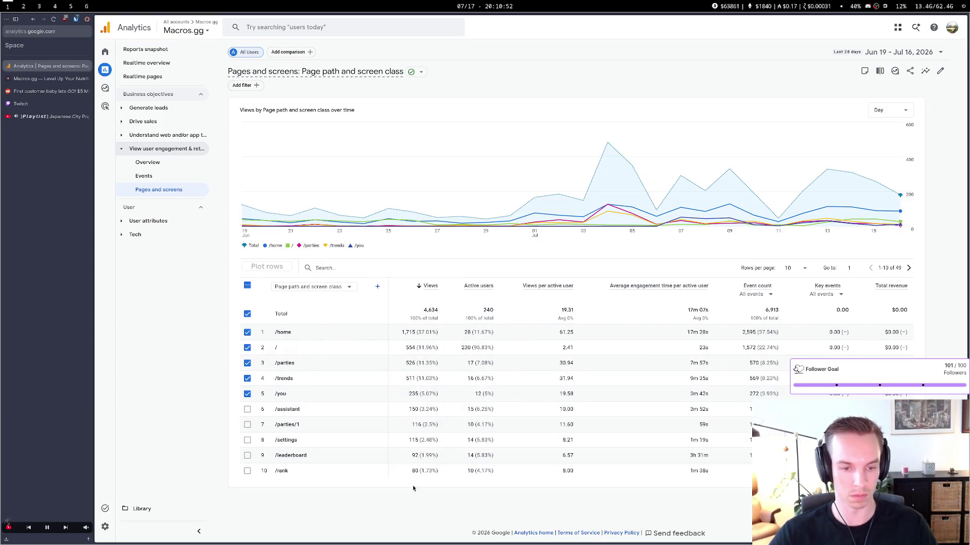
left_click(909, 268)
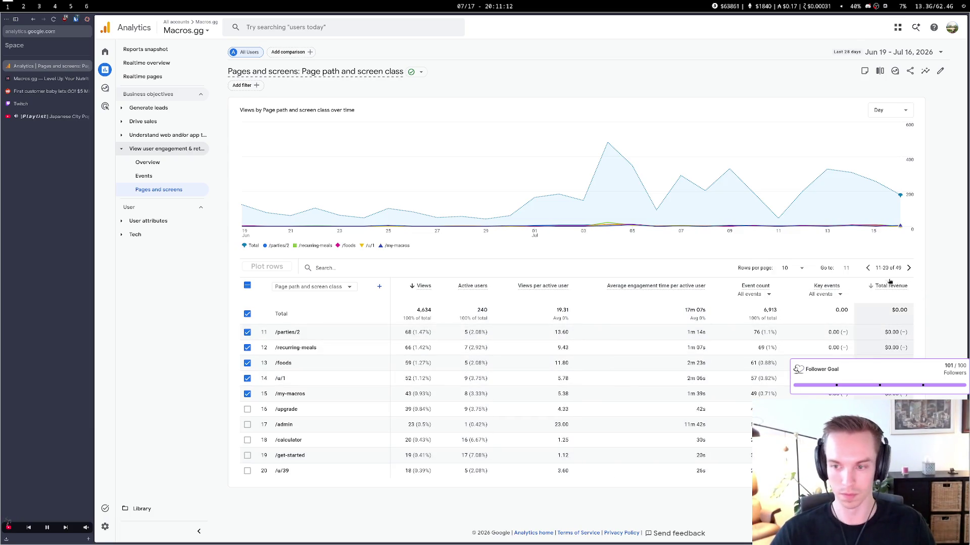
left_click(872, 269)
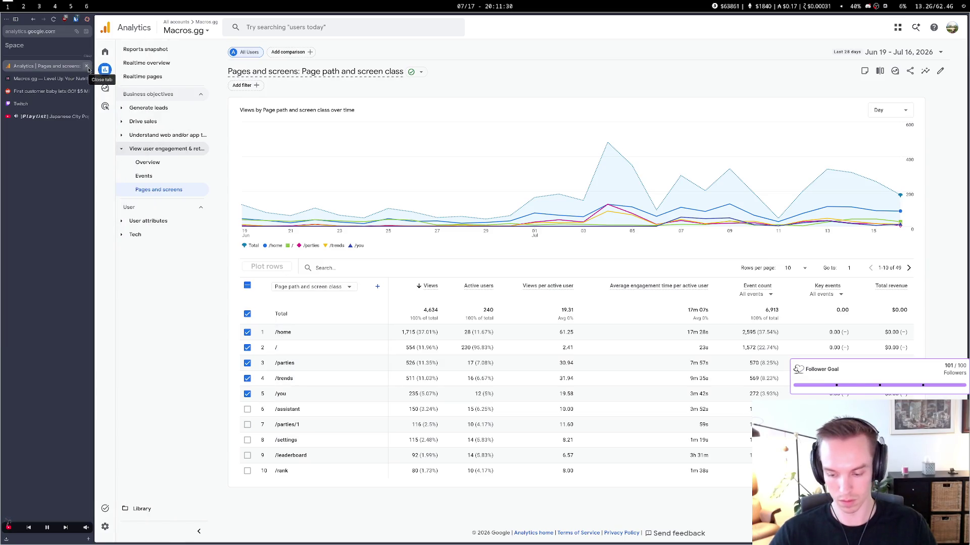
Close Analytics, reread the Reddit comment, then follow the GeoGuessr party invite from Discord
left_click(87, 67)
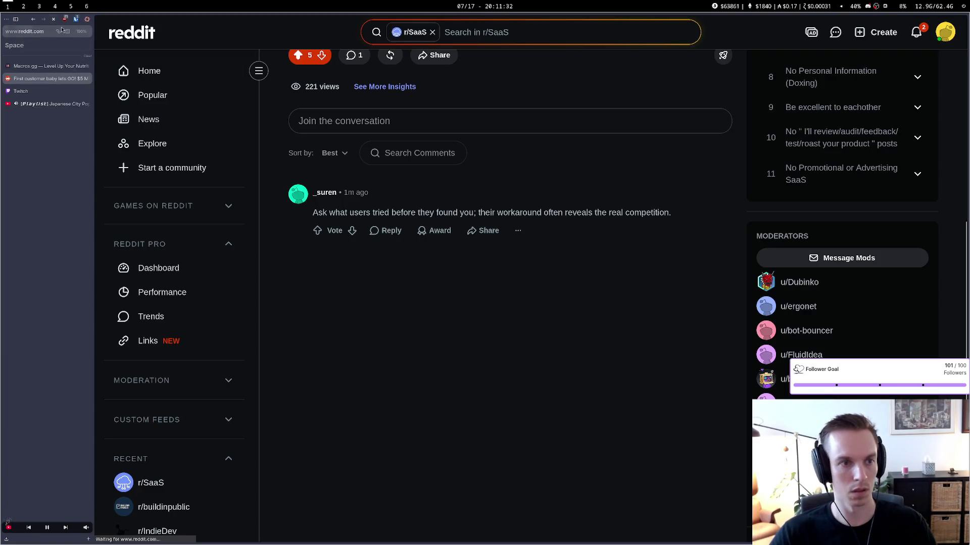
scroll(349, 341, "up", 4)
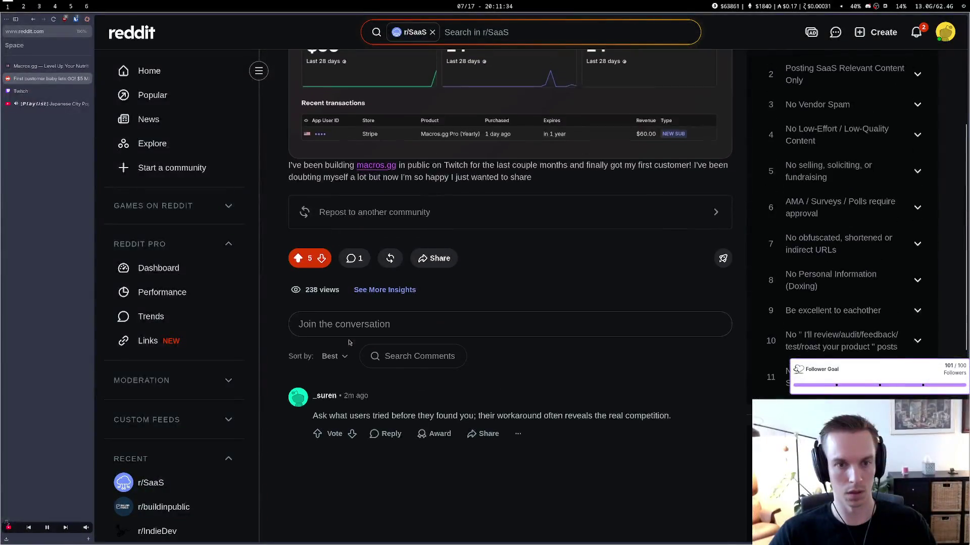
left_click_drag(373, 429, 469, 430)
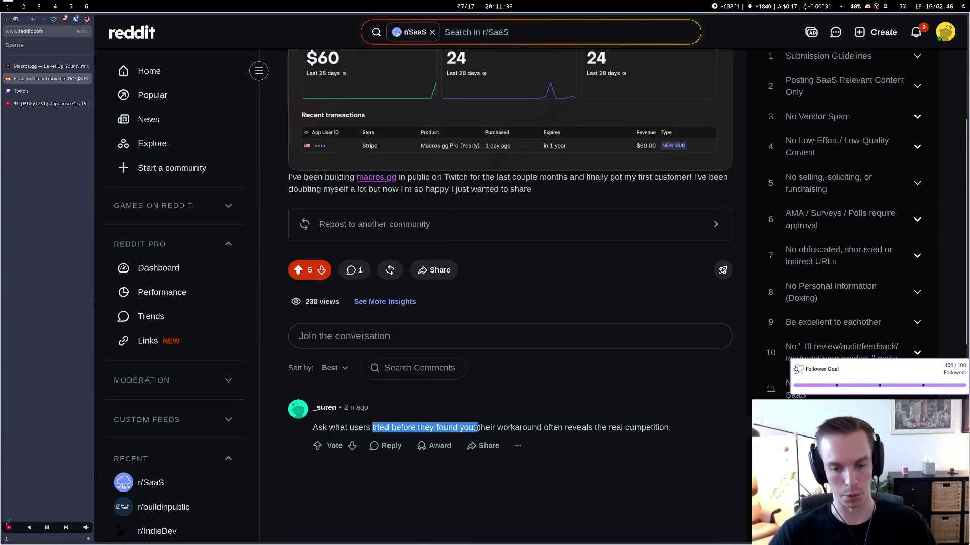
left_click(478, 429)
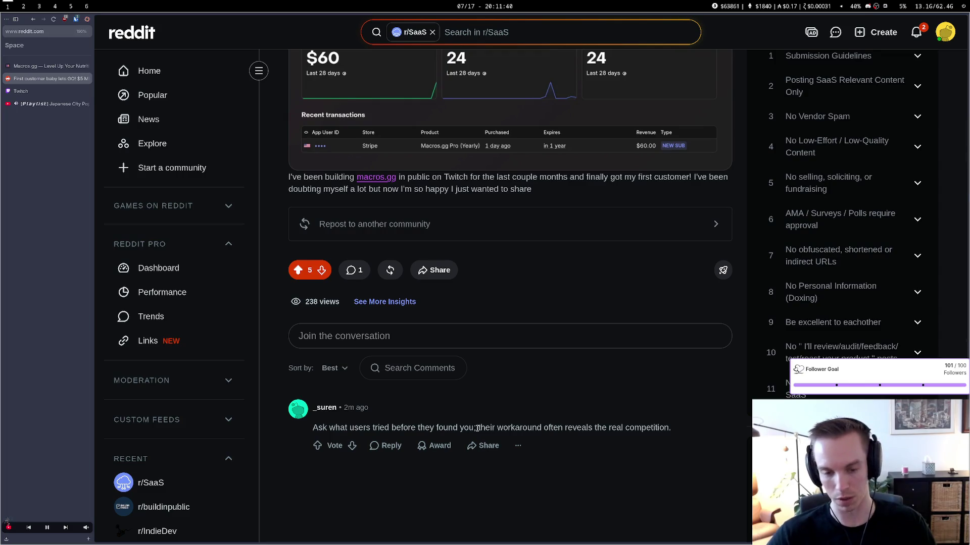
key("super+4")
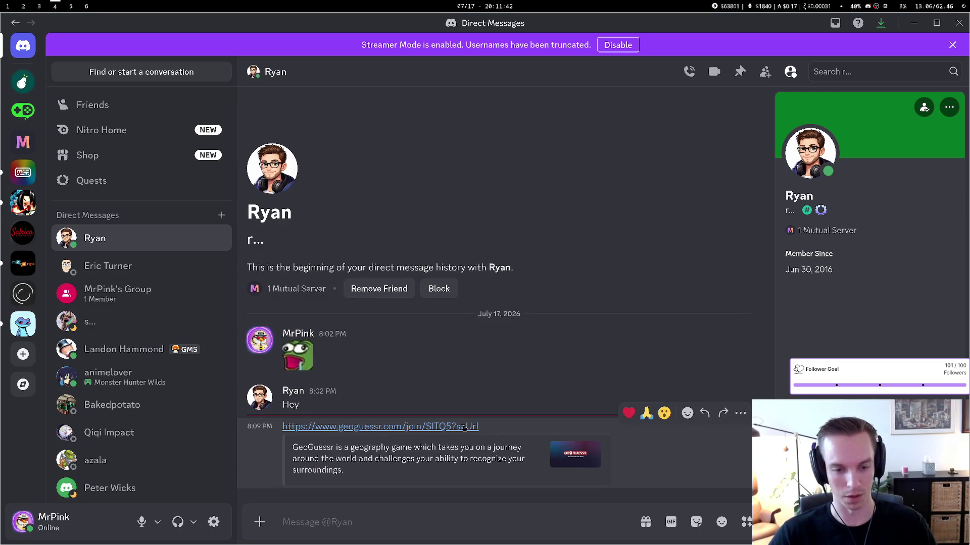
left_click(464, 427)
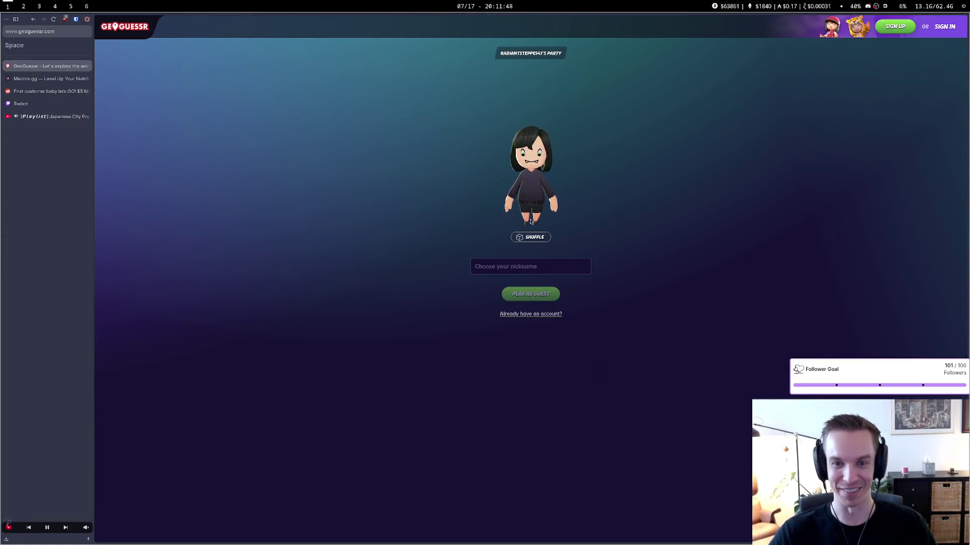
Join the GeoGuessr party as a guest with a shuffled avatar and a typed nickname
left_click(534, 240)
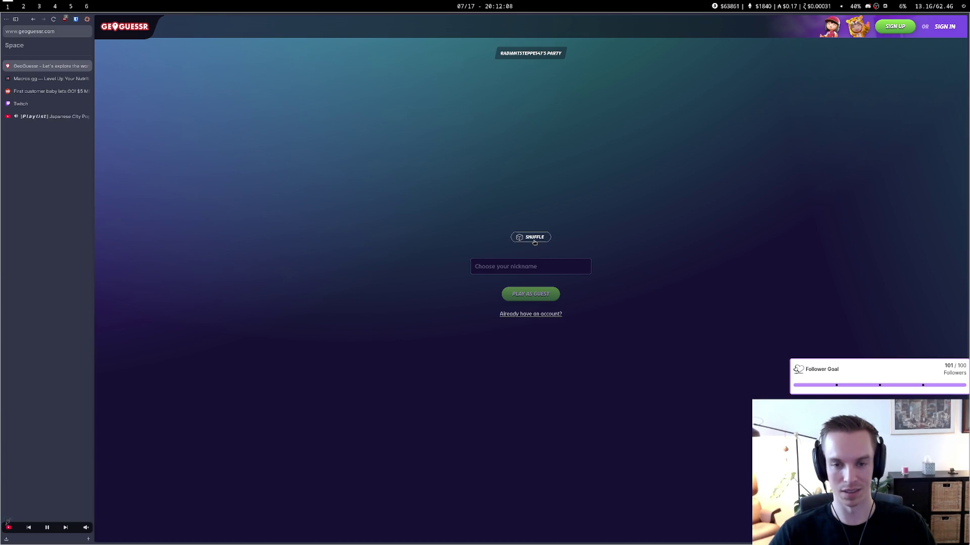
left_click(495, 266)
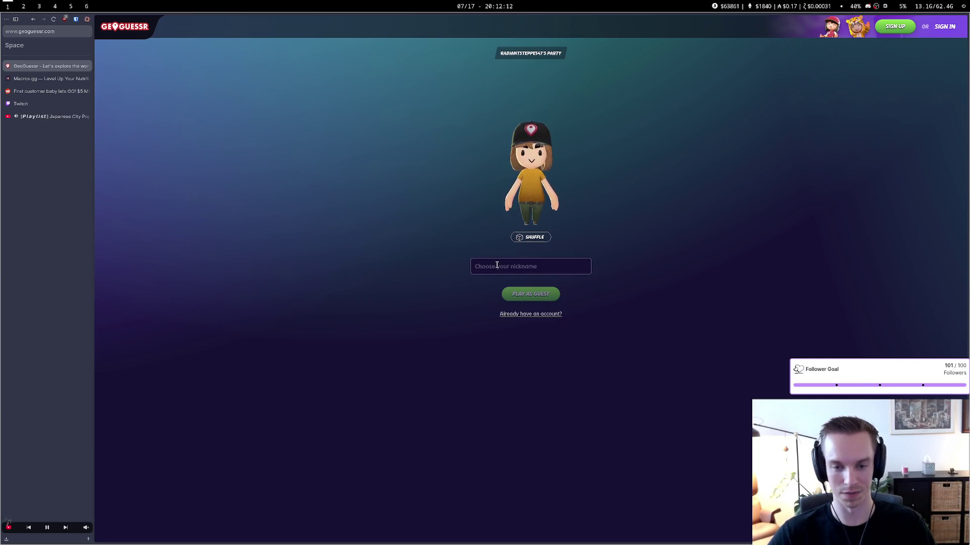
type("codesisten")
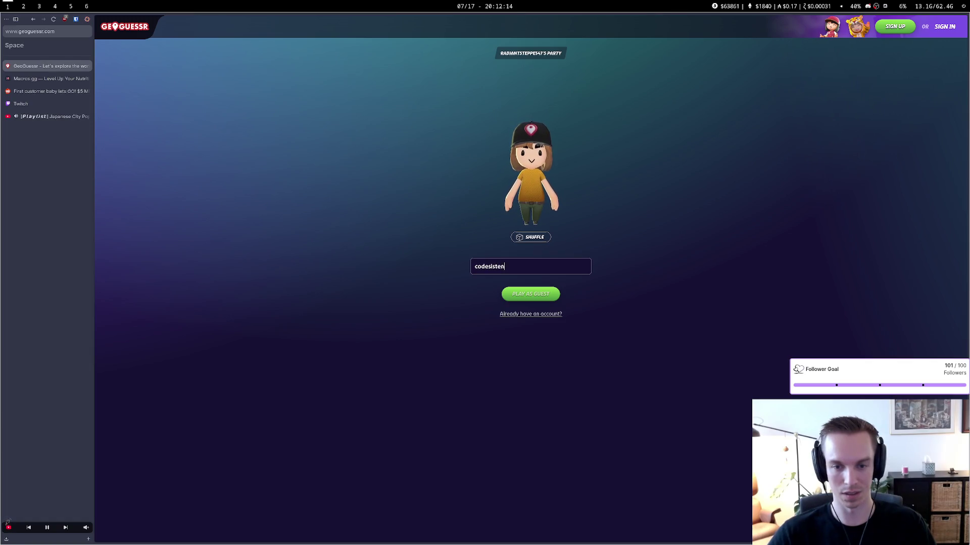
key("Return")
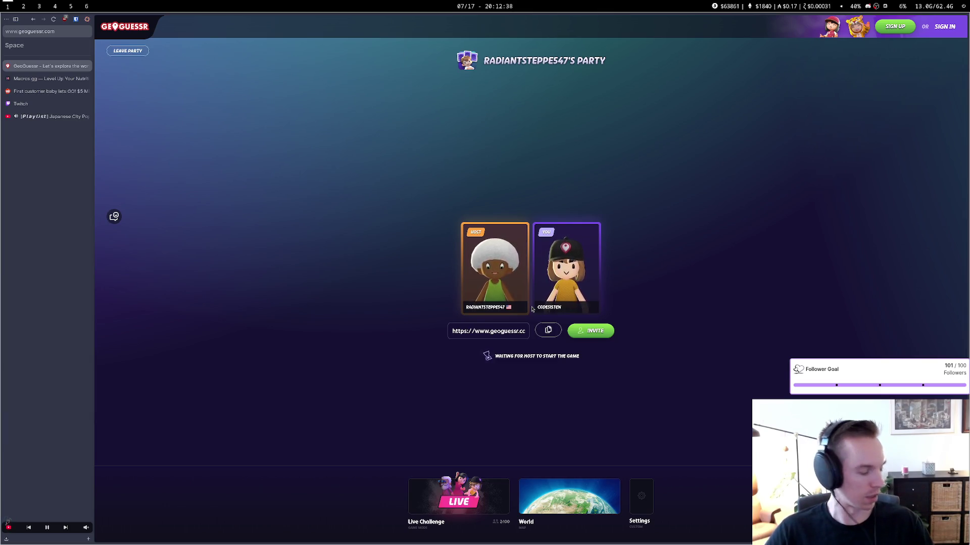
Open the Cal AI website at calai.app in a new tab
key("ctrl+t")
type("calai")
key("Return")
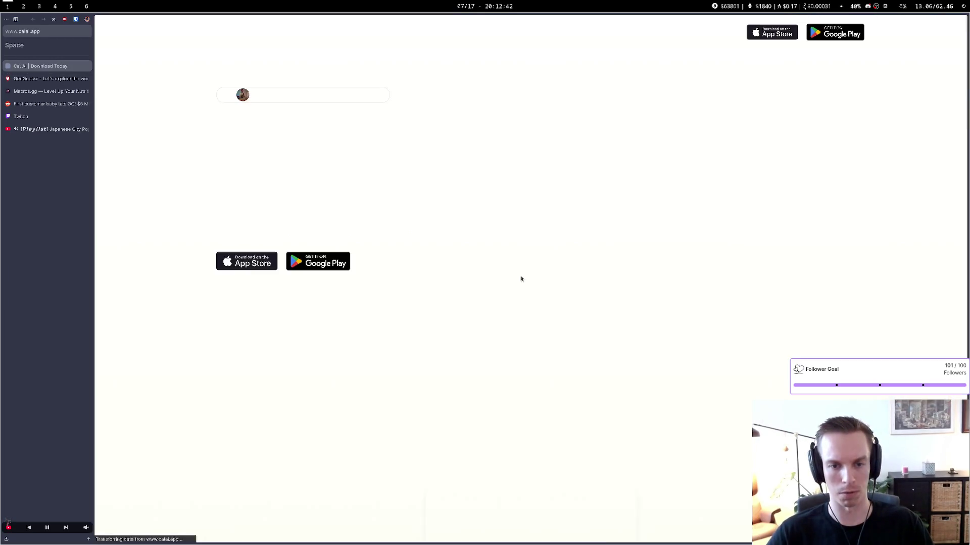
Open the Cal AI App Store and Google Play listings, compare them, and close both
middle_click(254, 268)
middle_click(318, 261)
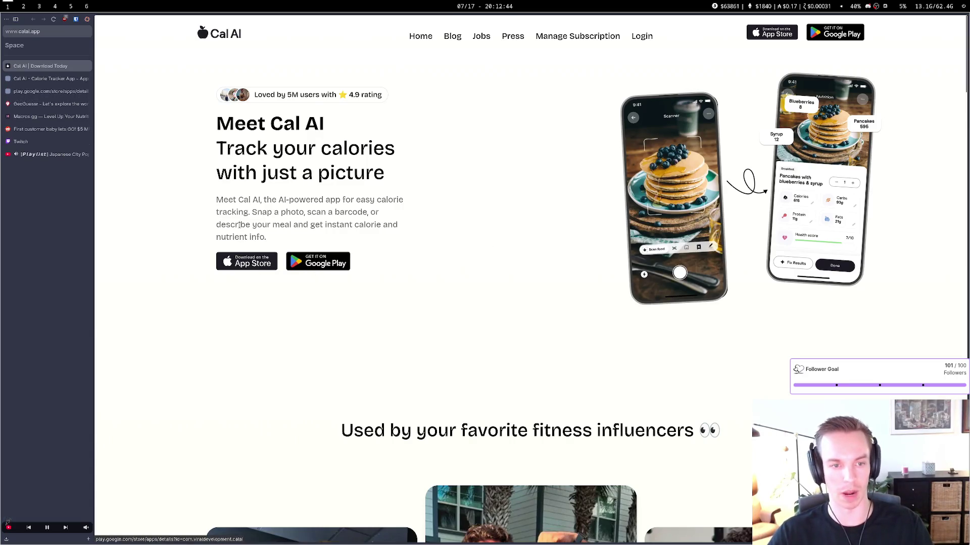
left_click(53, 91)
left_click(57, 82)
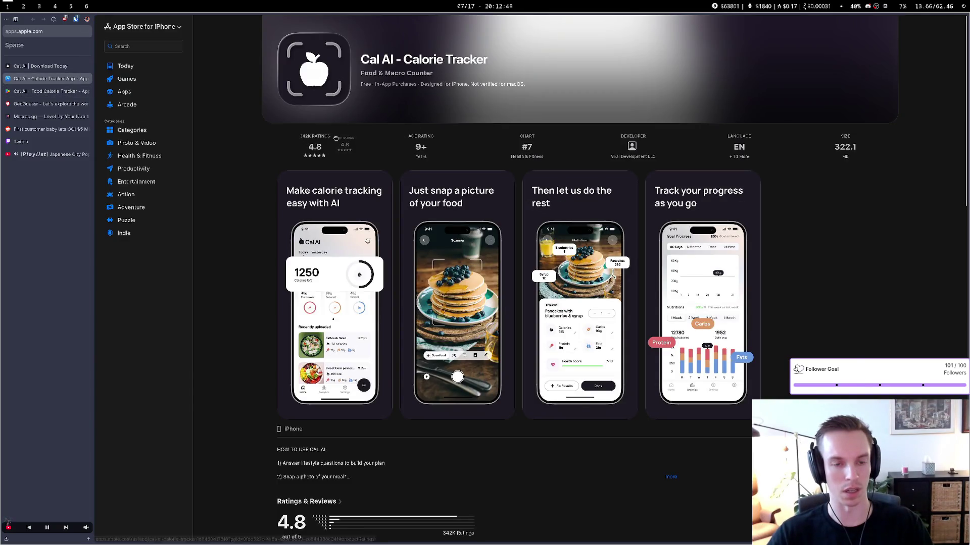
key("ctrl+Tab")
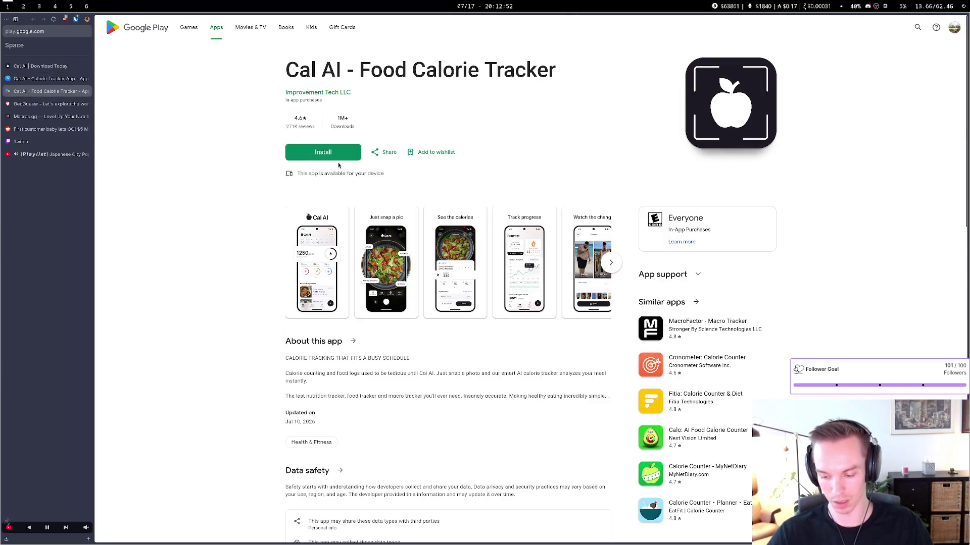
left_click(68, 81)
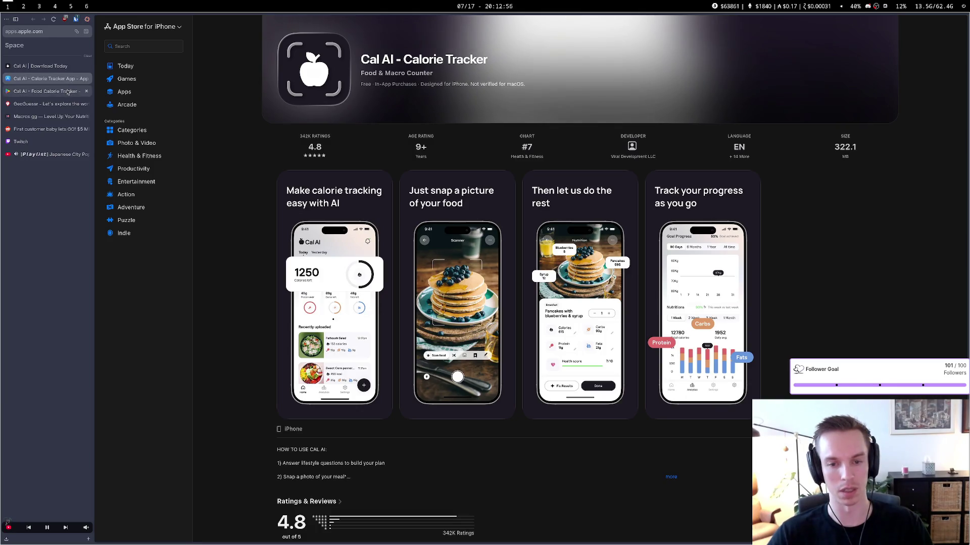
left_click(68, 92)
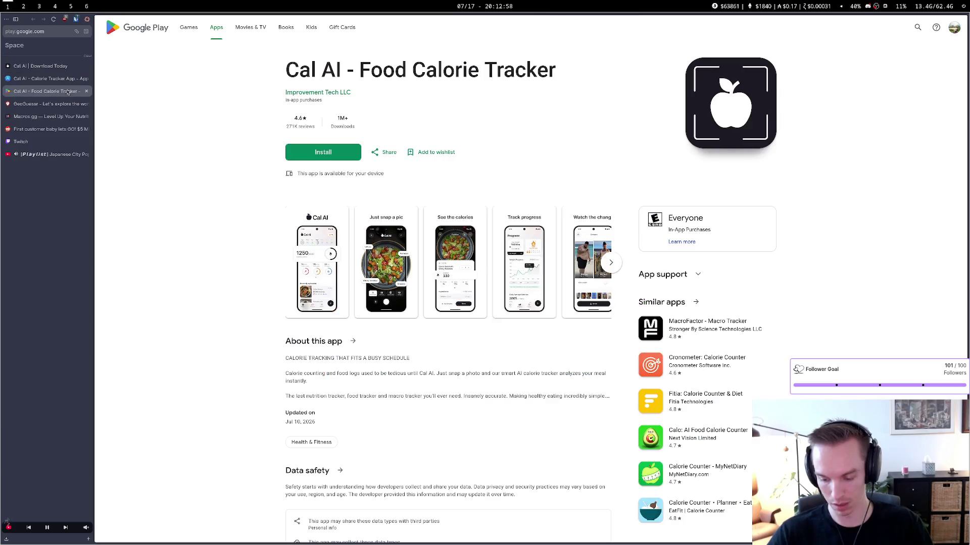
left_click(71, 79)
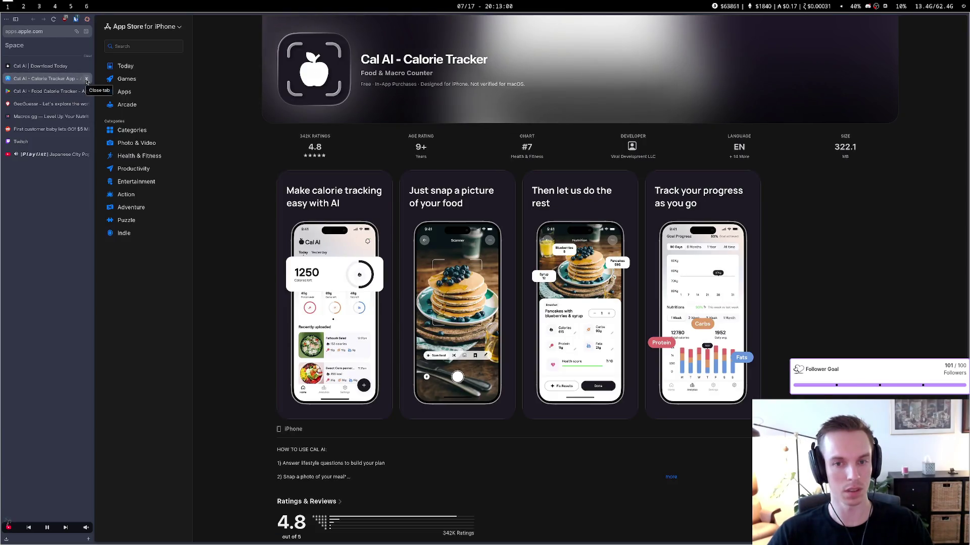
left_click(86, 79)
left_click(86, 79)
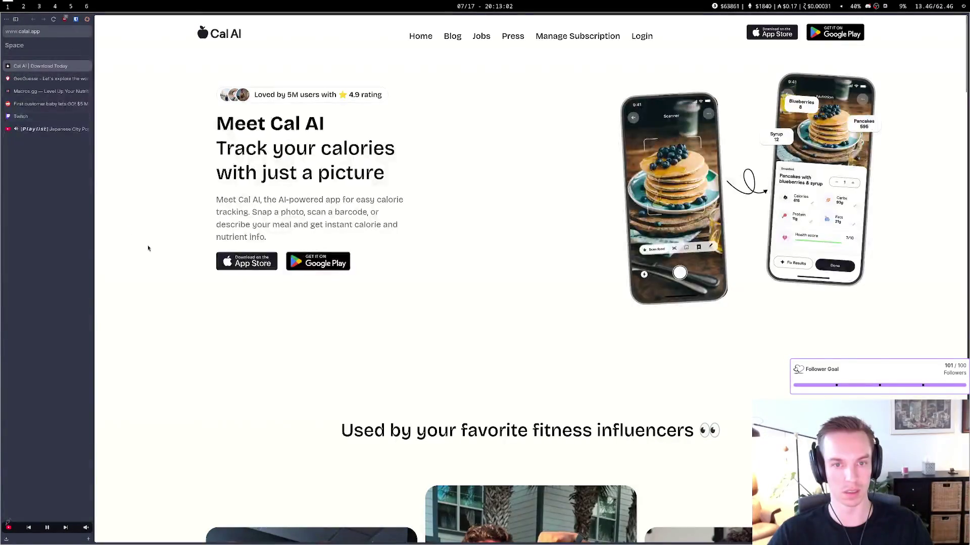
Scroll through the calai.app page, then close its tab
scroll(148, 248, "down", 15)
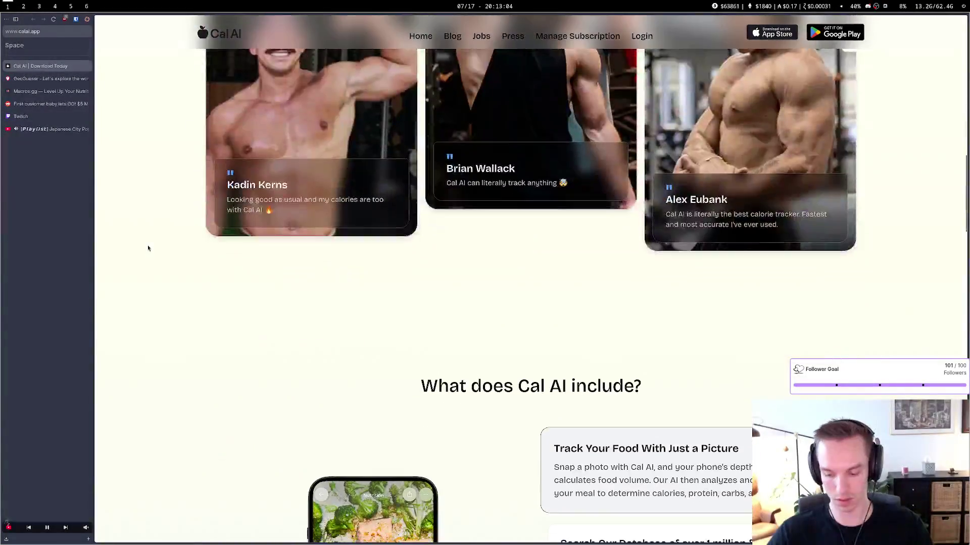
scroll(148, 248, "down", 15)
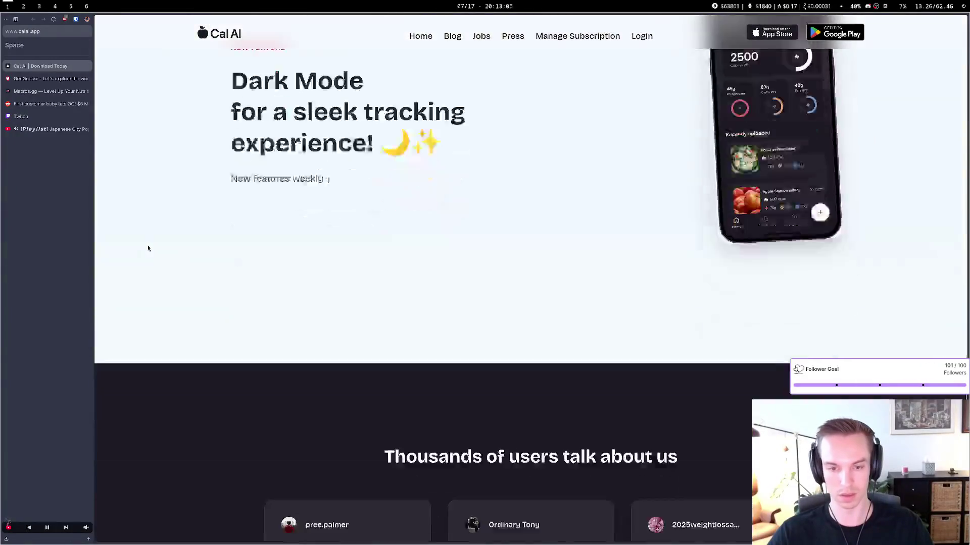
scroll(148, 245, "down", 5)
scroll(148, 244, "up", 20)
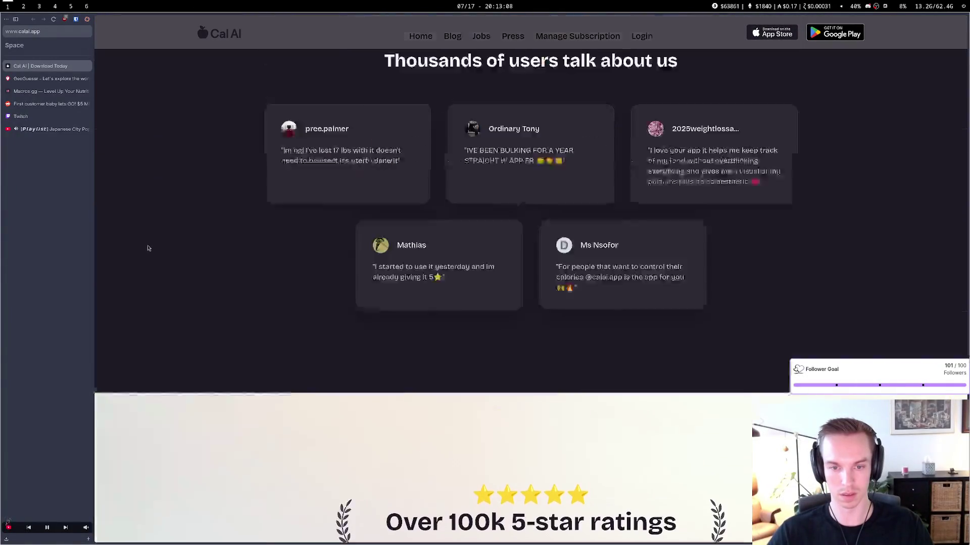
key("ctrl+w")
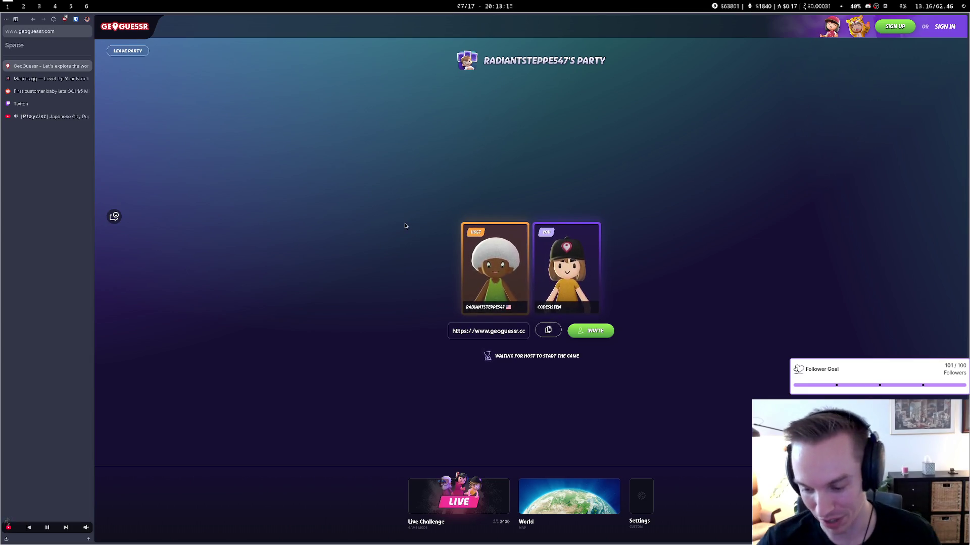
Reopen the Reddit first-customer post and highlight the reply about the real competition
left_click(25, 90)
left_click_drag(443, 428, 635, 438)
left_click(613, 442)
left_click(635, 438)
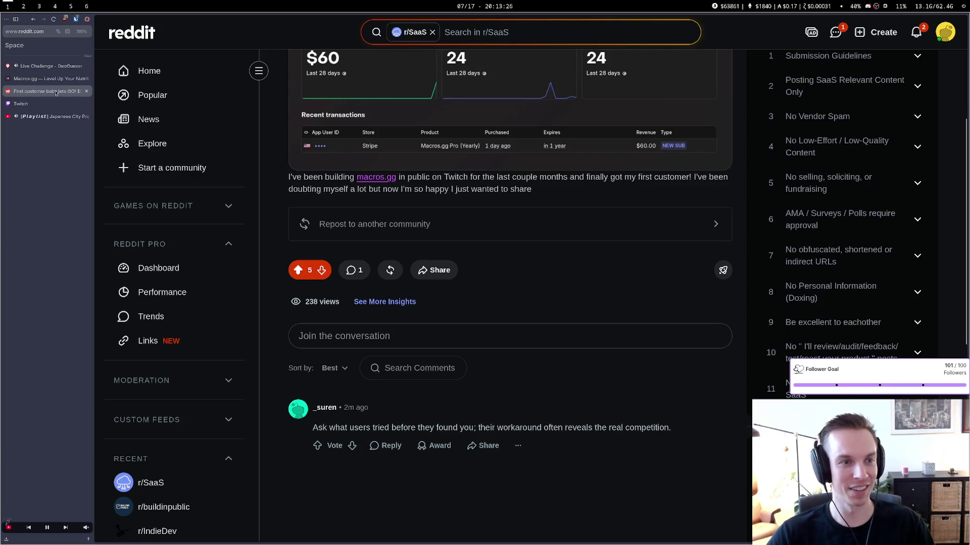
Return to GeoGuessr round 1 and look around the farmland Street View panorama
key("ctrl+1")
key("Right")
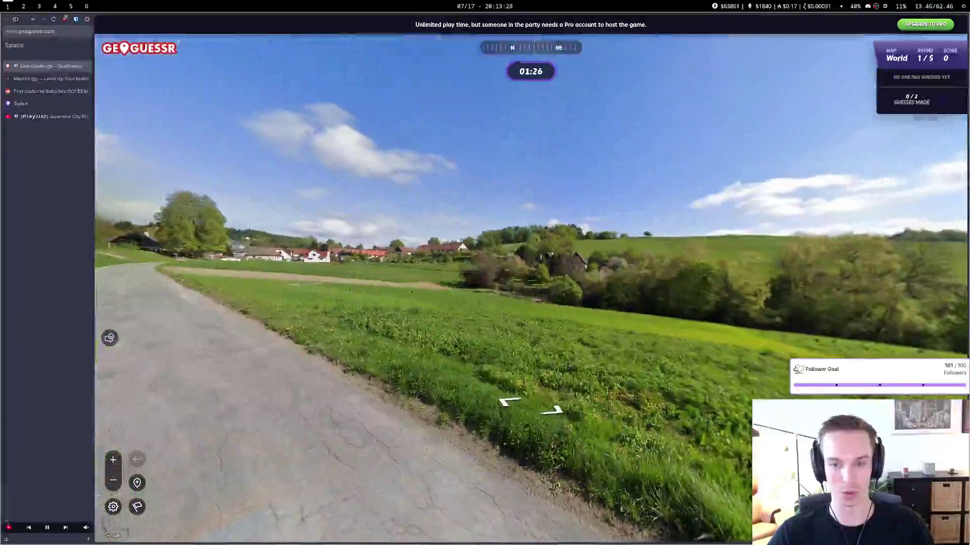
key("Left")
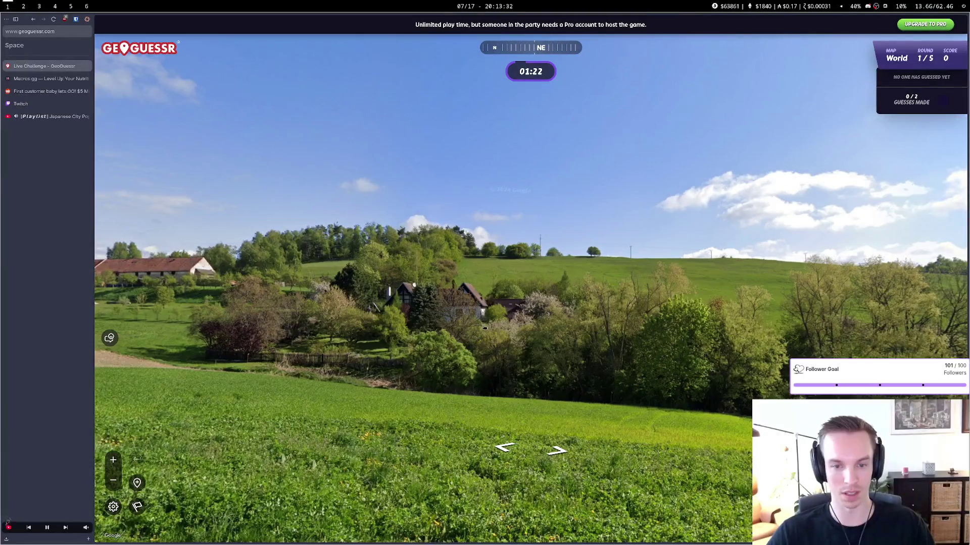
scroll(505, 328, "up", 3)
scroll(549, 330, "down", 3)
left_click_drag(549, 330, 719, 340)
mouse_move(328, 315)
left_mouse_down()
mouse_move(508, 313)
mouse_move(343, 434)
left_mouse_up()
mouse_move(702, 212)
left_mouse_down()
mouse_move(702, 308)
mouse_move(485, 376)
mouse_move(372, 216)
mouse_move(433, 264)
mouse_move(574, 332)
mouse_move(414, 277)
mouse_move(480, 264)
mouse_move(524, 277)
mouse_move(151, 283)
mouse_move(606, 354)
left_mouse_up()
mouse_move(602, 240)
left_mouse_down()
mouse_move(847, 268)
mouse_move(615, 260)
mouse_move(623, 274)
mouse_move(402, 362)
mouse_move(439, 353)
mouse_move(519, 167)
left_mouse_up()
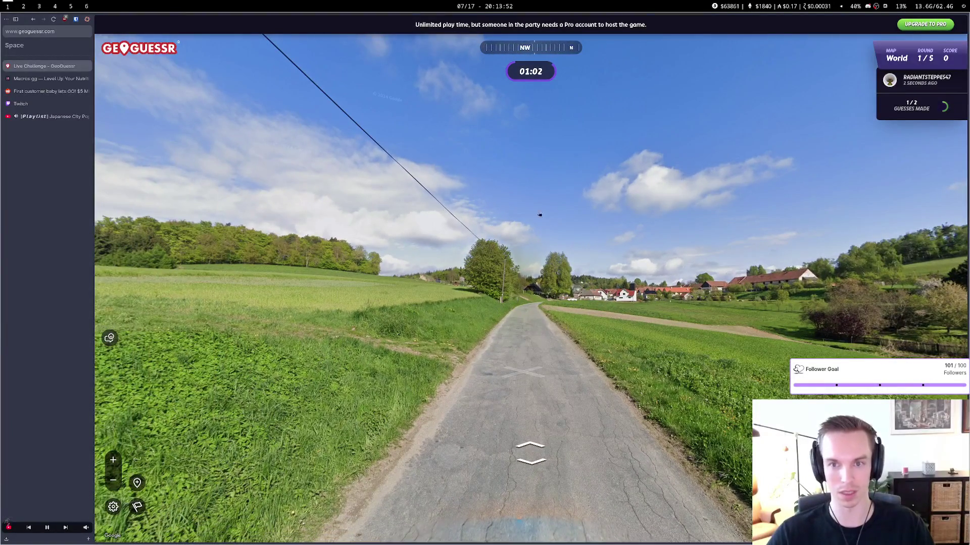
Zoom the guess map to southern Norway, drop a pin there, and submit the guess
mouse_move(853, 475)
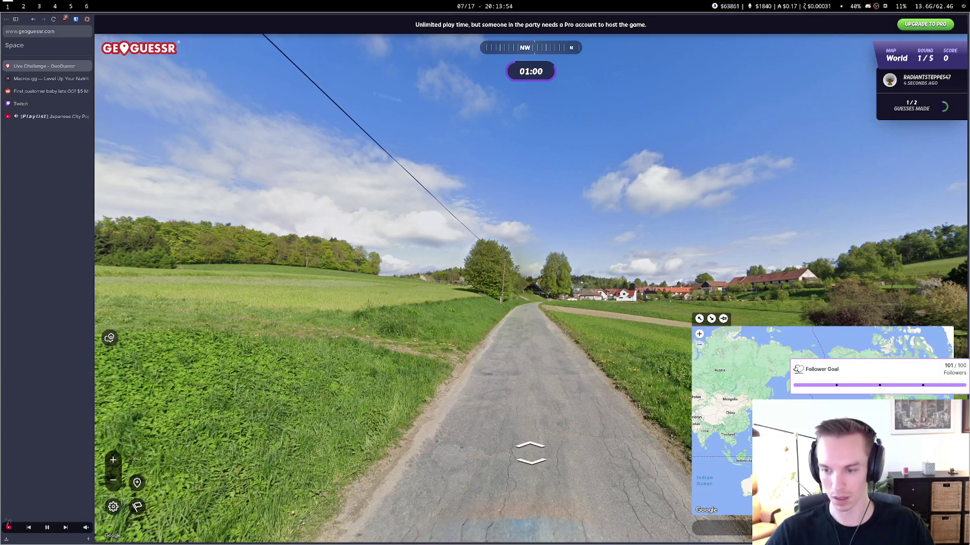
left_click_drag(808, 439, 939, 434)
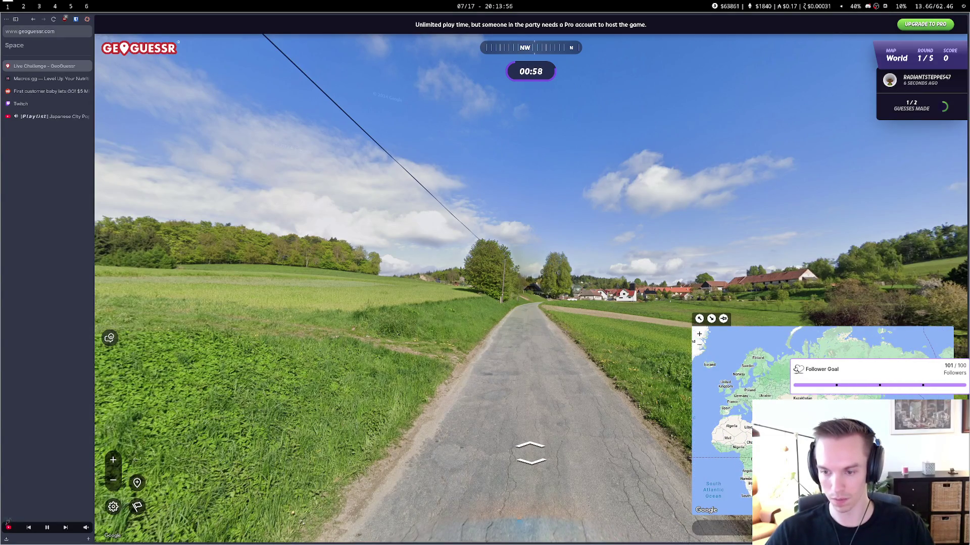
scroll(808, 419, "up", 3)
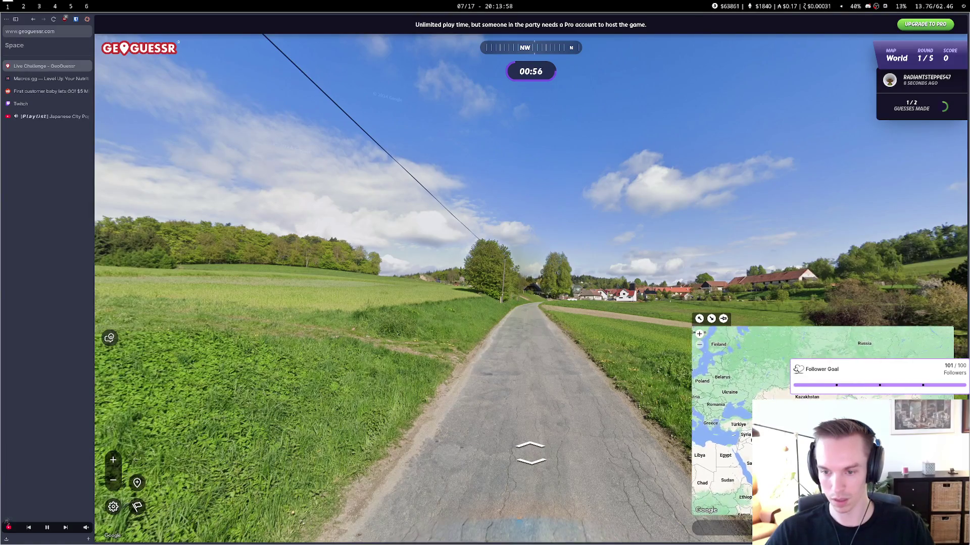
left_click_drag(808, 440, 886, 456)
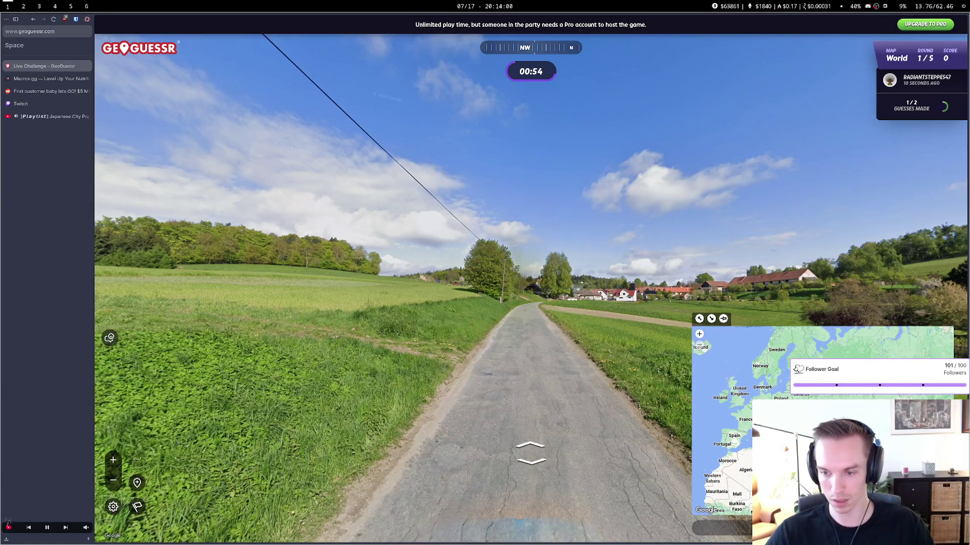
scroll(753, 412, "up", 3)
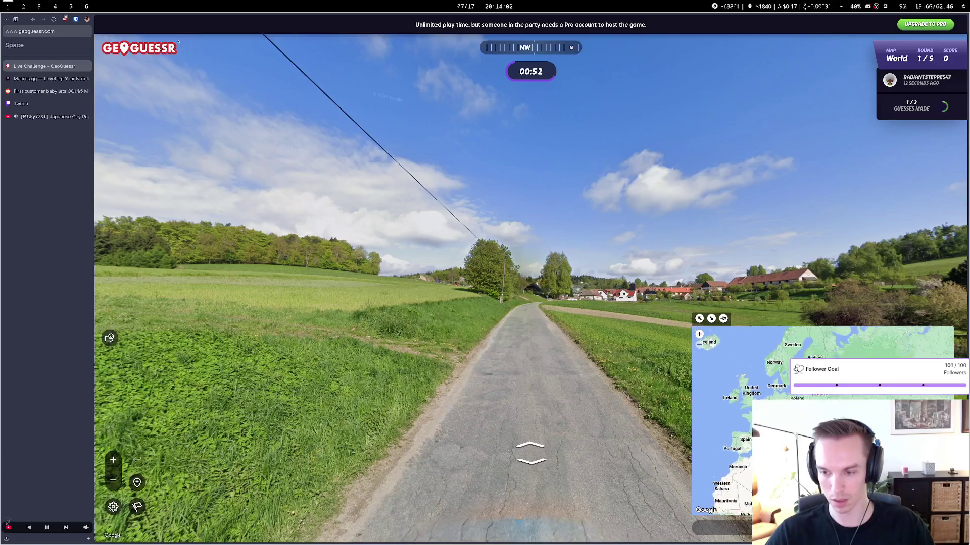
scroll(777, 419, "up", 2)
left_click_drag(788, 420, 735, 512)
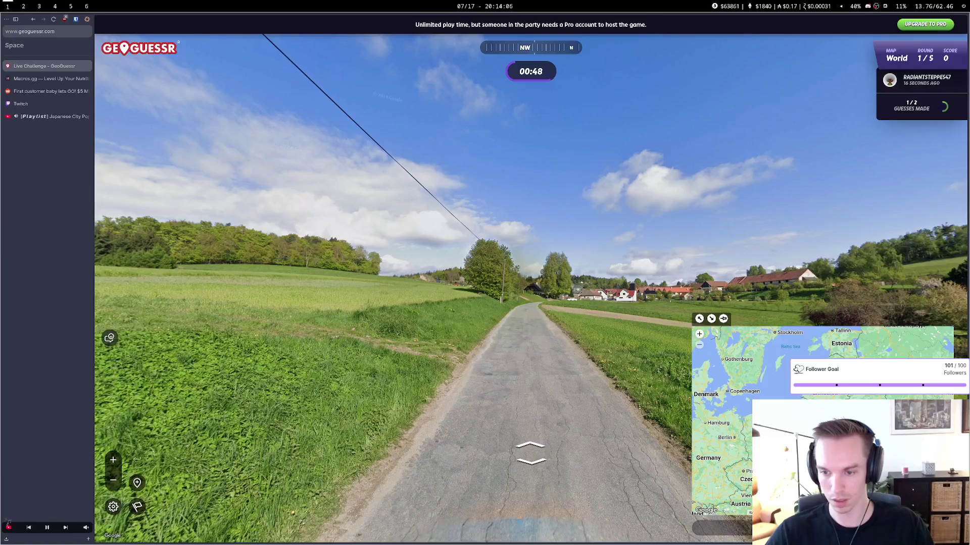
scroll(780, 510, "down", 2)
left_click_drag(780, 510, 781, 513)
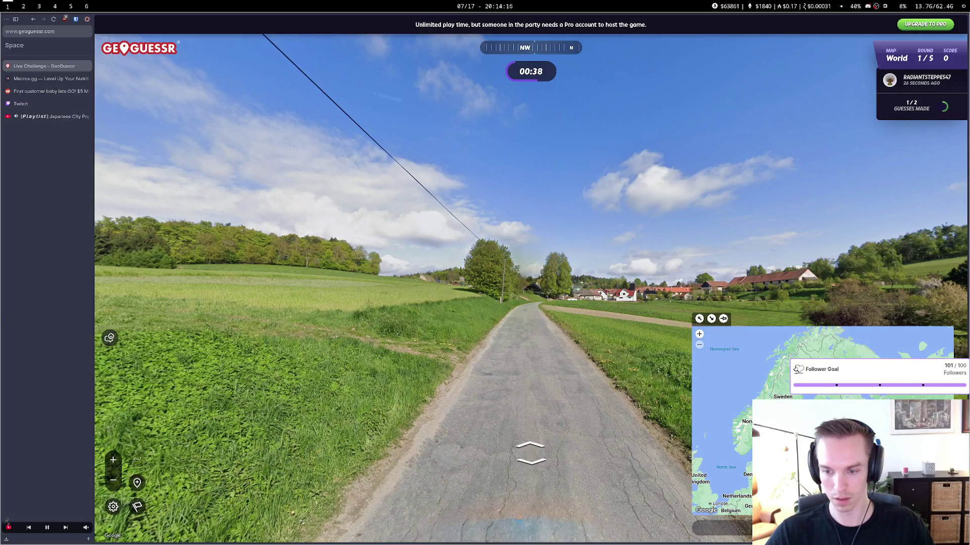
scroll(767, 436, "up", 2)
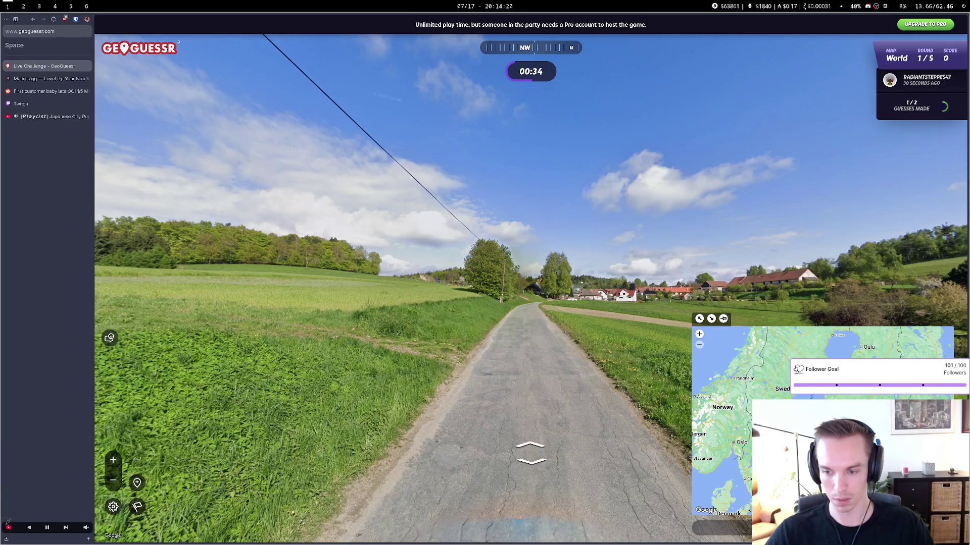
left_click(766, 436)
key("space")
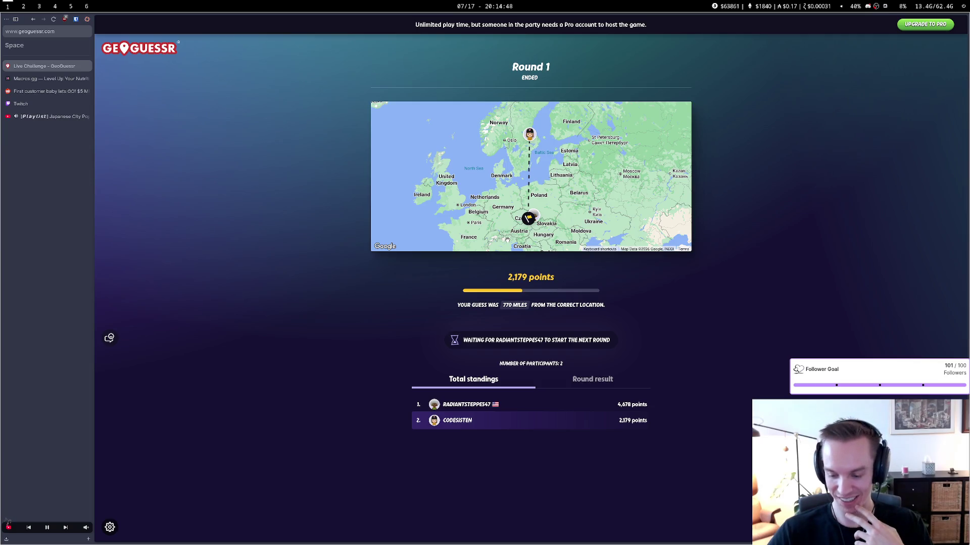
Review the round 1 result and total standings, then switch to the Reddit first-customer post
left_click_drag(523, 210, 534, 208)
left_click(605, 385)
left_click(473, 379)
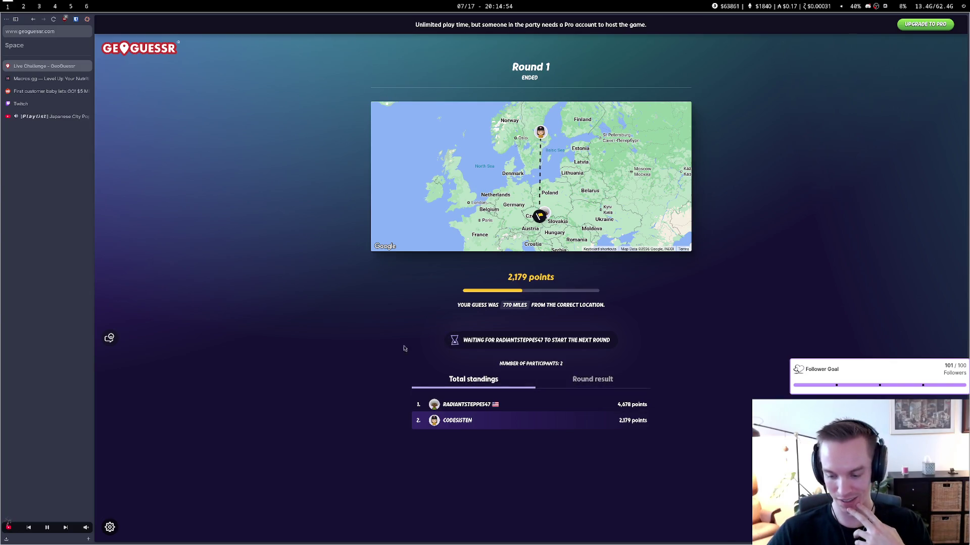
left_click(46, 91)
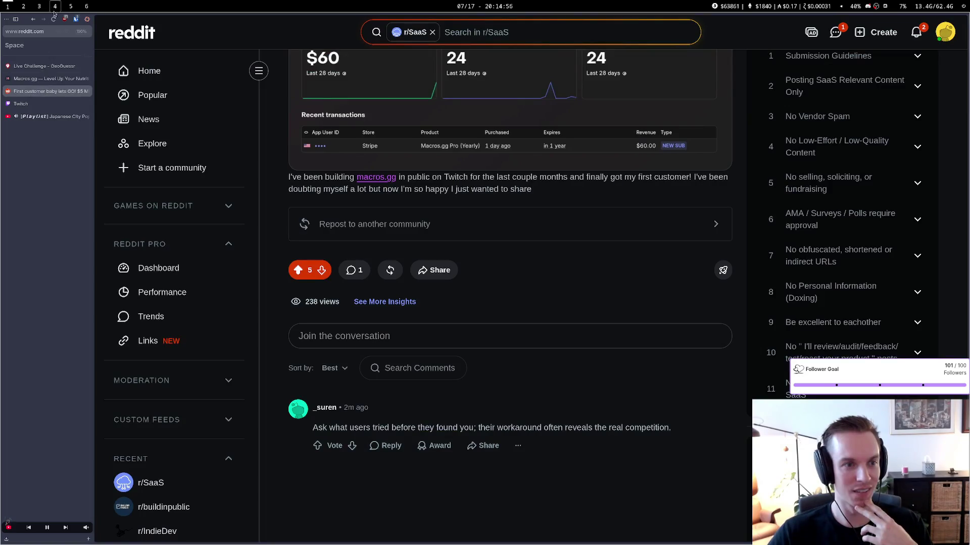
Reload the Reddit post, read the pending chat request's thread, then return to GeoGuessr round 2
left_click(54, 18)
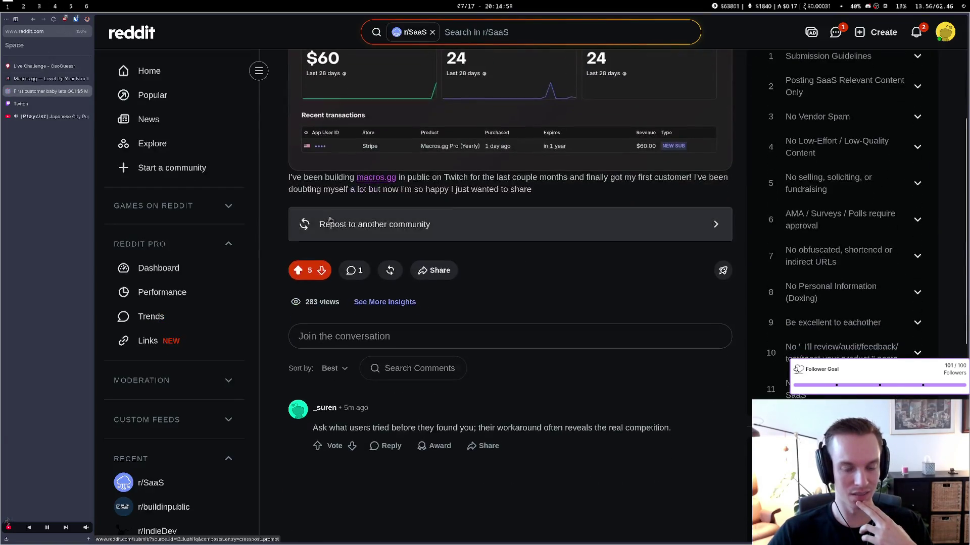
scroll(329, 219, "up", 4)
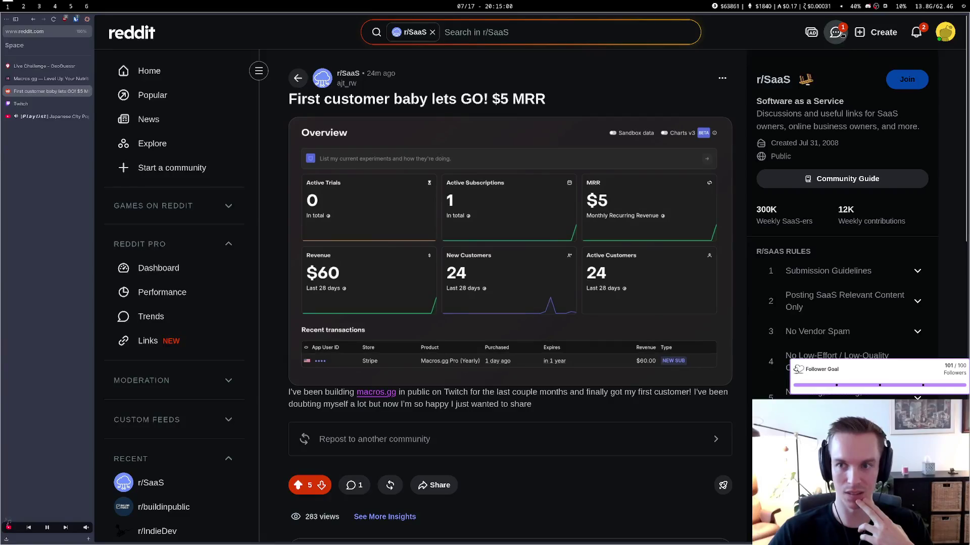
left_click(835, 32)
left_click(634, 292)
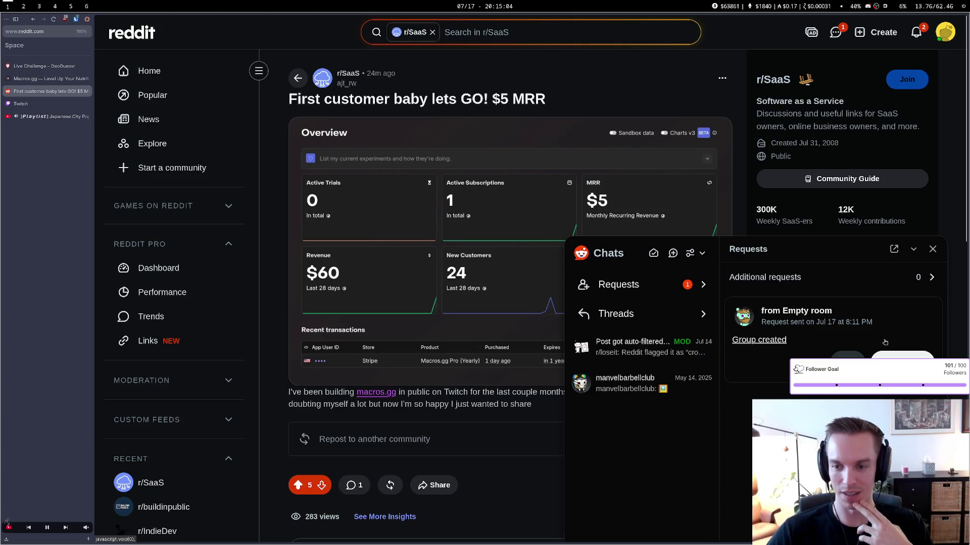
left_click(892, 356)
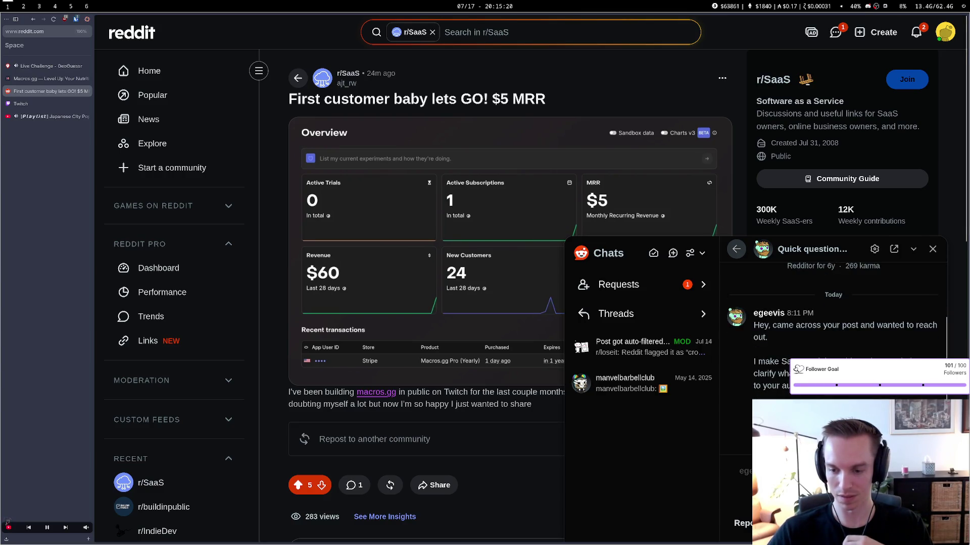
key("ctrl+shift+Tab")
key("ctrl+shift+Tab")
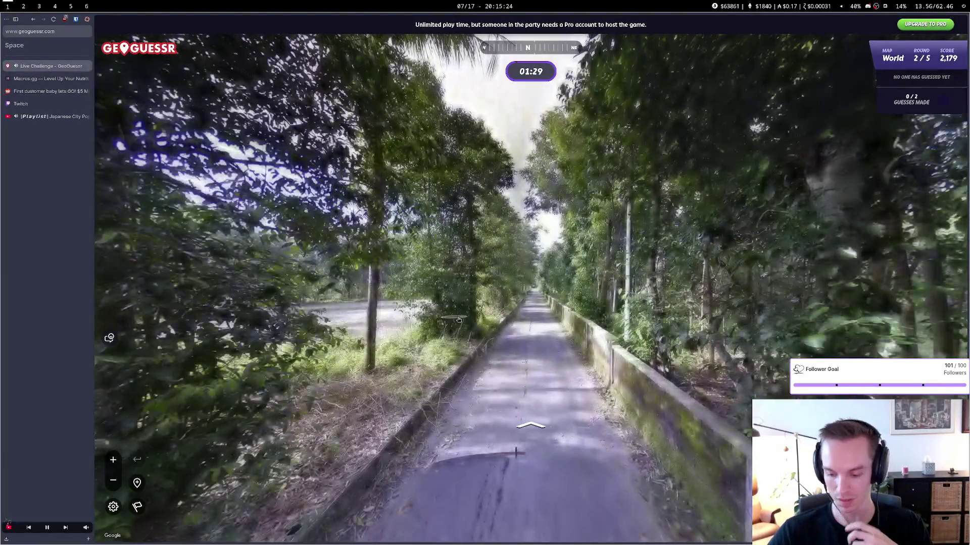
Walk down the forest road to the junction and past the MASJID sign
key("Left")
key("Left")
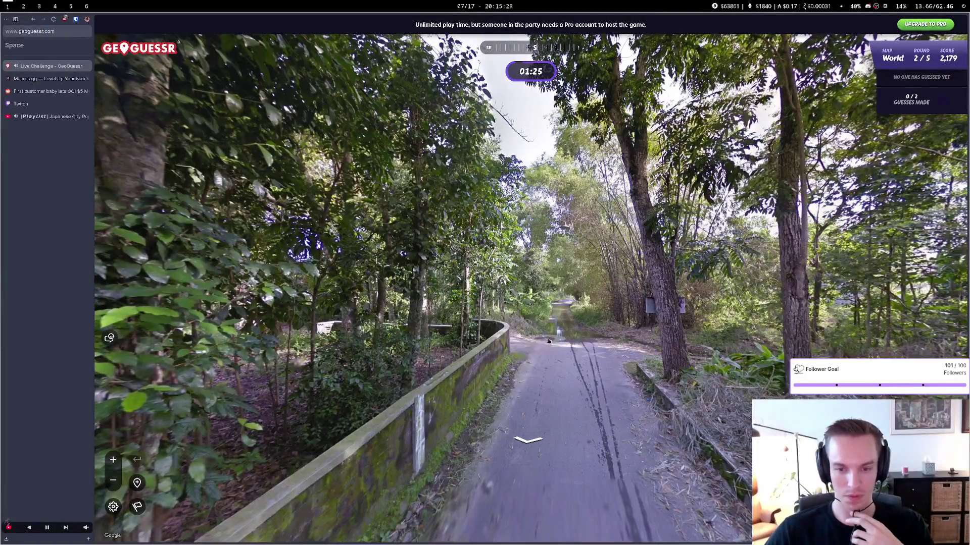
left_click(559, 337)
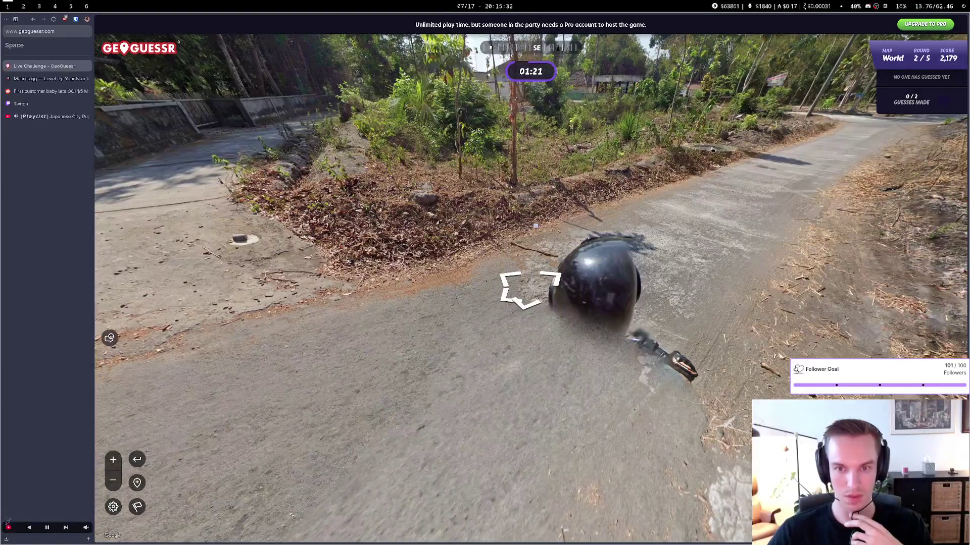
left_click(712, 149)
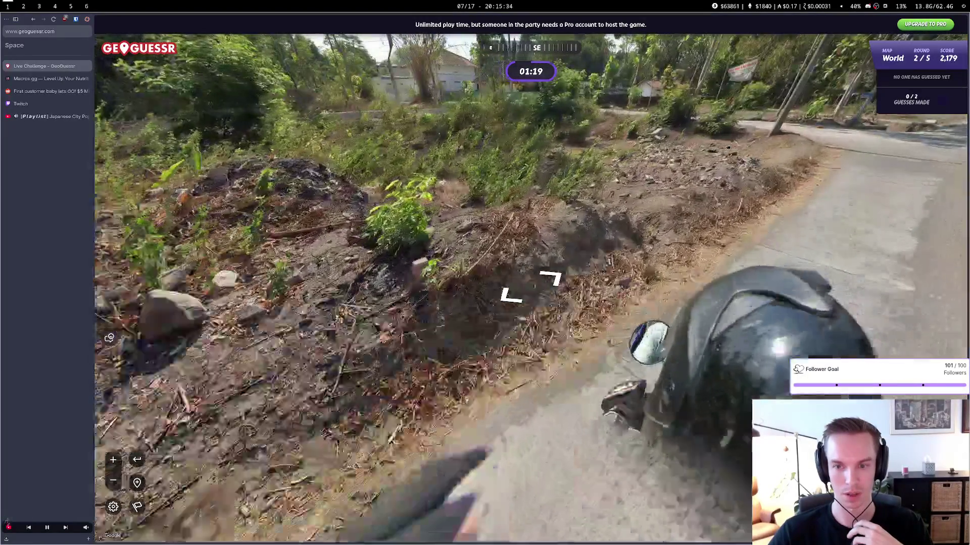
left_click(530, 290)
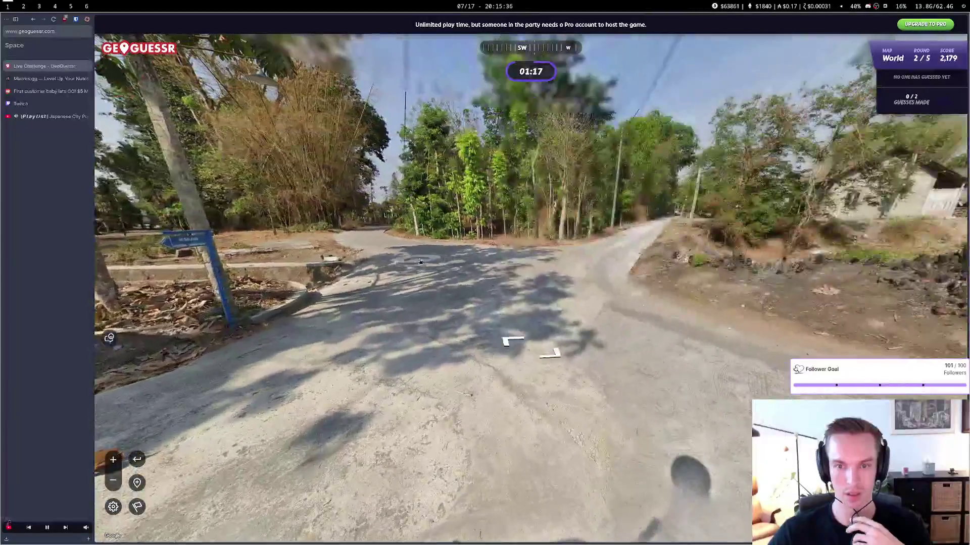
mouse_move(421, 261)
left_mouse_down()
mouse_move(404, 225)
mouse_move(437, 224)
mouse_move(496, 254)
left_mouse_up()
scroll(437, 223, "up", 3)
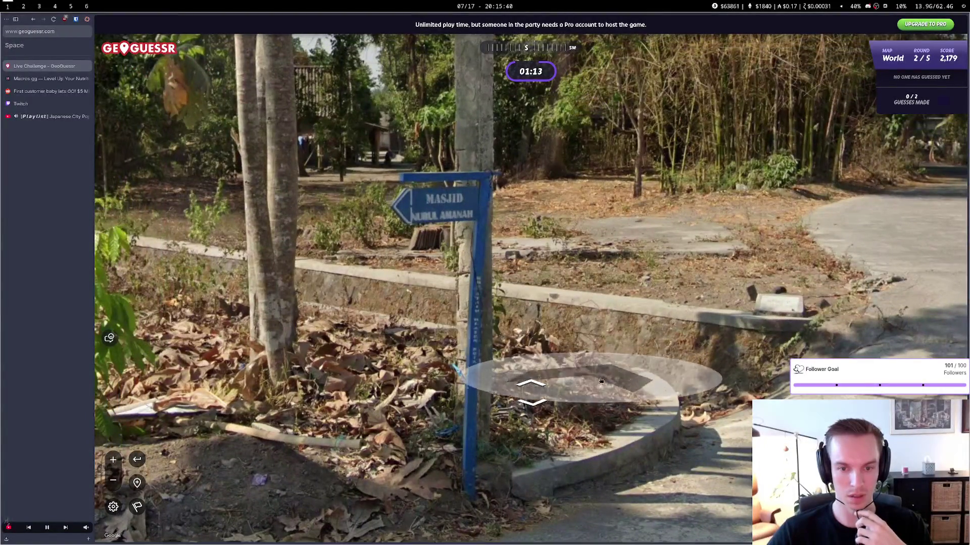
left_click(505, 353)
Approach the laundry banner beside the wall and zoom in to read its address
left_click_drag(348, 343, 490, 372)
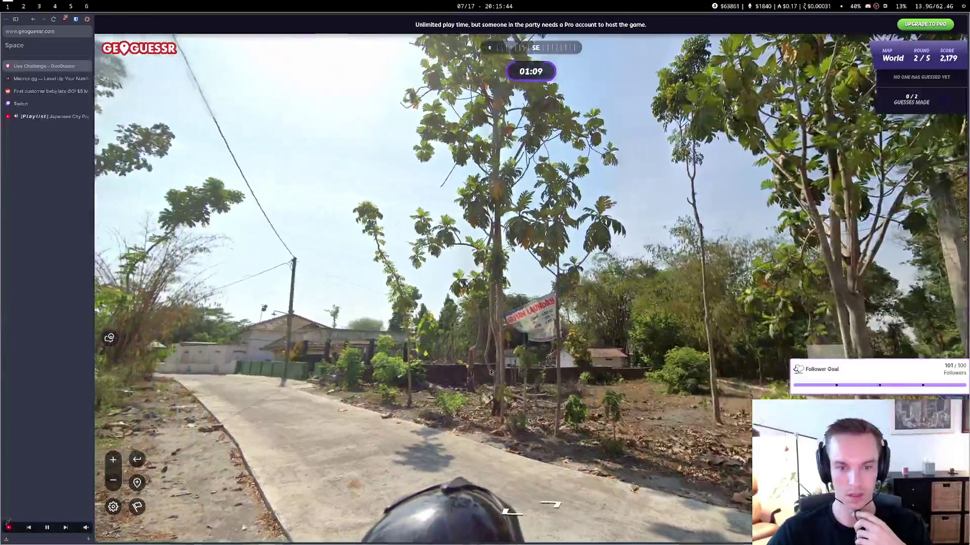
left_click(490, 372)
left_click(518, 448)
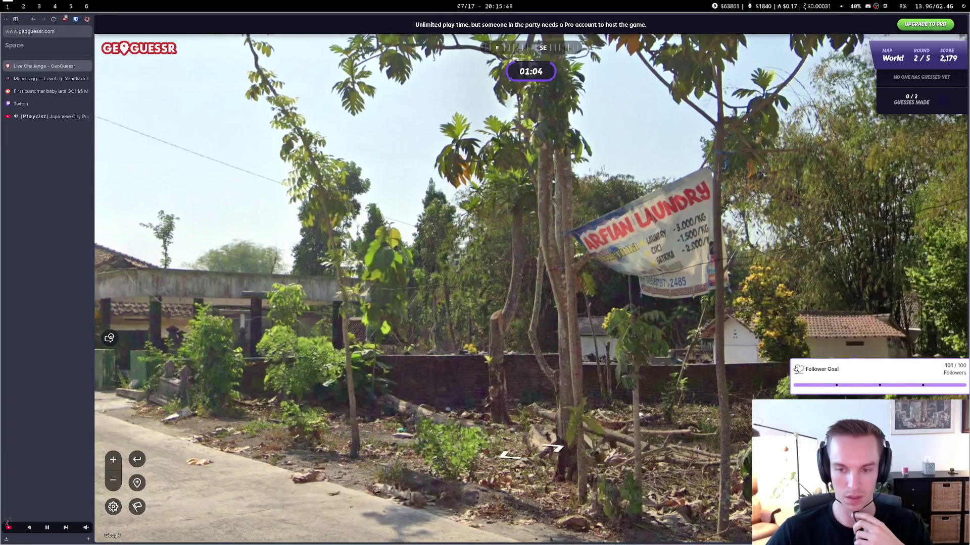
left_click(530, 344)
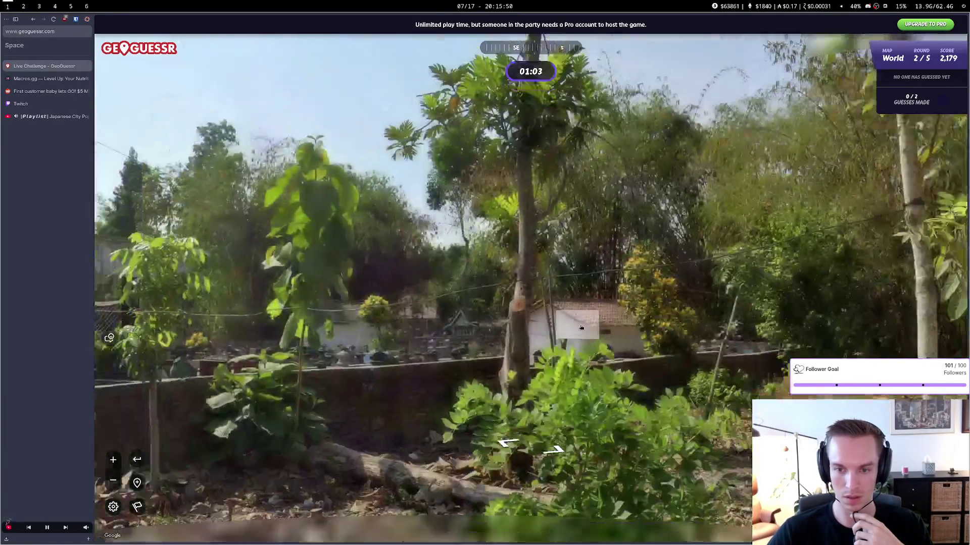
left_click_drag(580, 327, 533, 260)
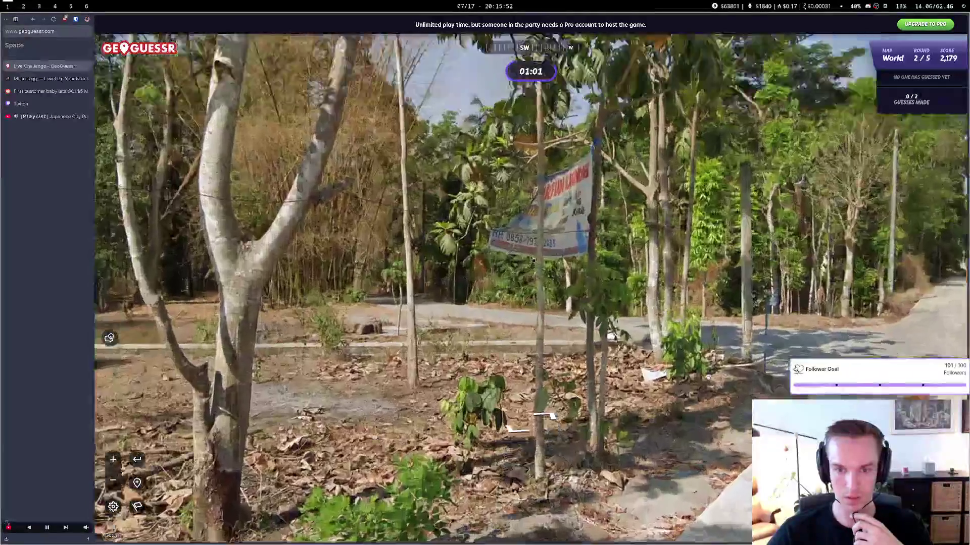
scroll(533, 260, "up", 3)
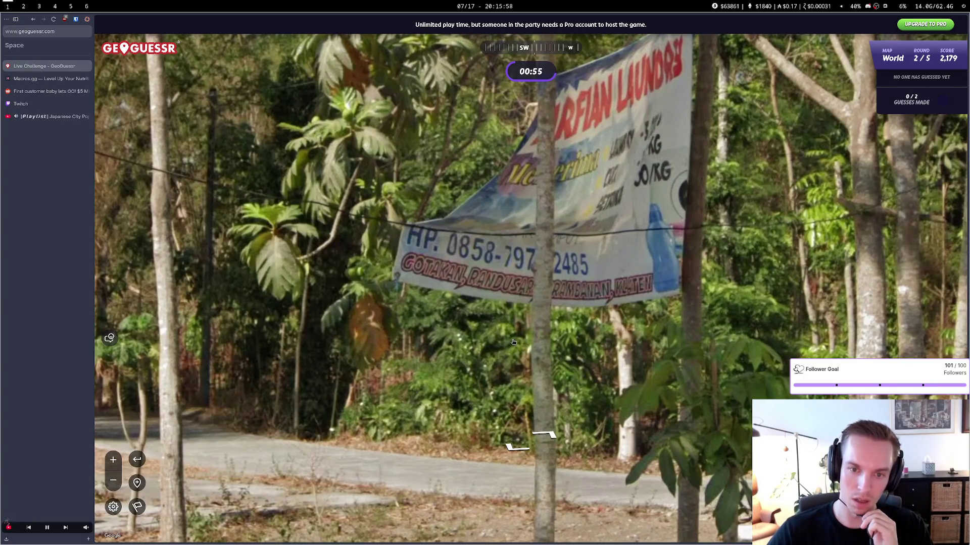
scroll(514, 341, "down", 3)
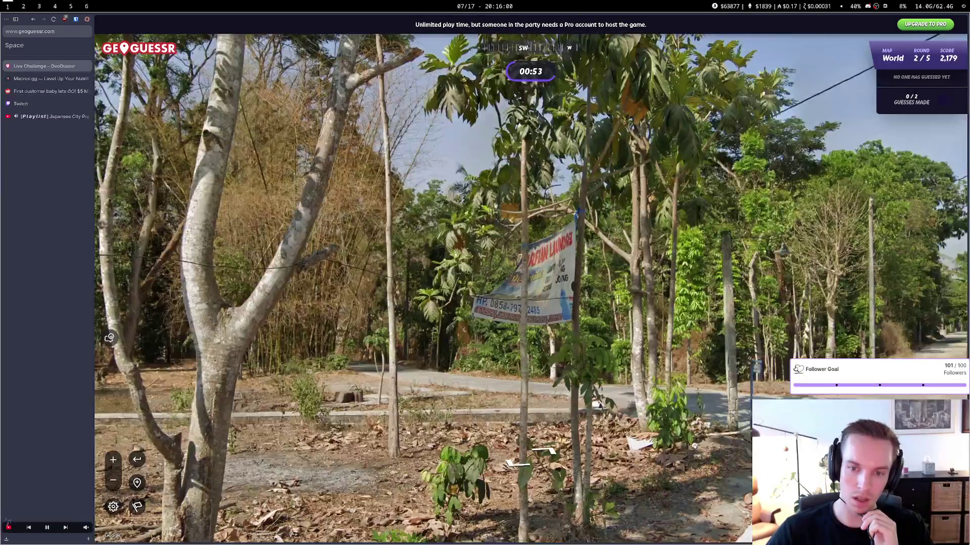
scroll(473, 327, "up", 3)
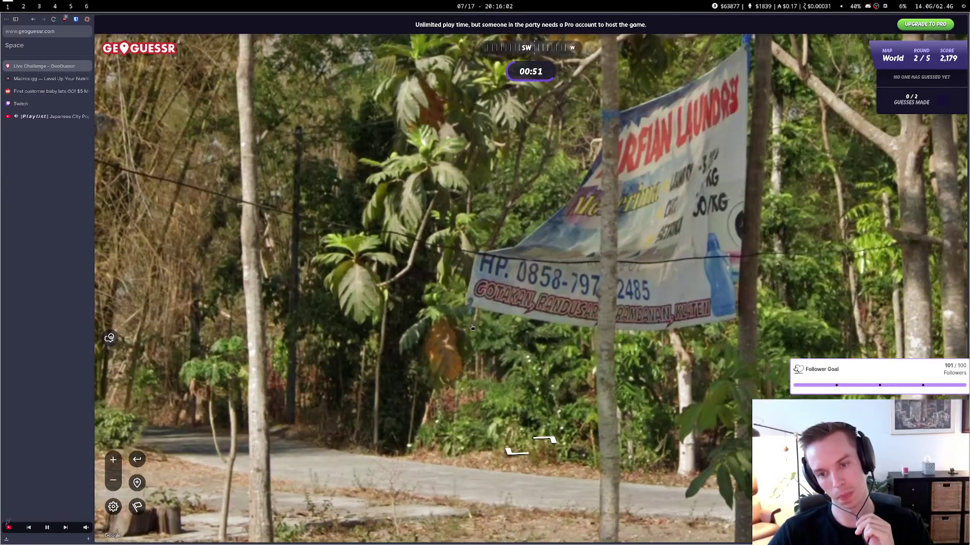
scroll(472, 327, "down", 3)
Follow the road past the green-fenced house to the green barbershop with kids on bikes
left_click_drag(472, 328, 545, 342)
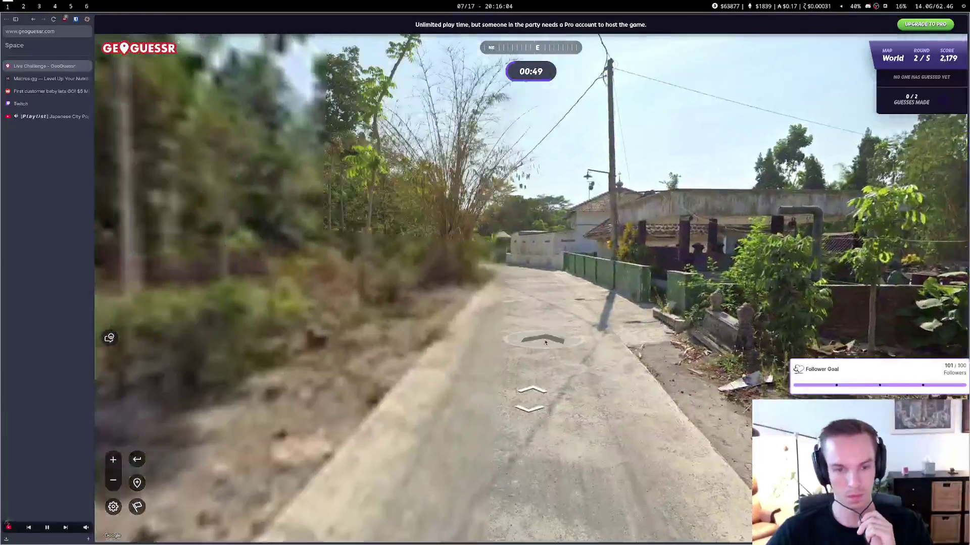
left_click(545, 343)
left_click(530, 308)
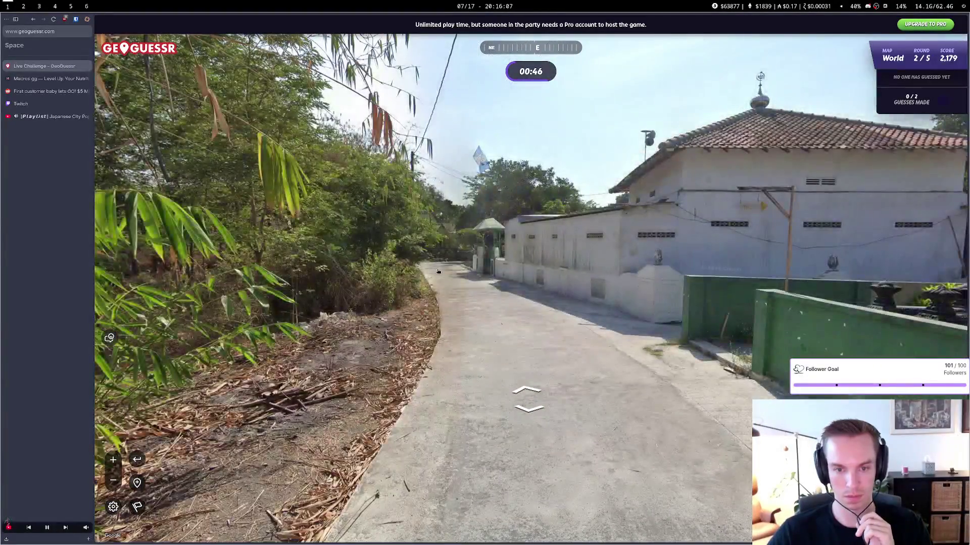
left_click(770, 321)
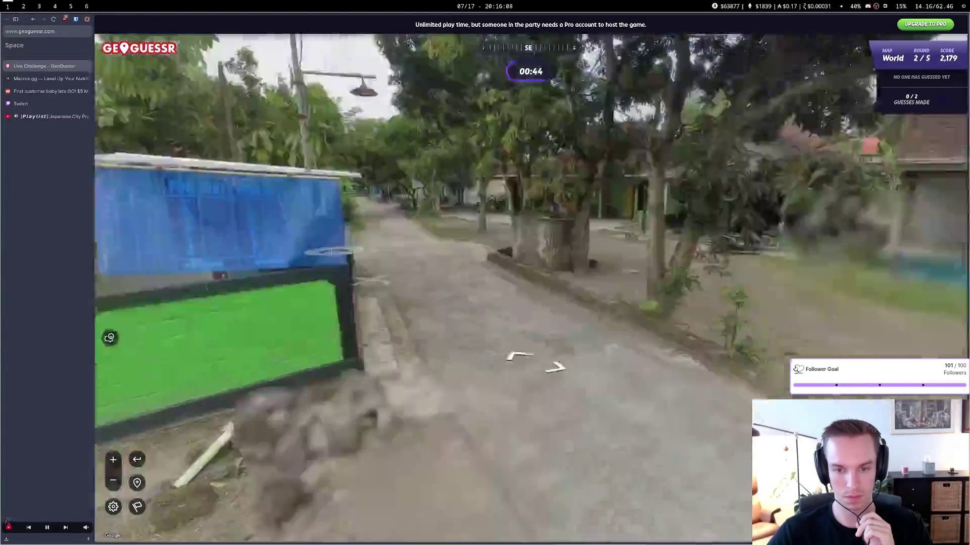
mouse_move(770, 321)
left_mouse_down()
mouse_move(707, 252)
mouse_move(688, 193)
mouse_move(656, 262)
mouse_move(555, 282)
mouse_move(447, 287)
mouse_move(485, 305)
mouse_move(575, 313)
left_mouse_up()
left_click(707, 252)
left_click(438, 302)
left_click(575, 313)
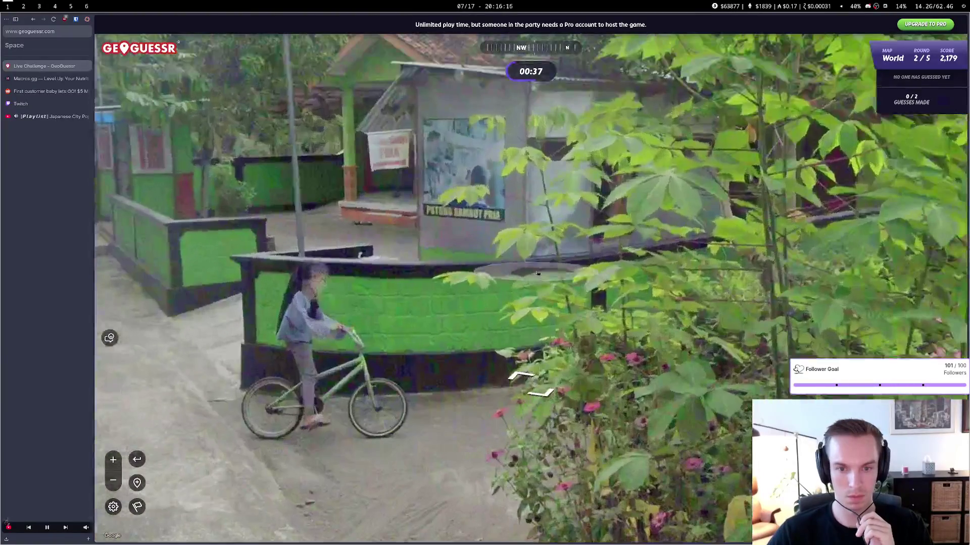
left_click_drag(490, 282, 637, 343)
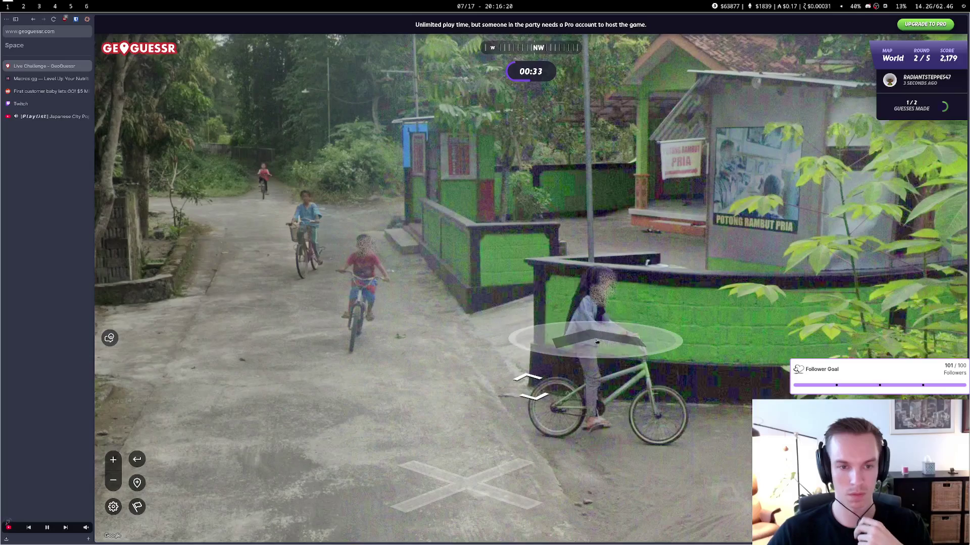
mouse_move(722, 480)
scroll(818, 419, "up", 5)
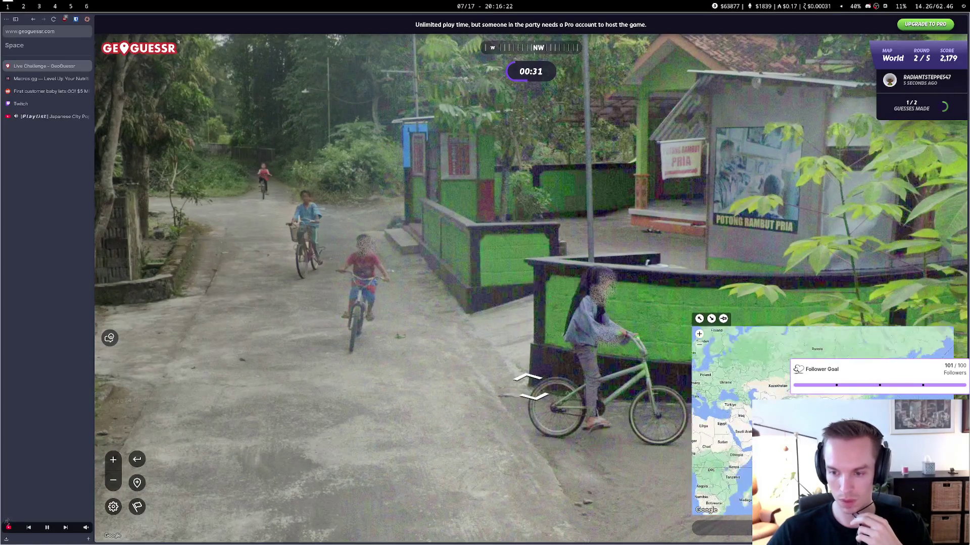
Zoom the guess map into Bangladesh, drop the round 2 pin there and submit it
scroll(781, 435, "down", 2)
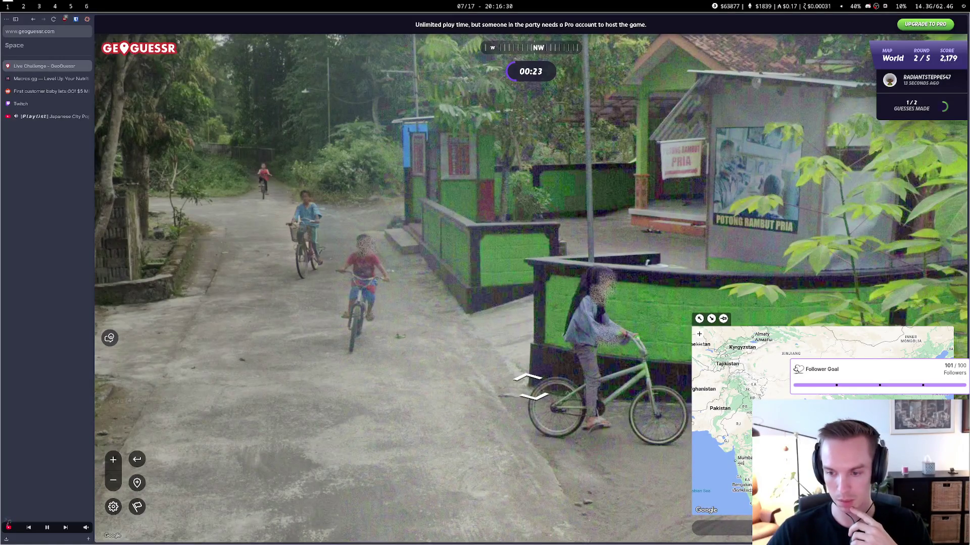
scroll(808, 414, "up", 2)
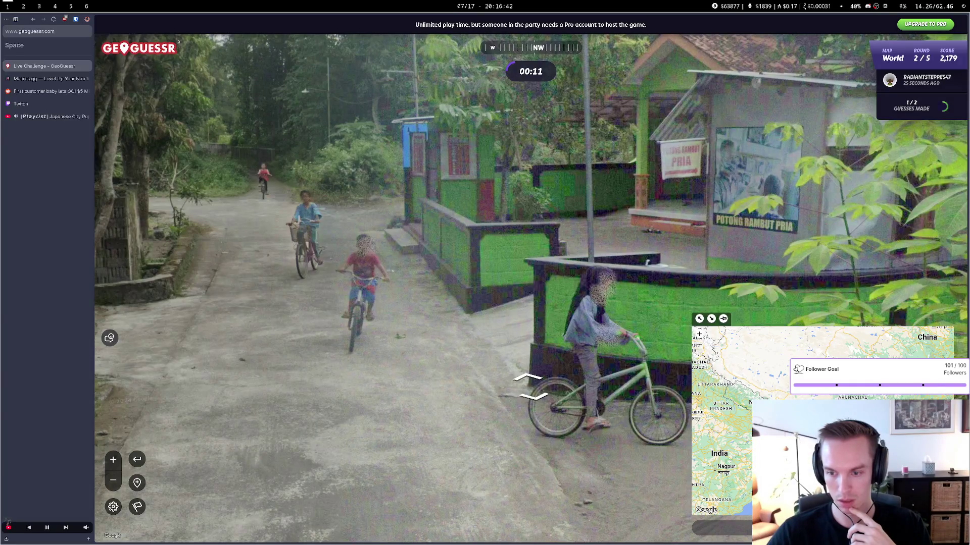
scroll(785, 390, "up", 2)
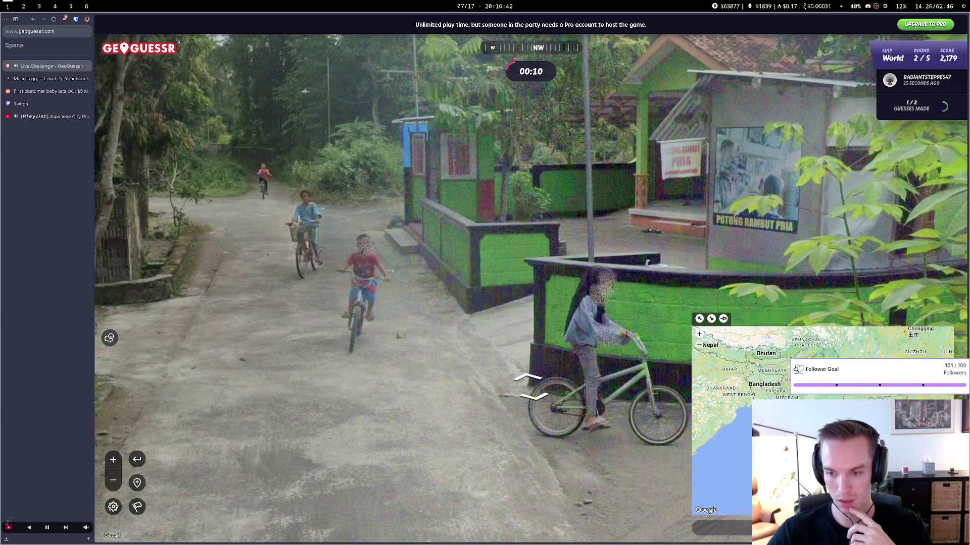
left_click(762, 382)
left_click(722, 527)
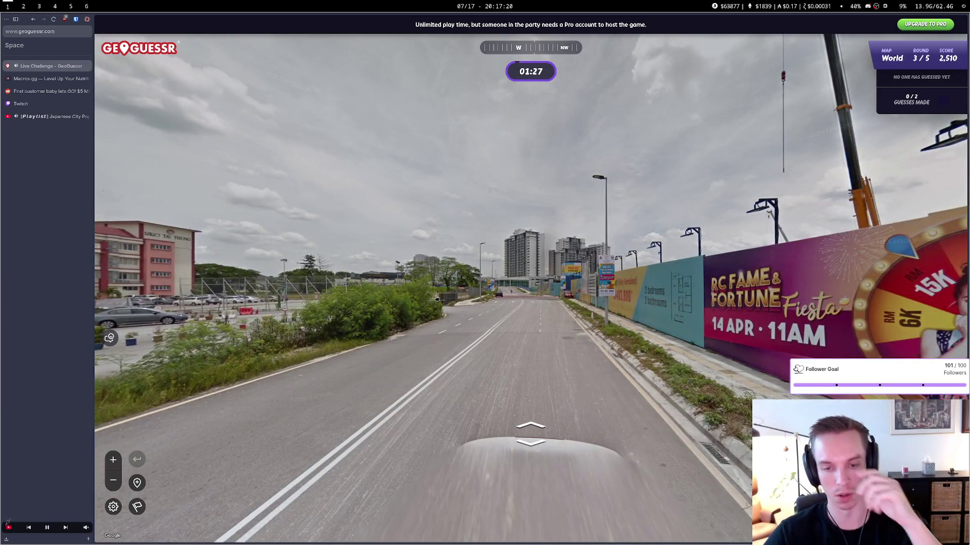
Move along the road toward the bridge and close in on the temple buildings
mouse_move(247, 228)
left_mouse_down()
mouse_move(527, 337)
mouse_move(692, 327)
left_mouse_up()
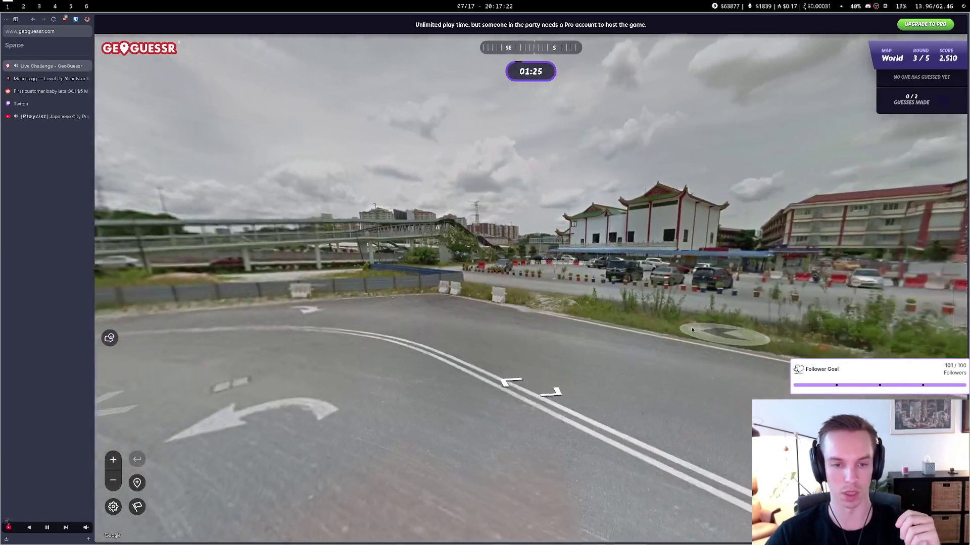
left_click(603, 302)
left_click_drag(603, 302, 455, 323)
left_click_drag(581, 328, 513, 335)
left_click(513, 335)
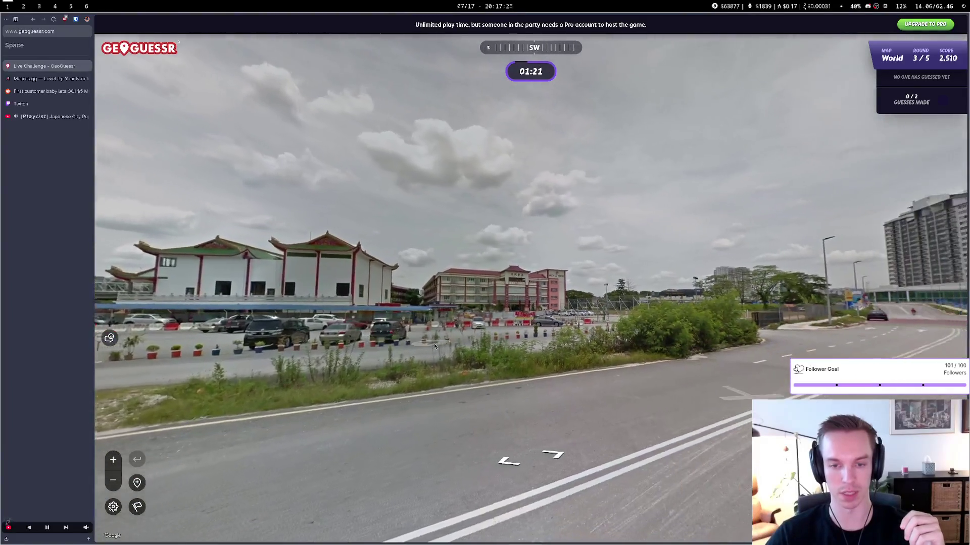
left_click_drag(434, 343, 485, 303)
left_click(486, 298)
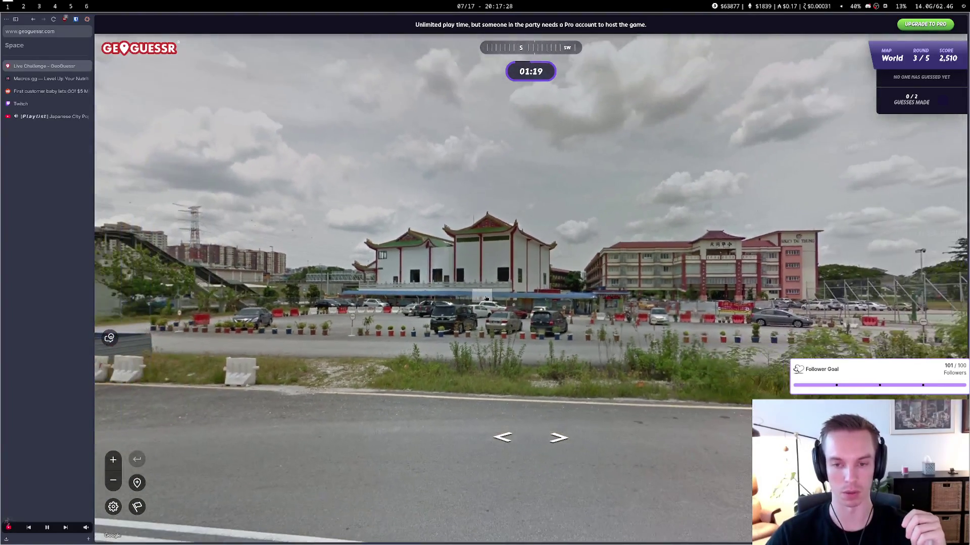
left_click_drag(227, 338, 414, 340)
left_click(413, 340)
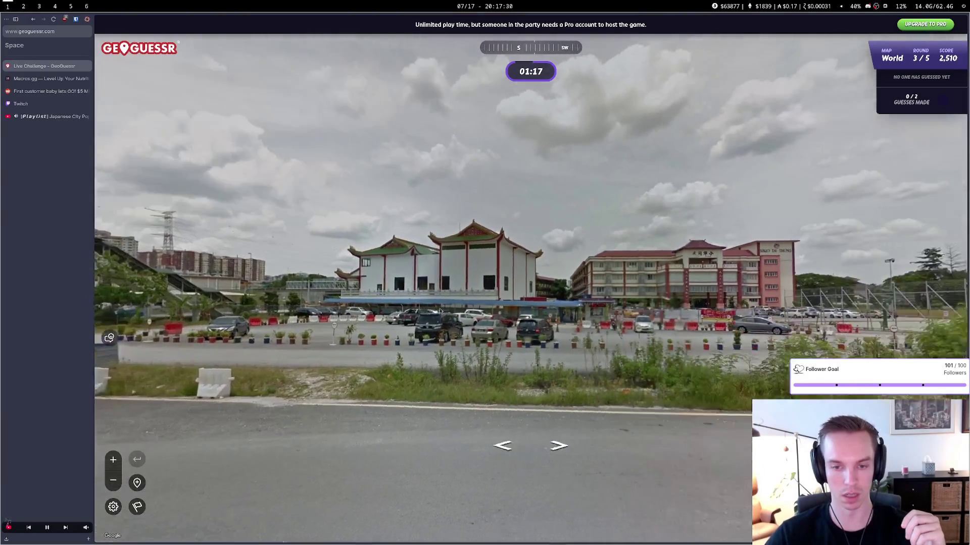
left_click(467, 282)
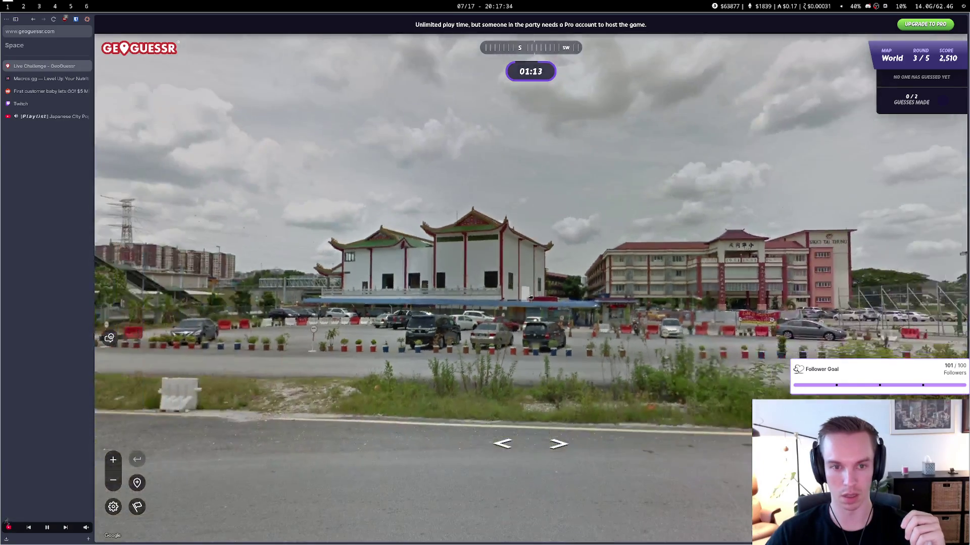
Inspect the SJK(C) Tai Thung school, then continue up the road to the apartment towers
left_click(813, 281)
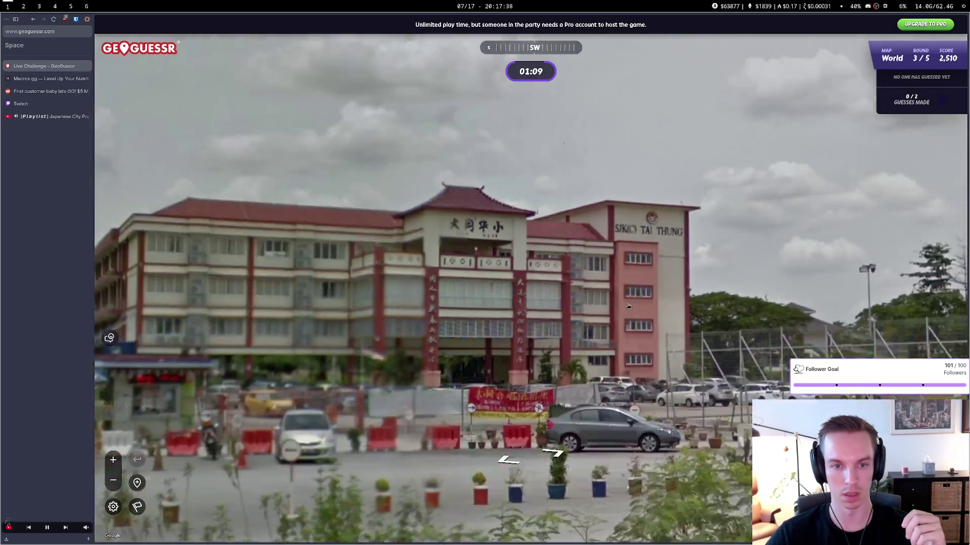
mouse_move(722, 455)
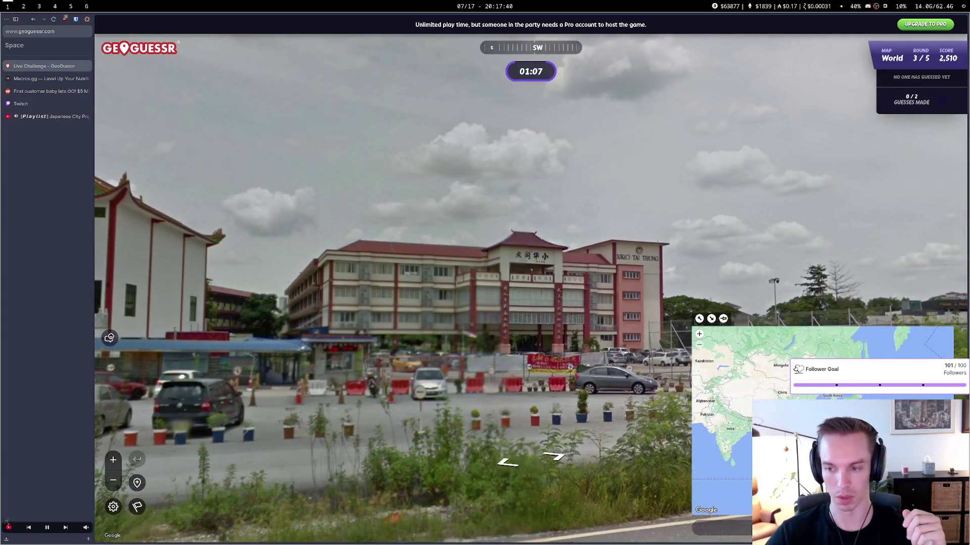
left_click_drag(601, 382, 515, 384)
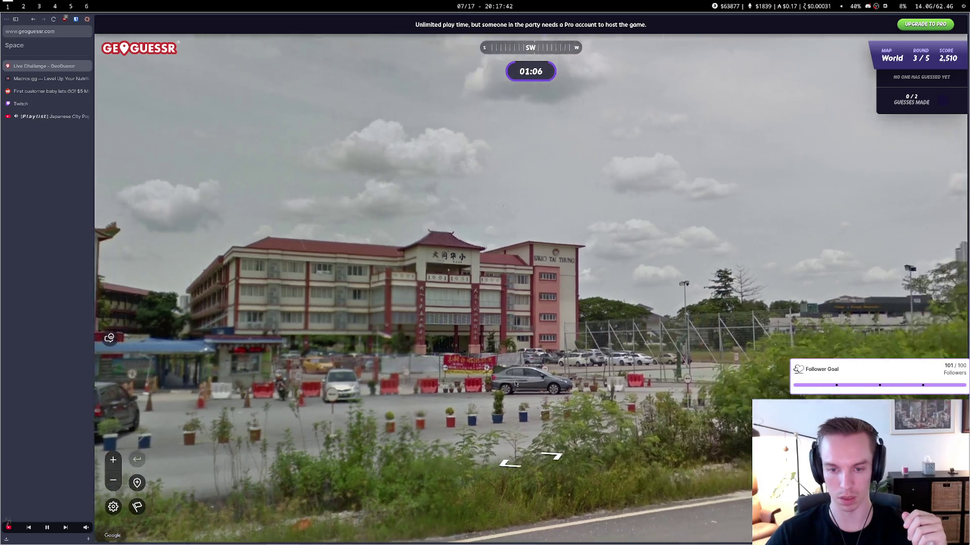
left_click(640, 306)
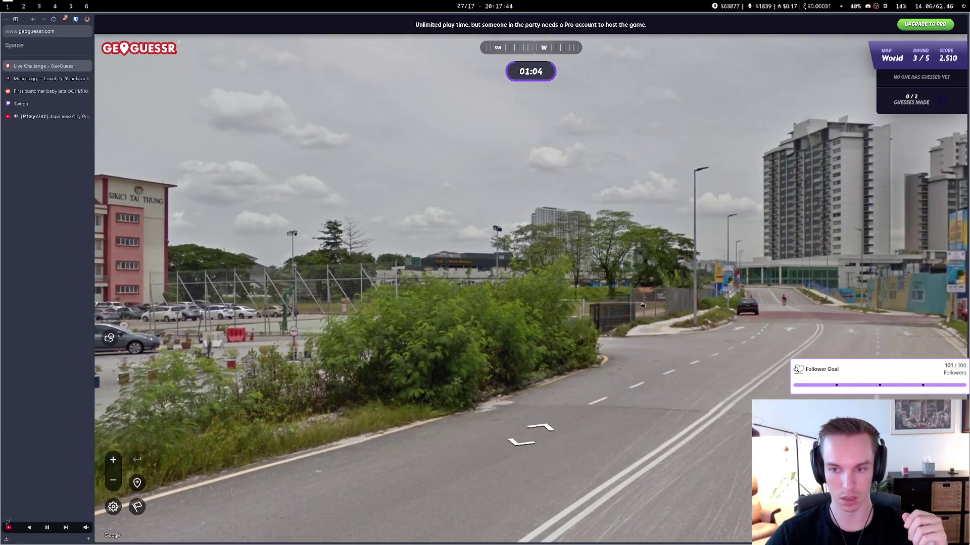
left_click(642, 305)
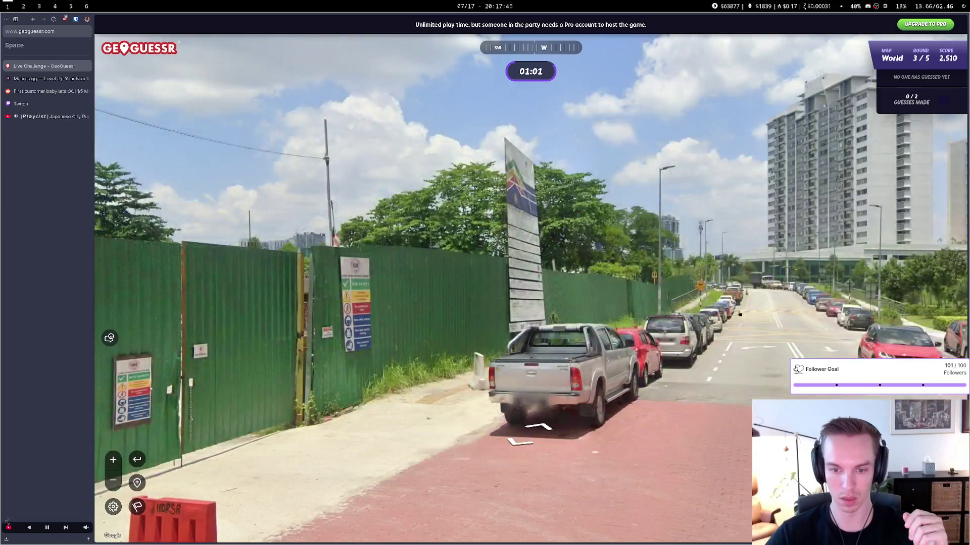
left_click_drag(373, 392, 189, 375)
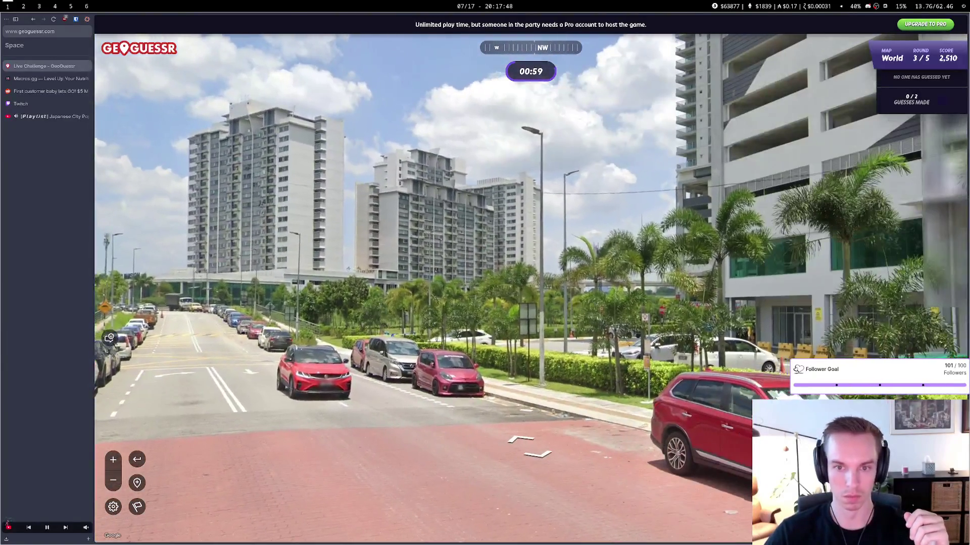
left_click(334, 318)
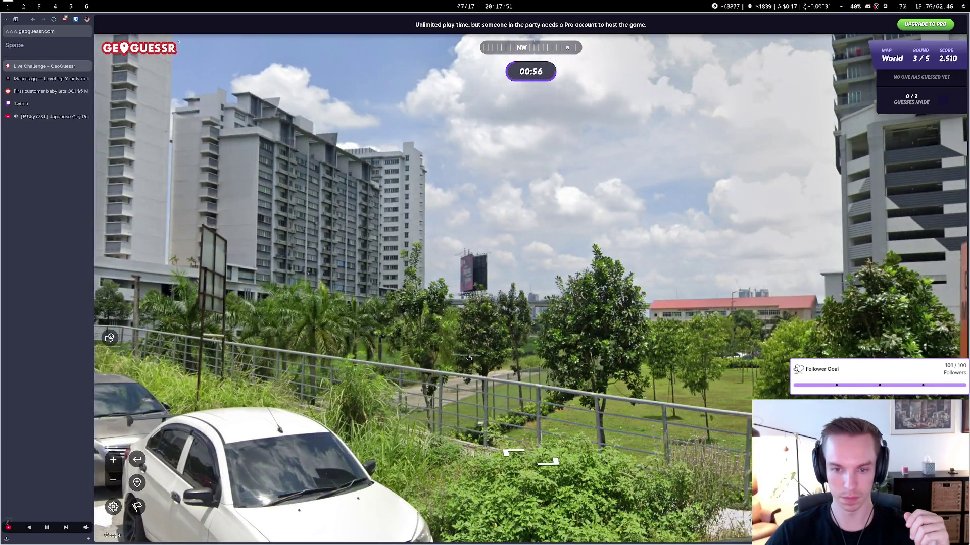
Zoom the guess map into southeast China and submit the round 3 guess
mouse_move(859, 484)
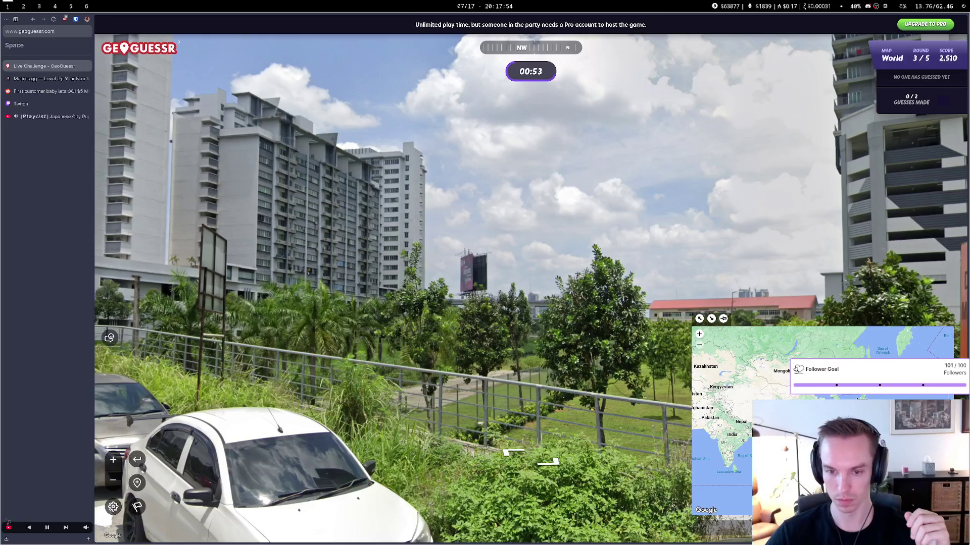
scroll(722, 419, "up", 3)
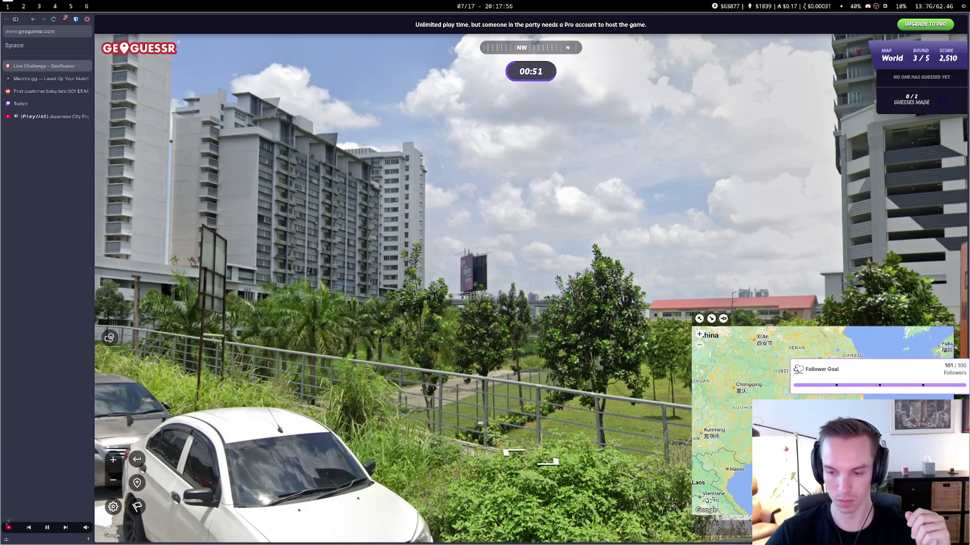
scroll(787, 424, "up", 2)
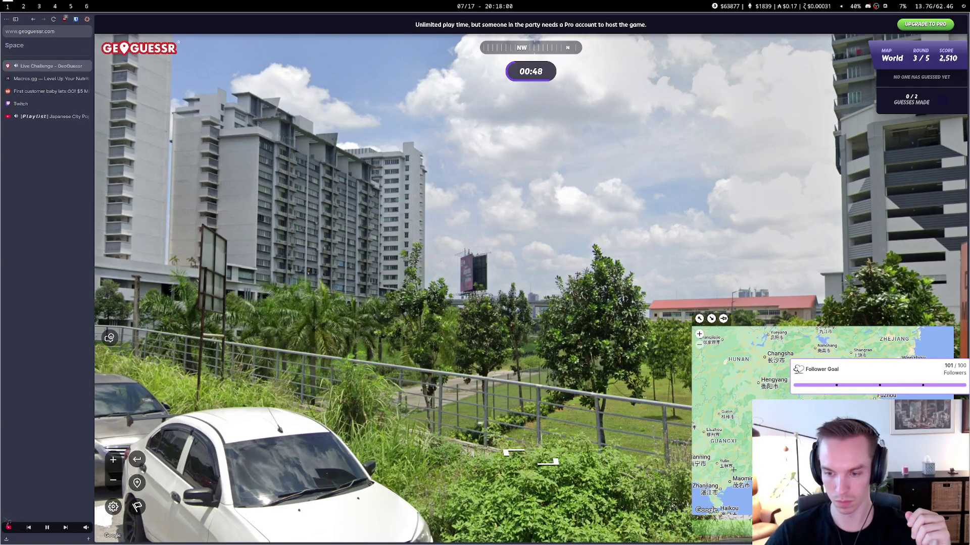
key("space")
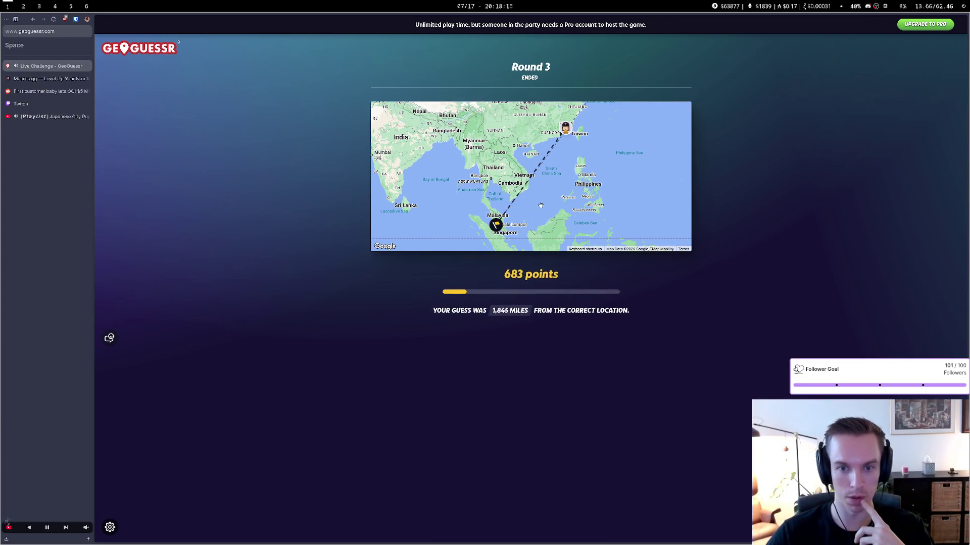
Zoom the round 3 result map out over Asia to show both guesses, then switch to Macros.gg
scroll(489, 206, "up", 3)
scroll(489, 206, "down", 2)
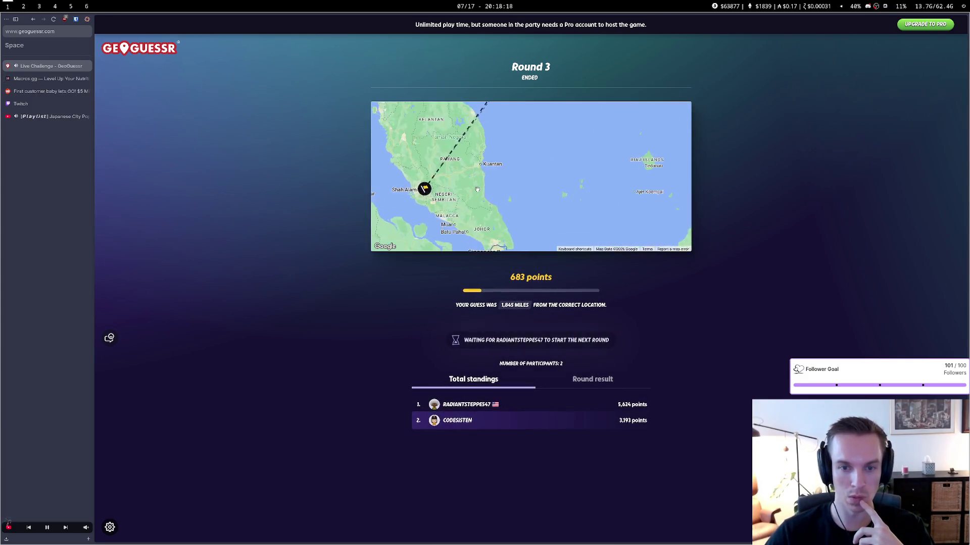
left_click_drag(631, 202, 476, 174)
scroll(476, 174, "down", 3)
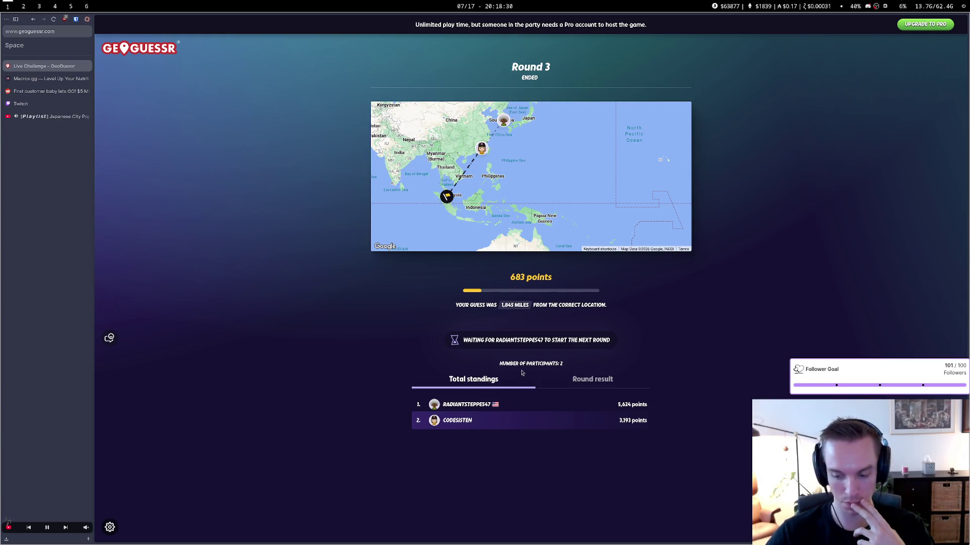
left_click(46, 79)
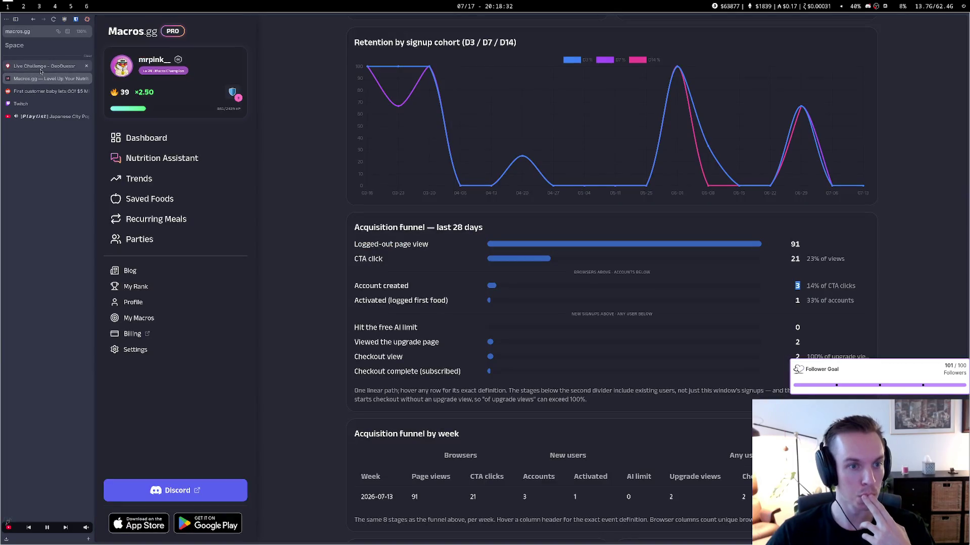
Reload the Macros.gg dashboard to show 93 page views, then return to the GeoGuessr tab
left_click(53, 20)
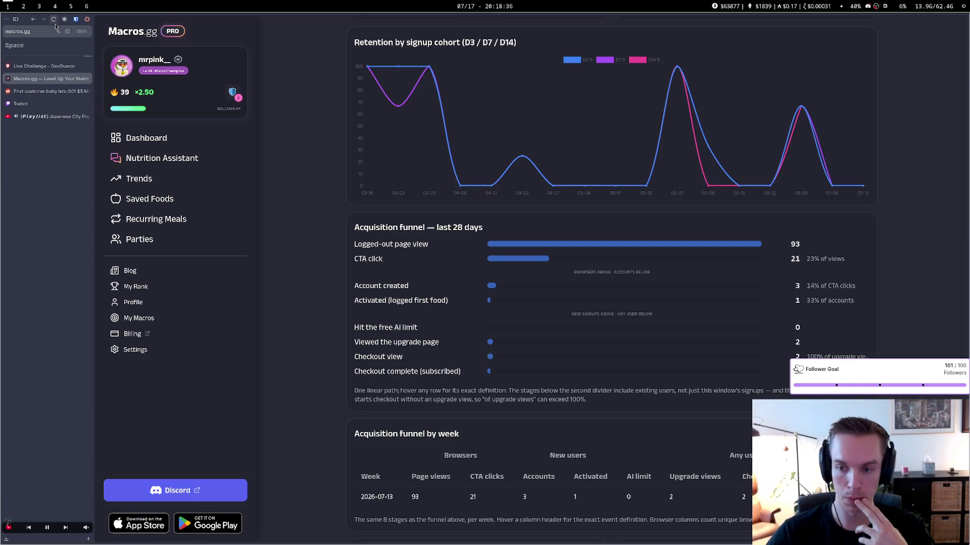
left_click(40, 66)
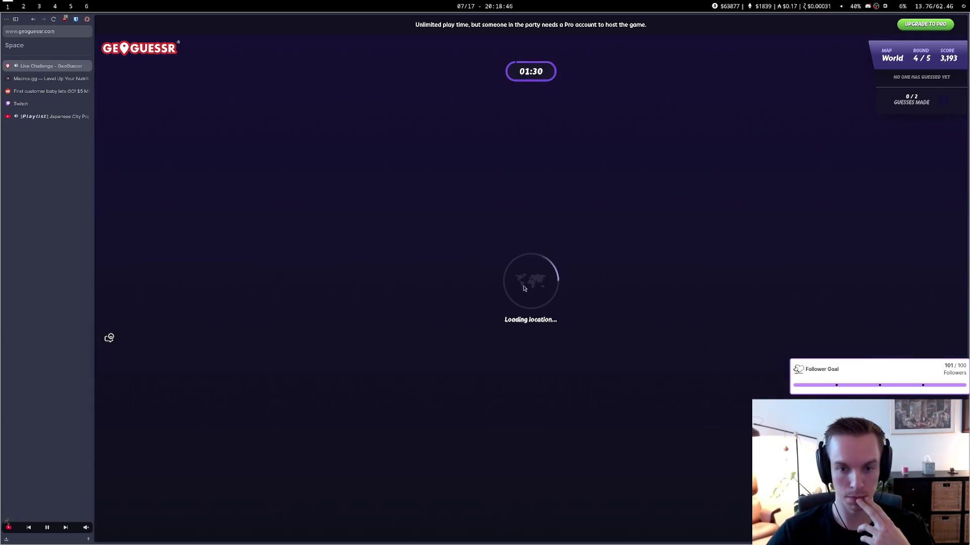
Travel along the road past the supermarket sign and the PFK restaurant
left_click(570, 307)
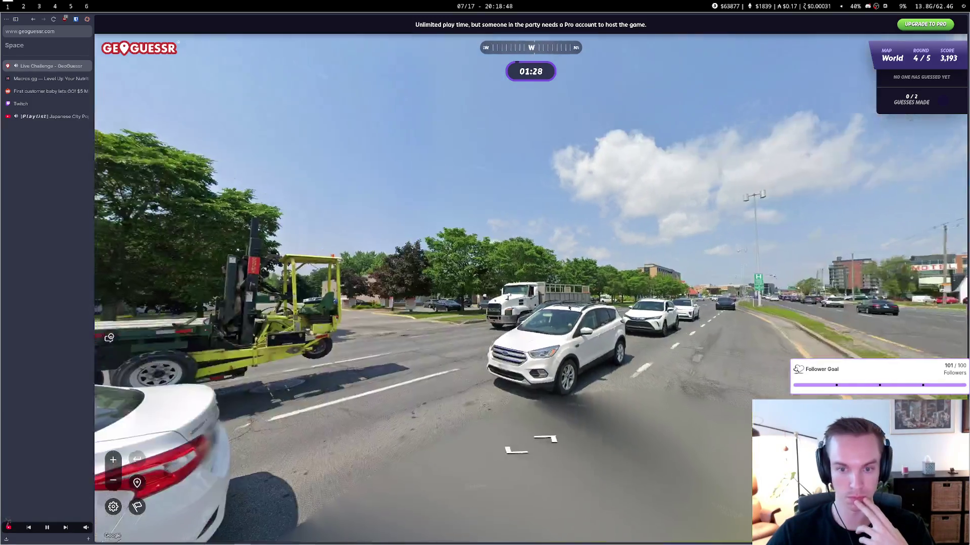
key("Left")
key("Left")
key("Left")
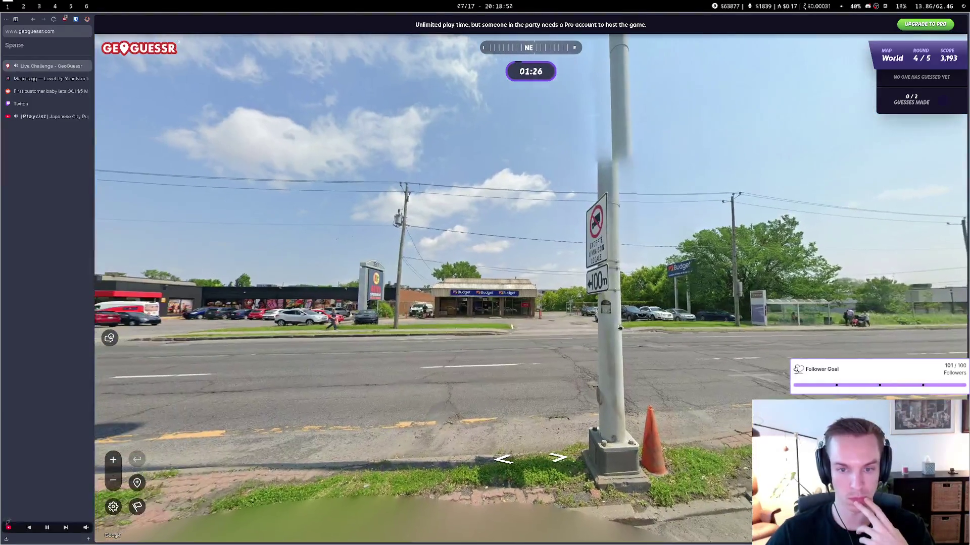
key("Left")
key("Left")
key("Left")
scroll(540, 295, "up", 2)
scroll(541, 295, "down", 2)
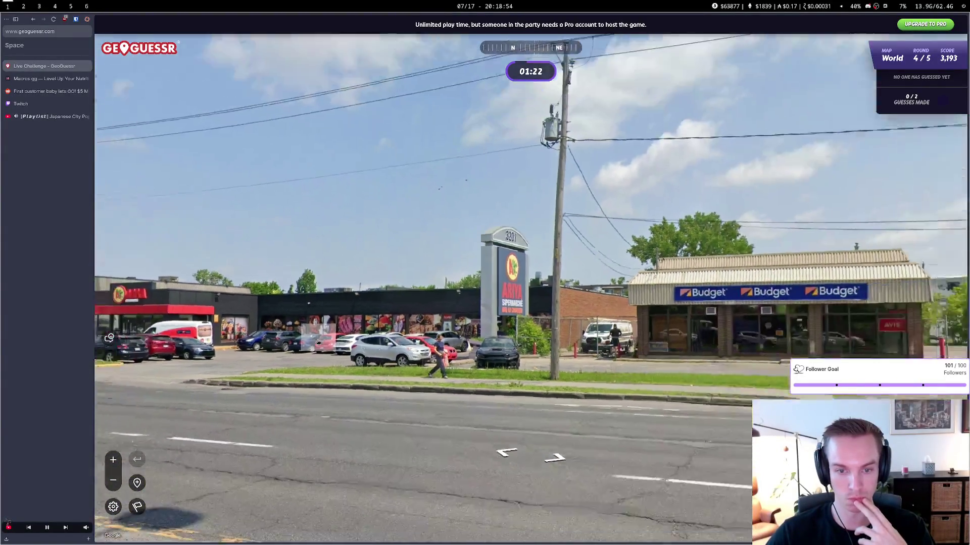
key("Left")
key("Left")
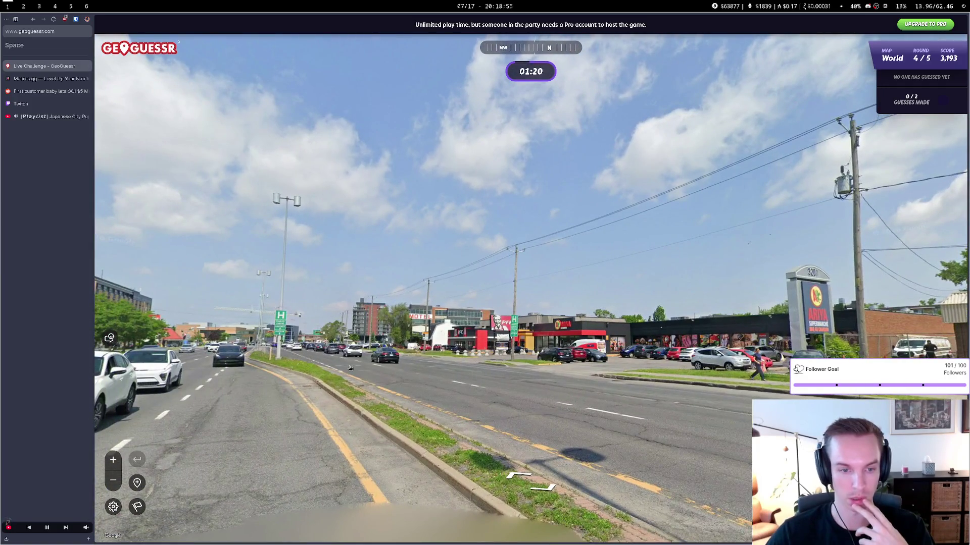
left_click(350, 368)
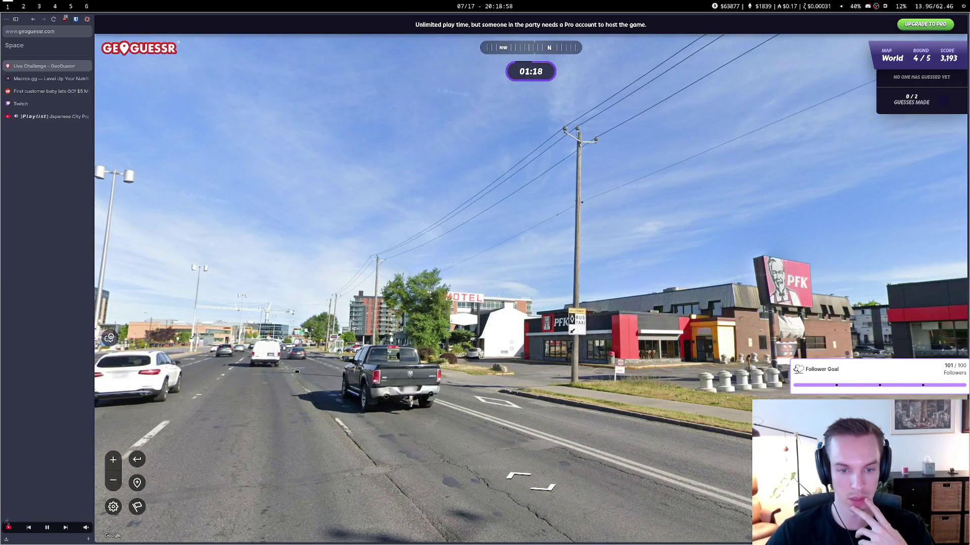
left_click(268, 365)
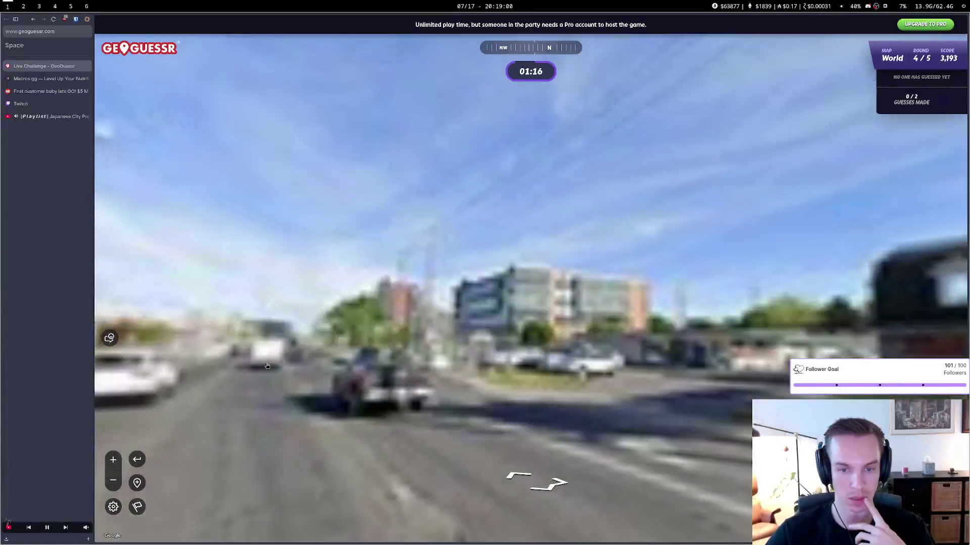
Continue down the road past the hospital to the office building's parking lot
key("Left")
key("Left")
key("Left")
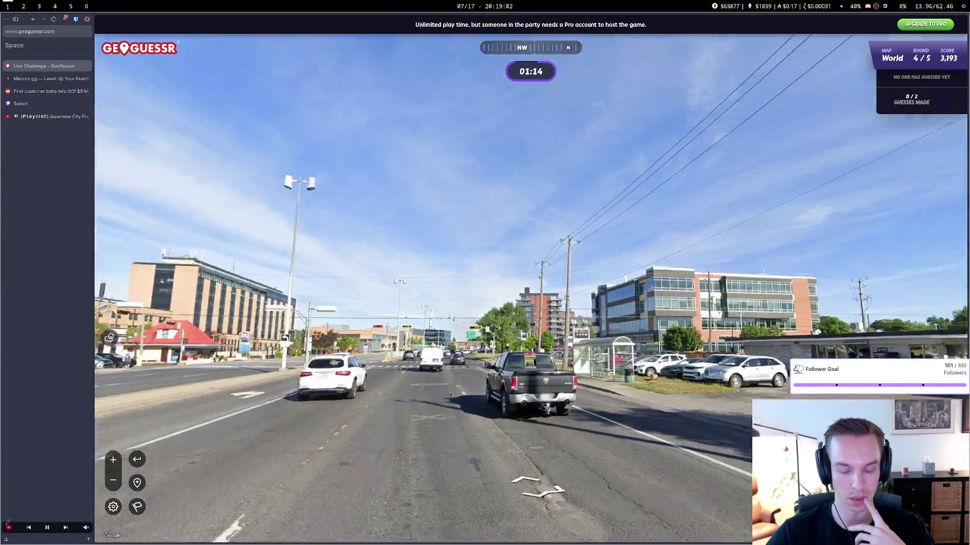
left_click(469, 380)
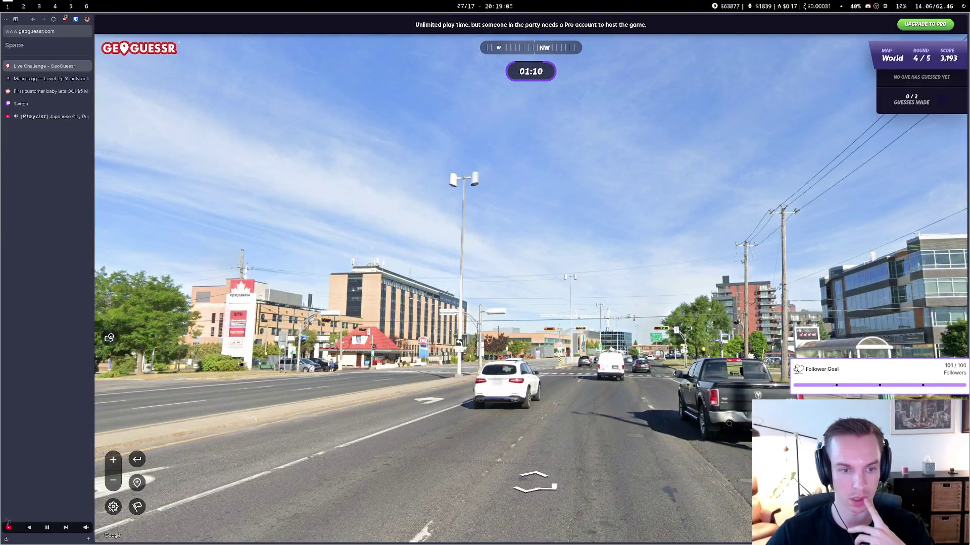
left_click(578, 371)
left_click_drag(357, 392, 642, 408)
key("Right")
key("Right")
key("Right")
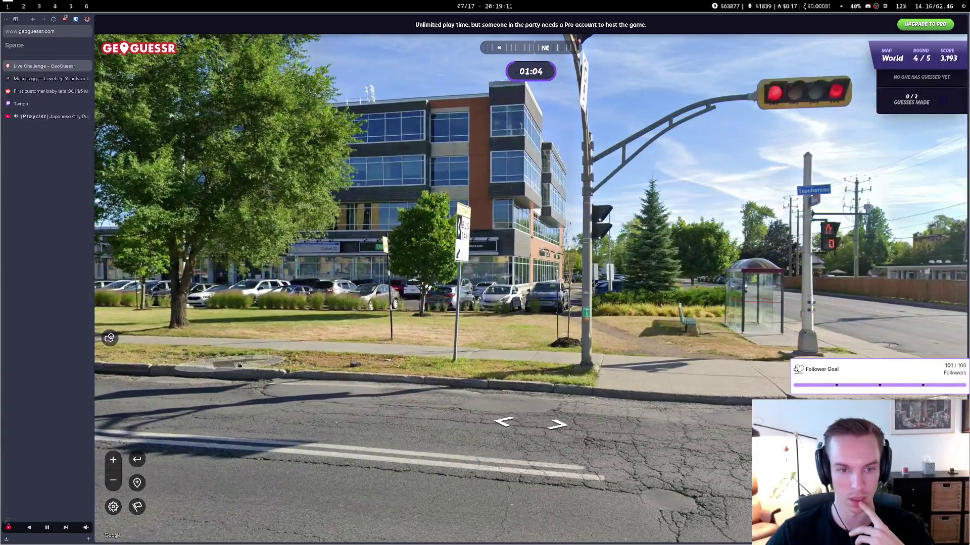
left_click(230, 363)
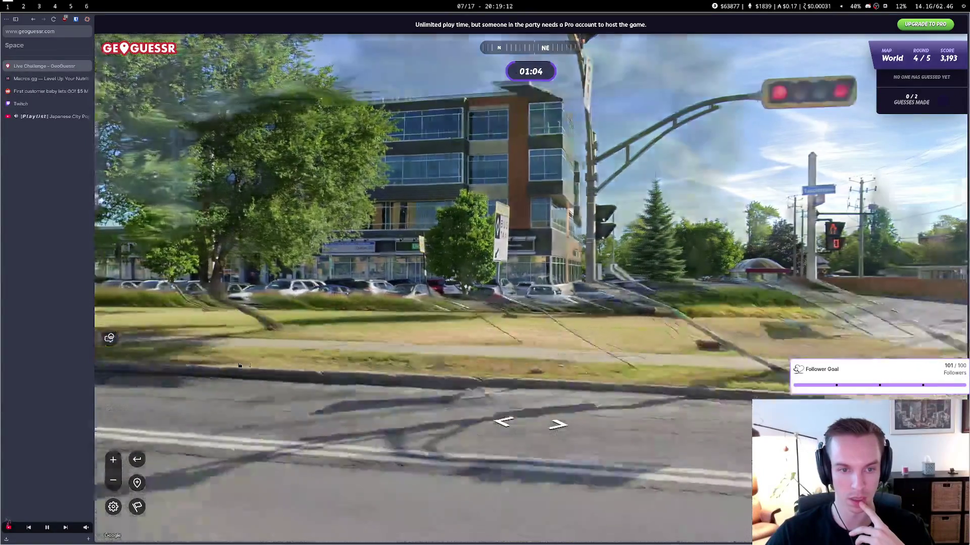
Pan and zoom the guess map to eastern Canada, pin the round 4 guess and submit it
mouse_move(720, 528)
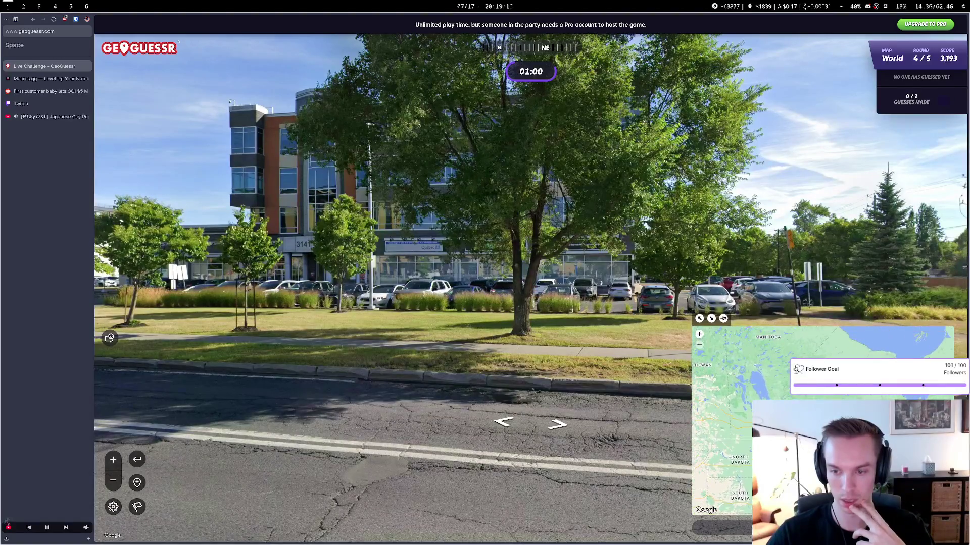
left_click_drag(717, 384, 748, 455)
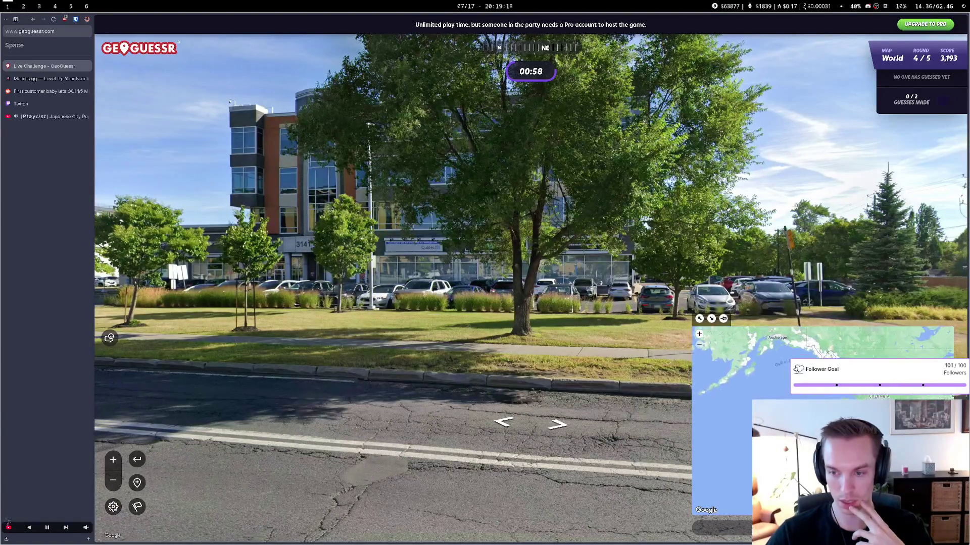
scroll(723, 429, "up", 5)
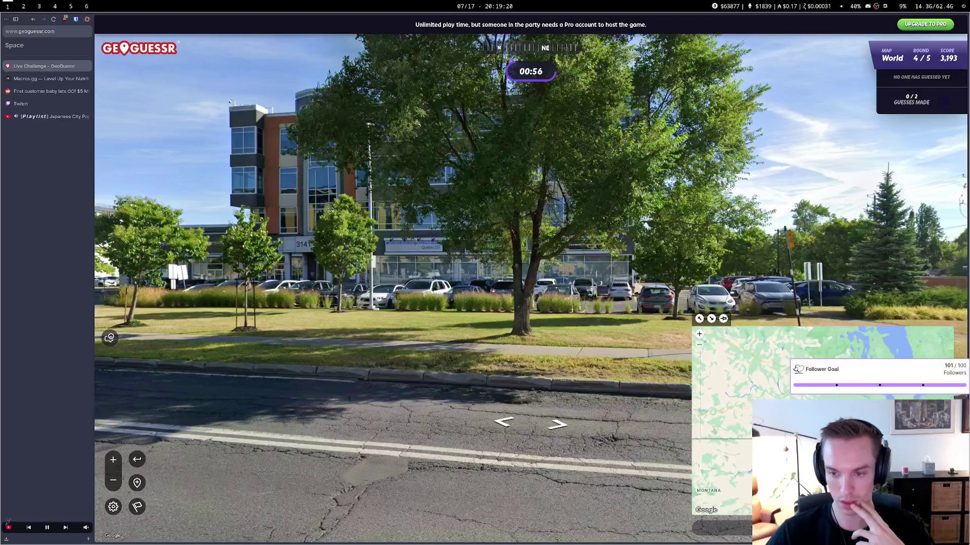
scroll(722, 430, "down", 5)
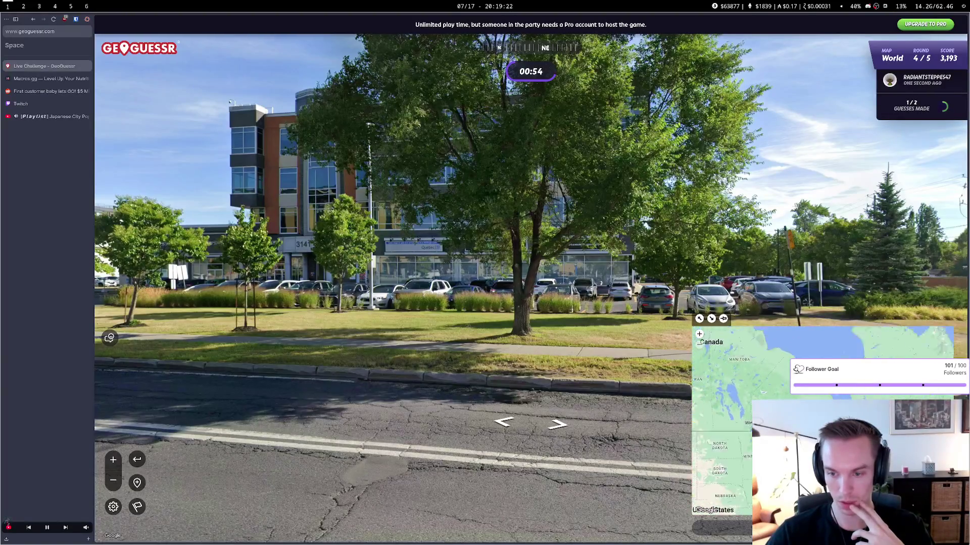
scroll(722, 430, "down", 2)
scroll(853, 427, "up", 4)
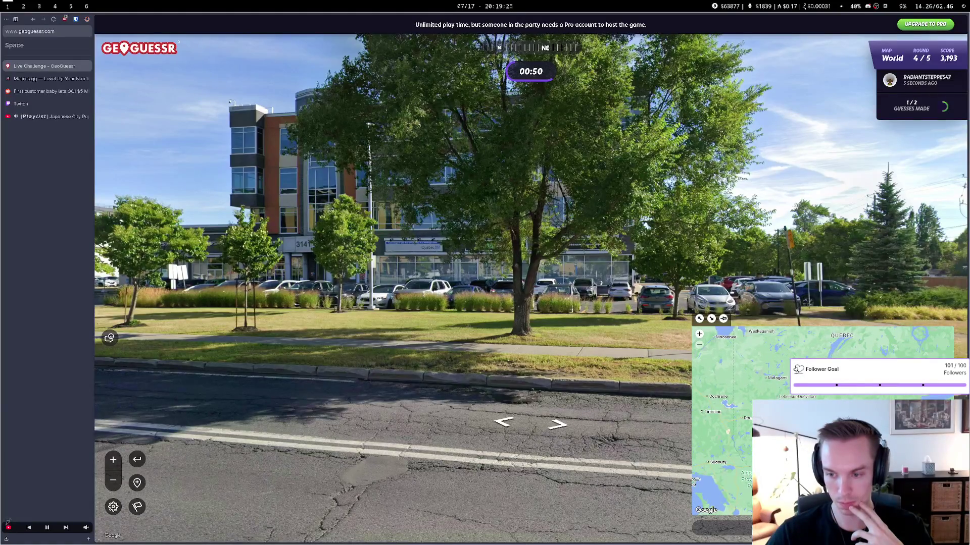
left_click(727, 432)
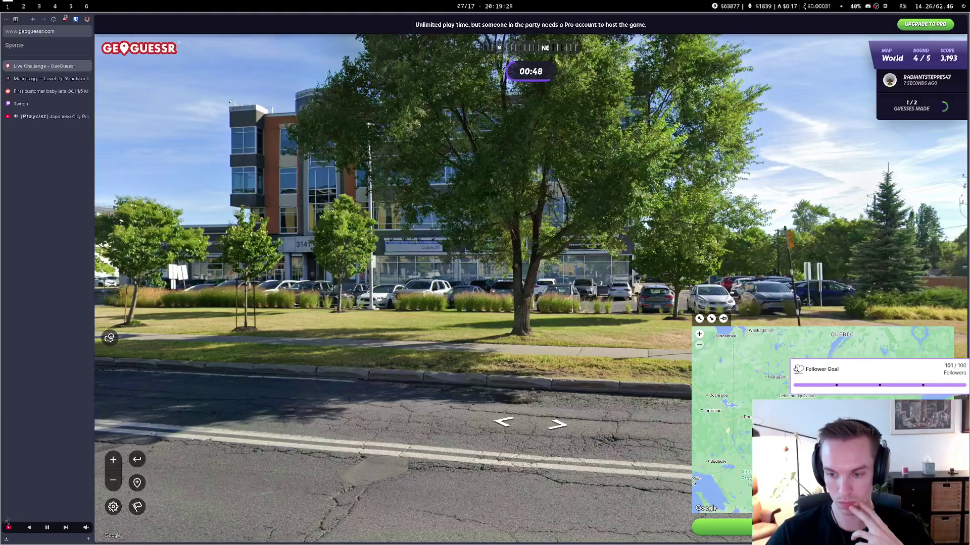
left_click(721, 528)
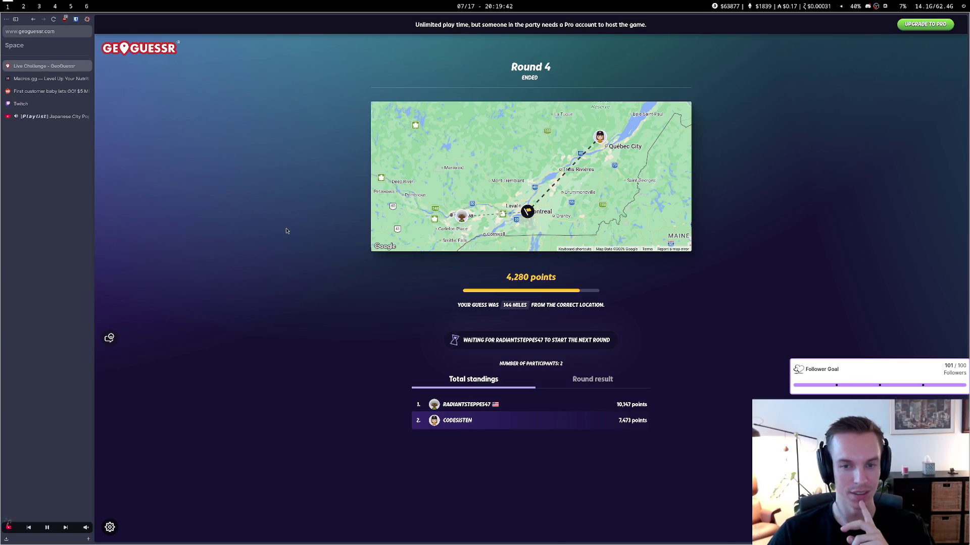
Open the r/SaaS post 'First customer baby lets GO! $5 MRR' and reload it for updated views
left_click(50, 91)
left_click(53, 19)
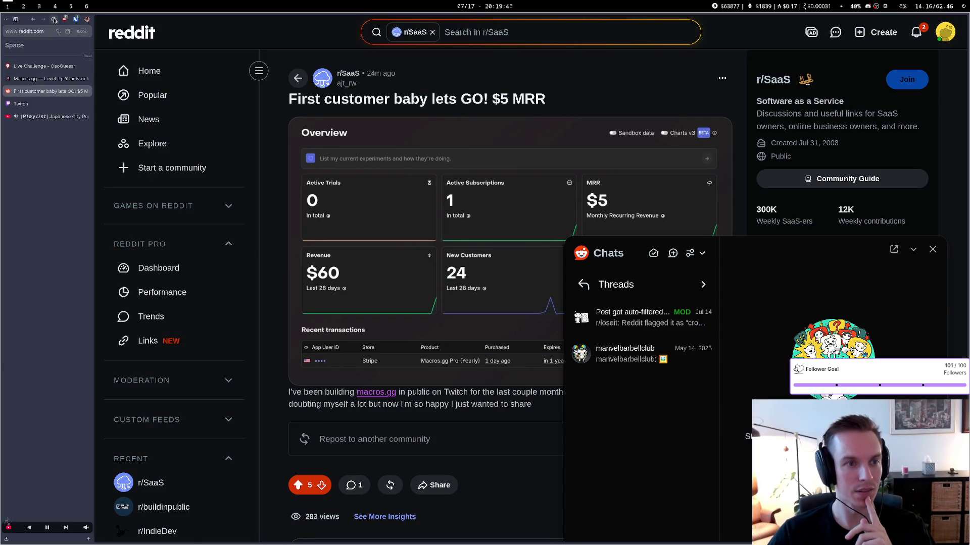
Scroll to the post's comment, open its r/SaaS reply from notifications, then switch back to GeoGuessr
scroll(424, 423, "down", 4)
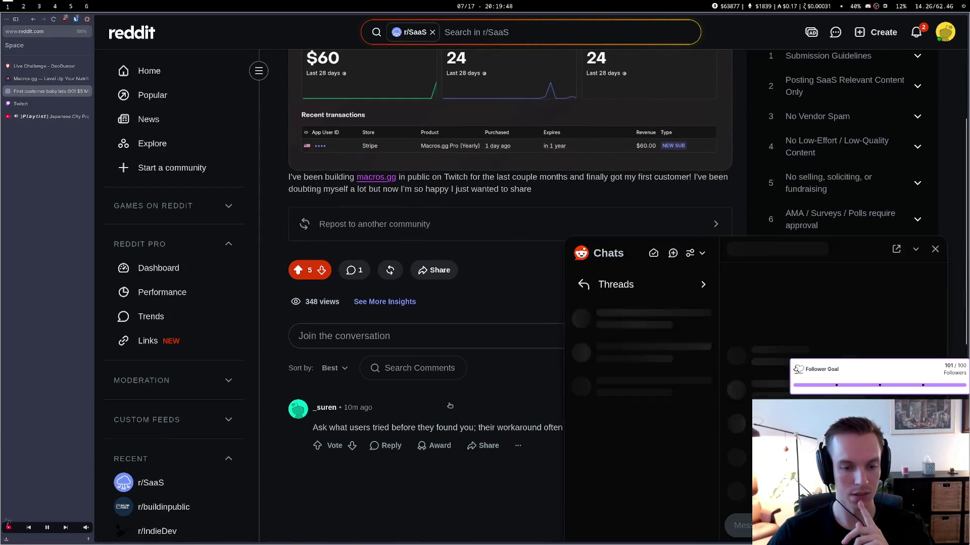
left_click(917, 36)
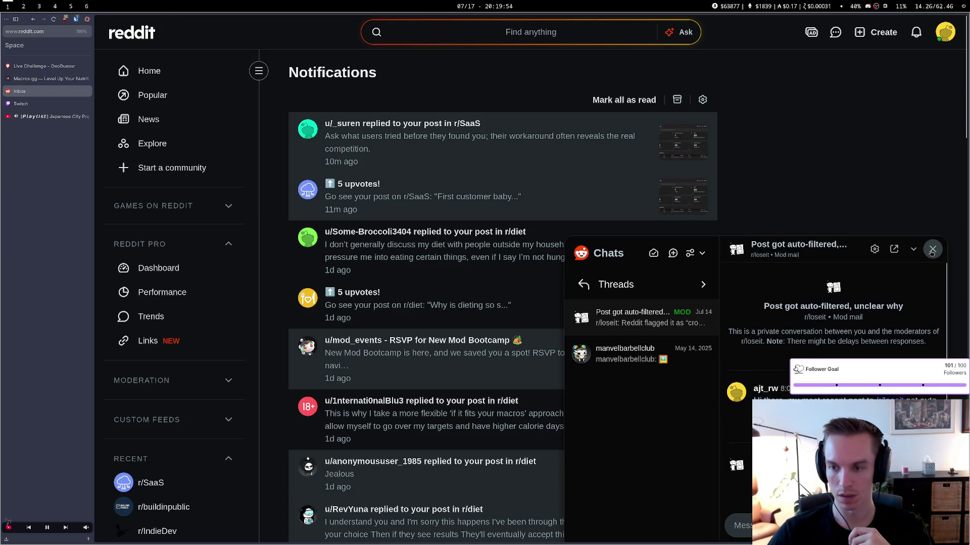
left_click(914, 250)
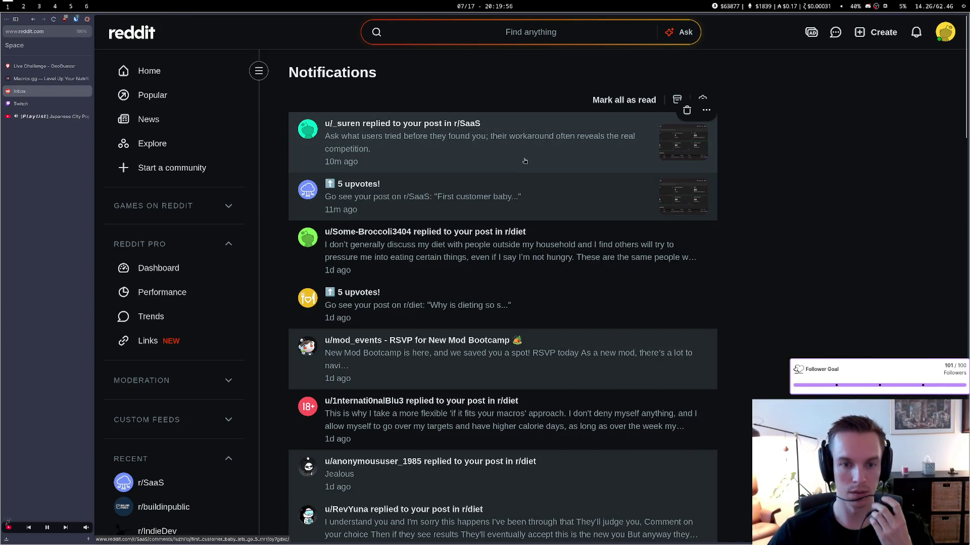
left_click(367, 389)
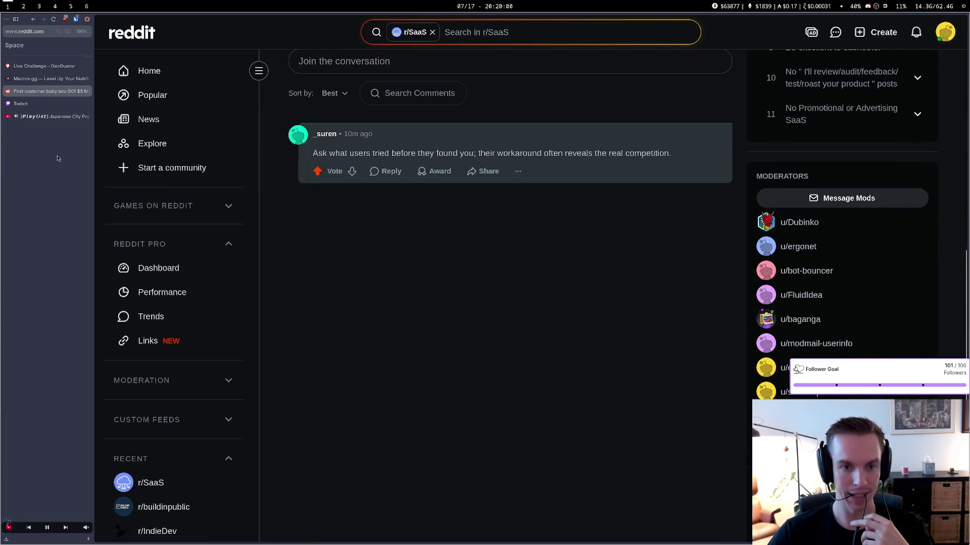
key("ctrl+shift+Tab")
key("ctrl+shift+Tab")
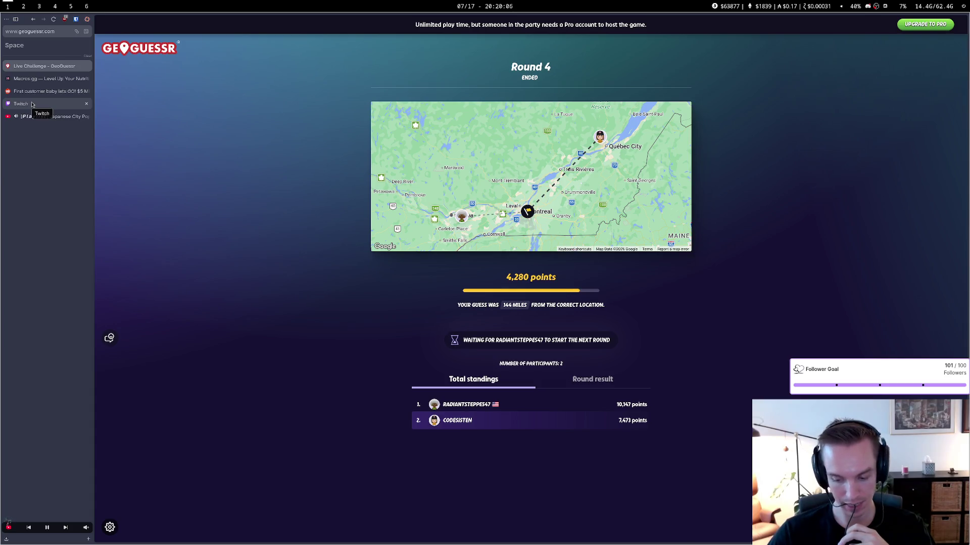
left_click(38, 79)
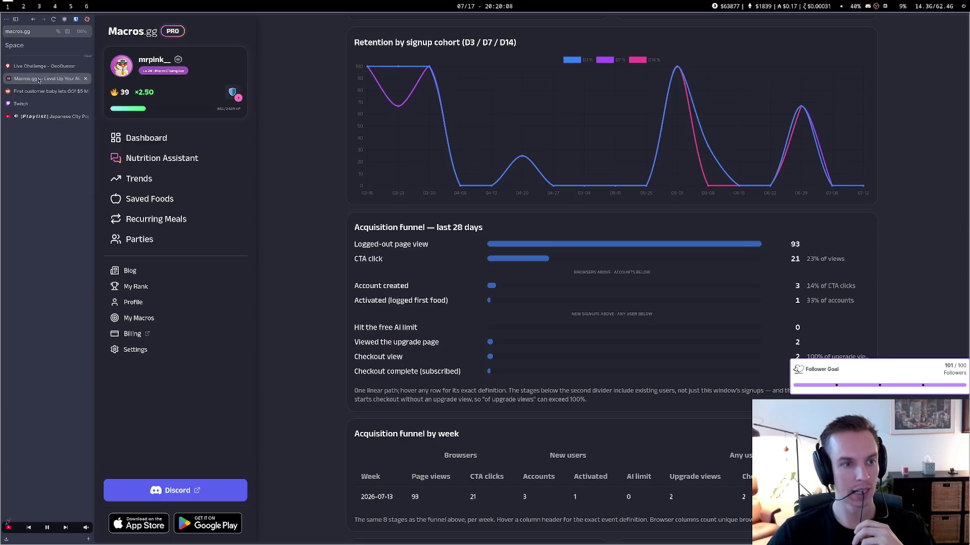
left_click(43, 92)
left_click(41, 80)
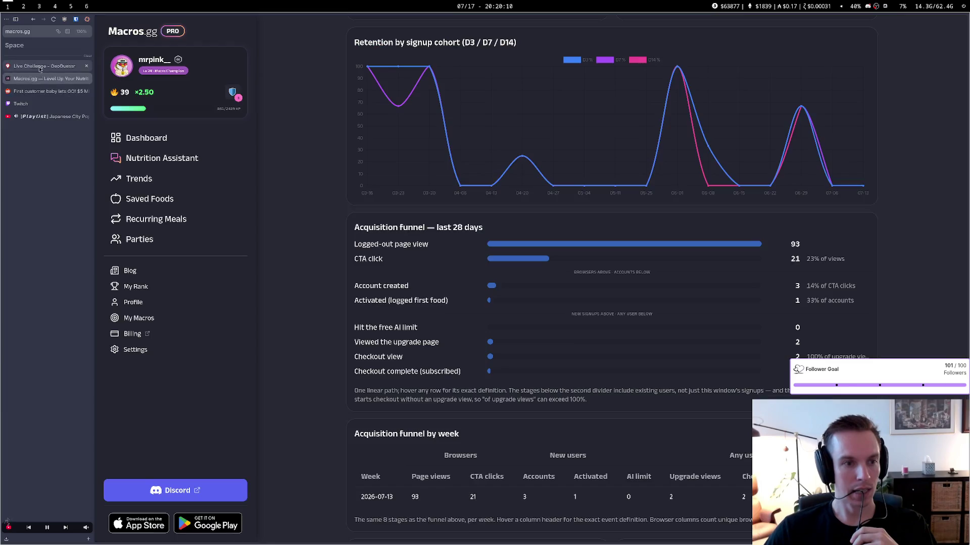
left_click(39, 66)
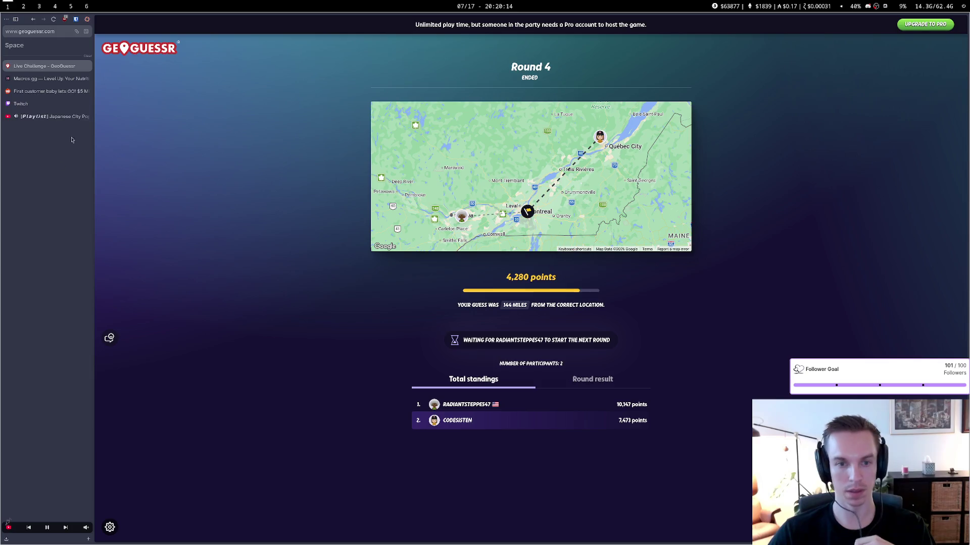
left_click(50, 79)
left_click(53, 91)
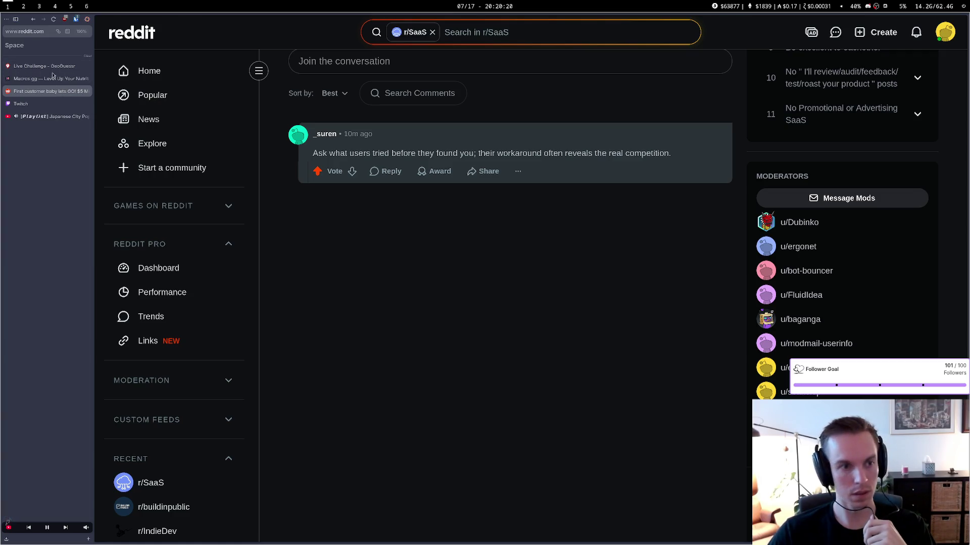
left_click(54, 77)
left_click(44, 73)
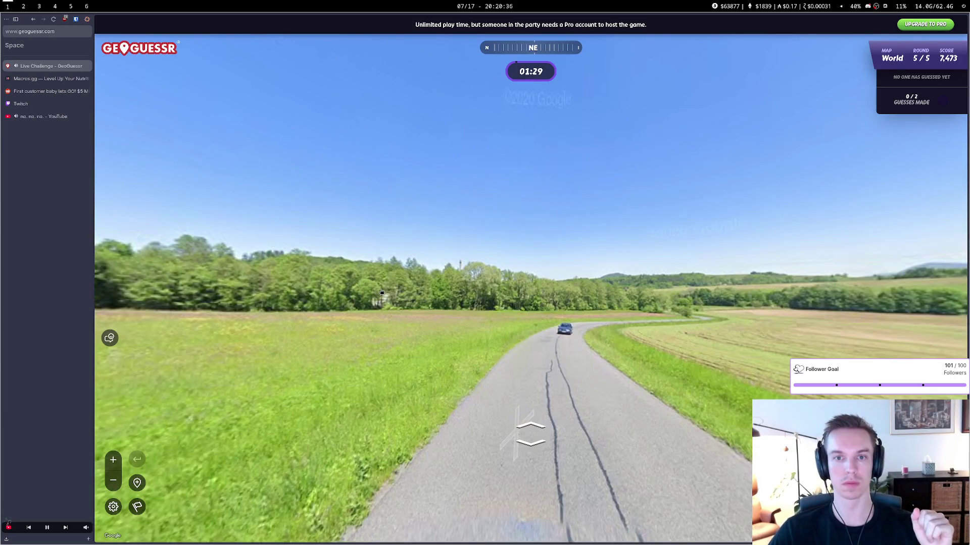
Look around to face down the country road and move toward the car ahead
left_click_drag(514, 367, 715, 343)
left_click_drag(354, 333, 667, 340)
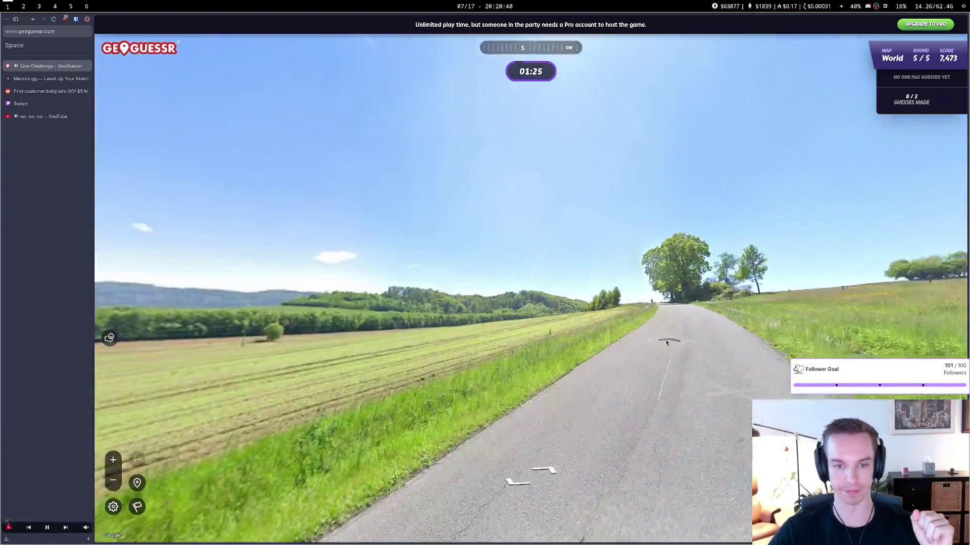
left_click_drag(404, 354, 606, 364)
left_click_drag(354, 389, 519, 393)
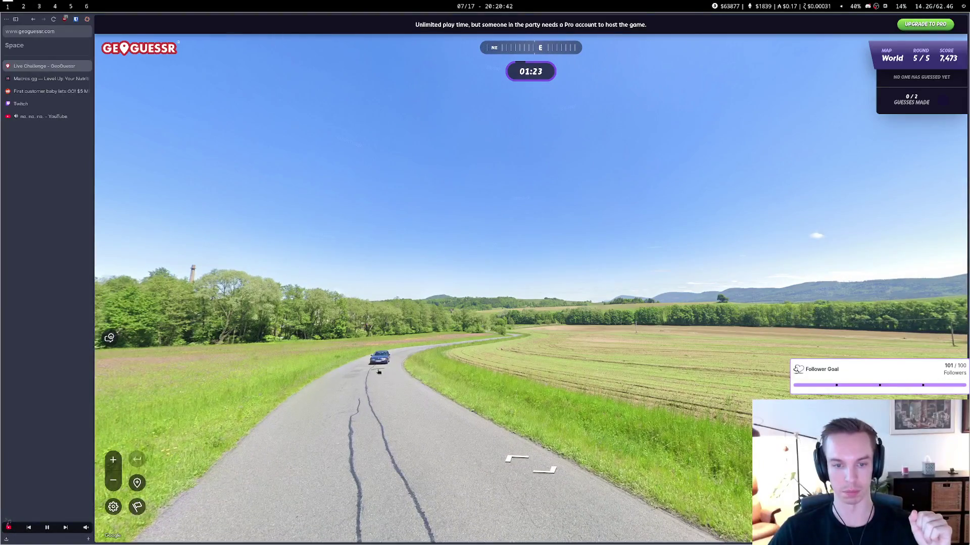
left_click(378, 372)
left_click(521, 338)
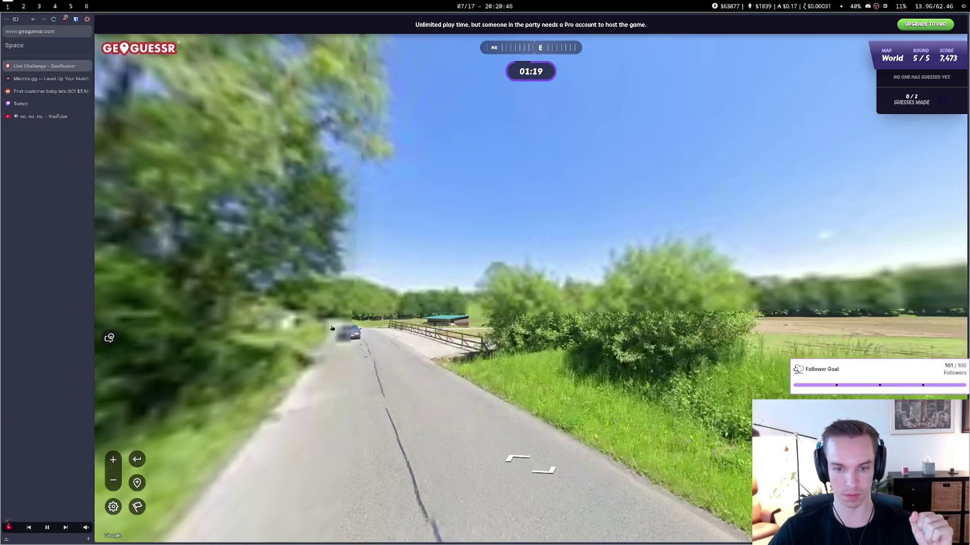
left_click(341, 330)
Follow the fence-lined road to the parking area with the parked cars
key("Right")
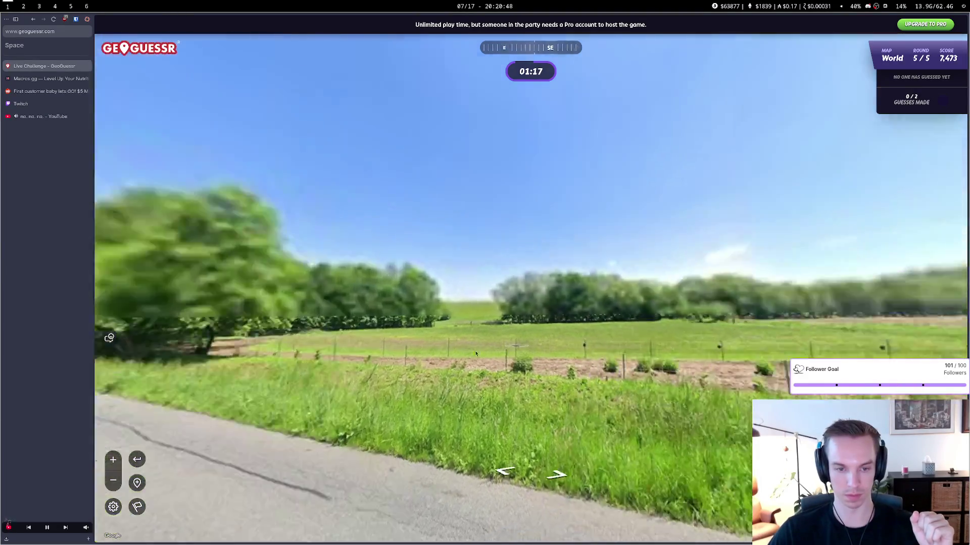
key("Left")
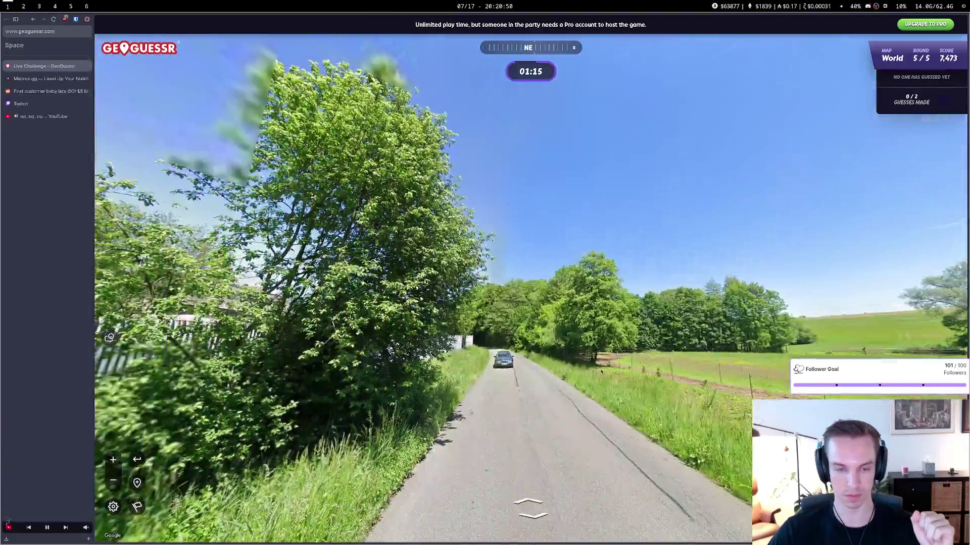
left_click(485, 354)
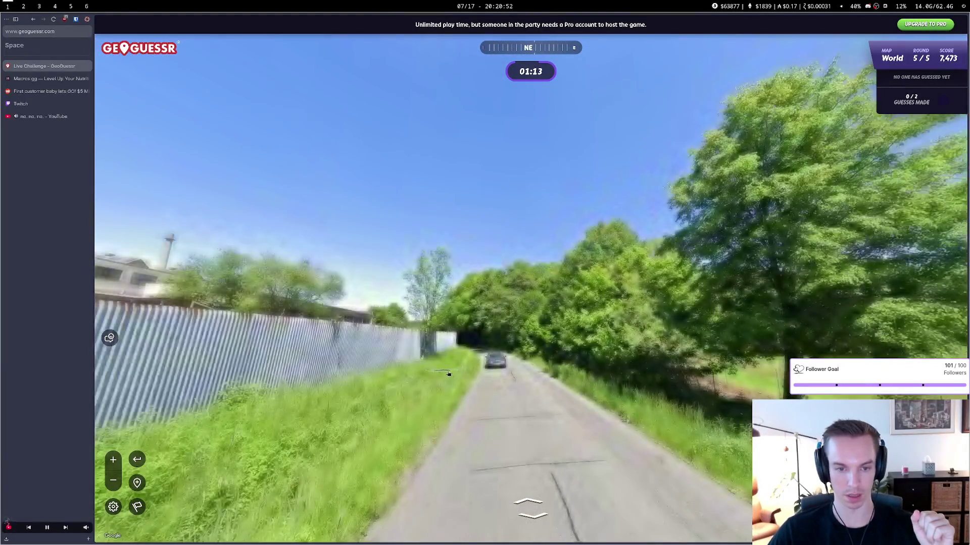
left_click(449, 374)
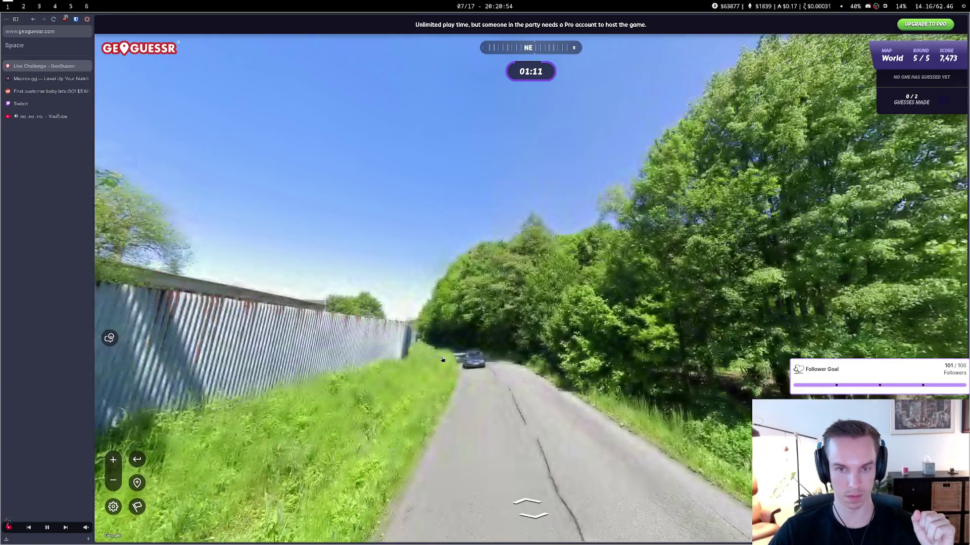
left_click(397, 348)
left_click(397, 346)
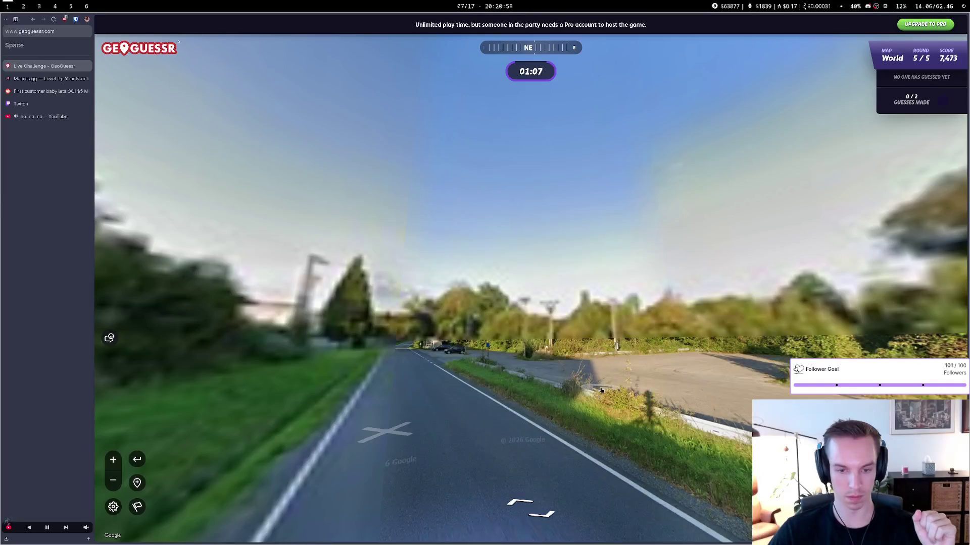
left_click(361, 357)
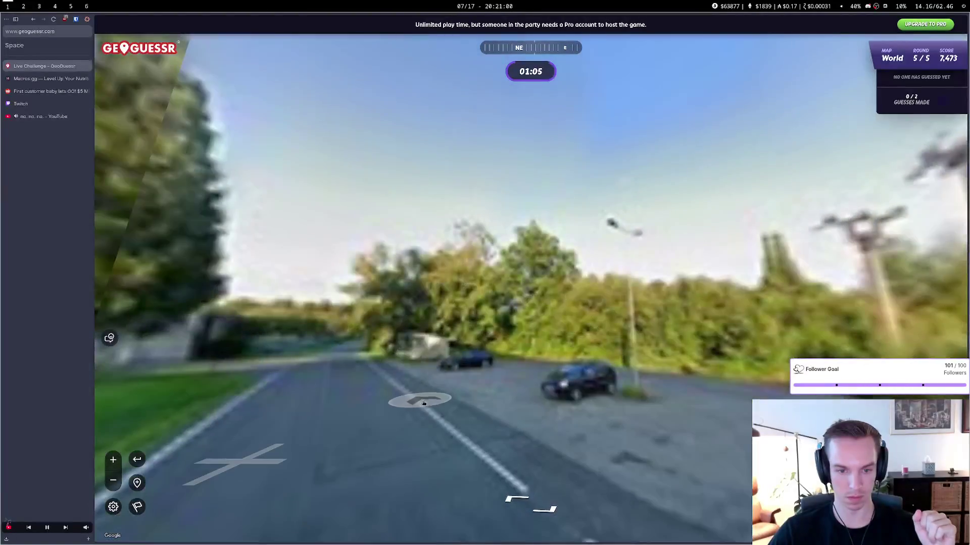
left_click(658, 426)
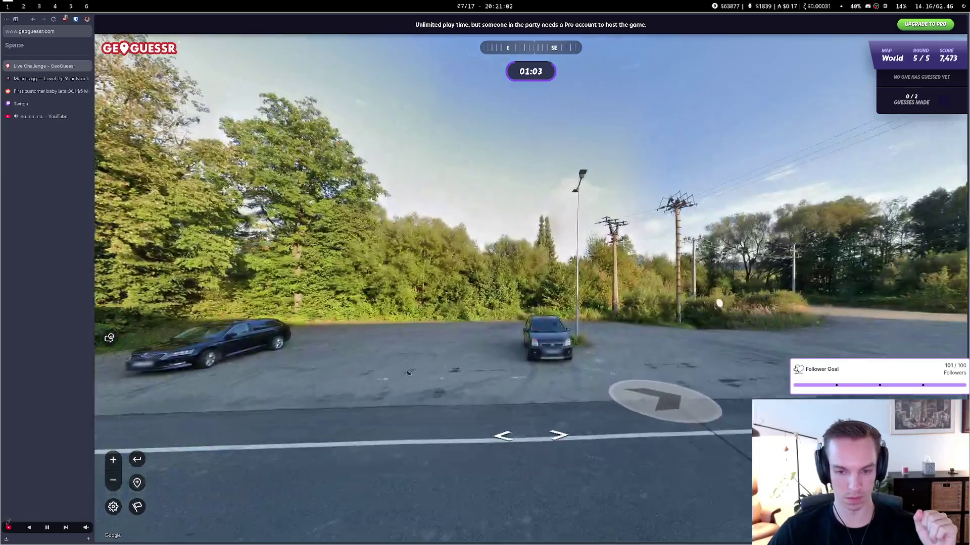
Cross the parking lot to get a close view of the bus shelter
left_click_drag(364, 381, 531, 377)
left_click(423, 372)
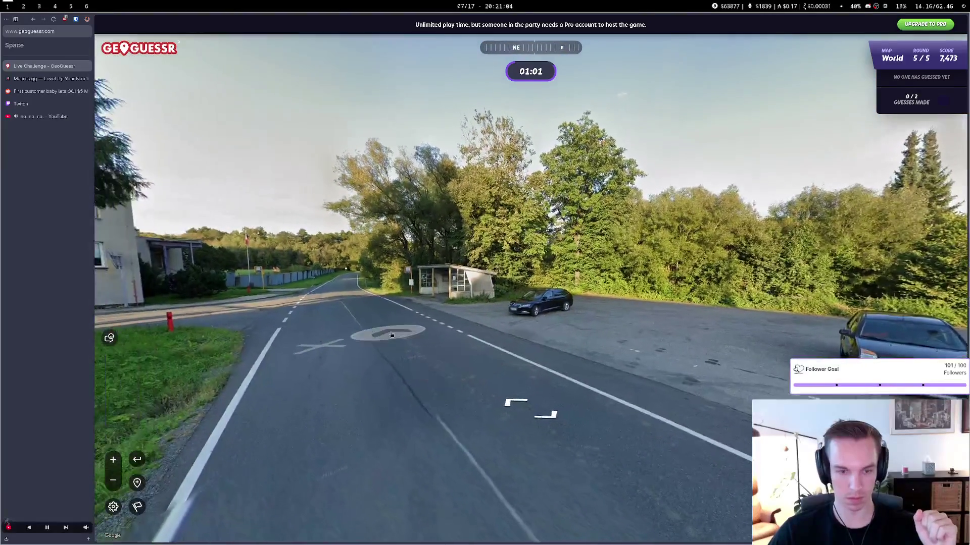
left_click(389, 335)
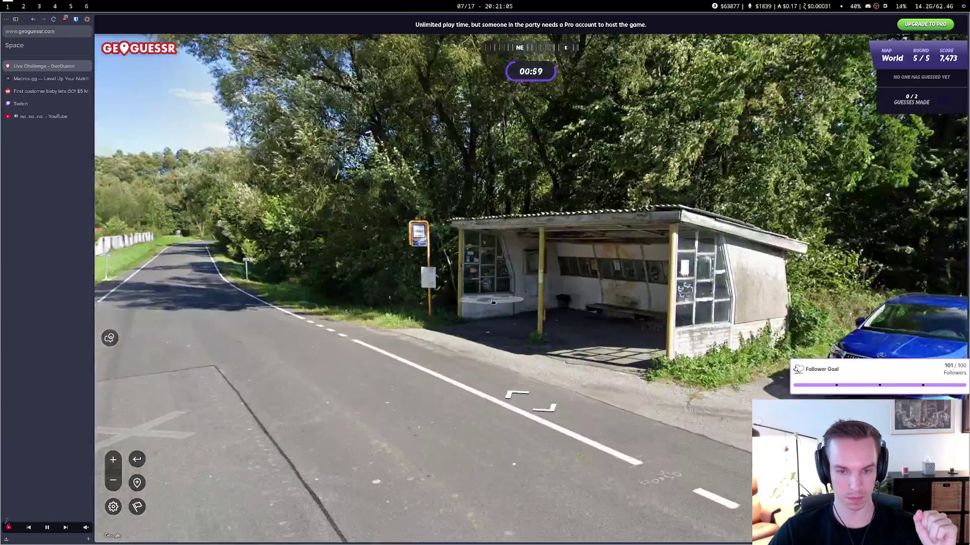
left_click(486, 302)
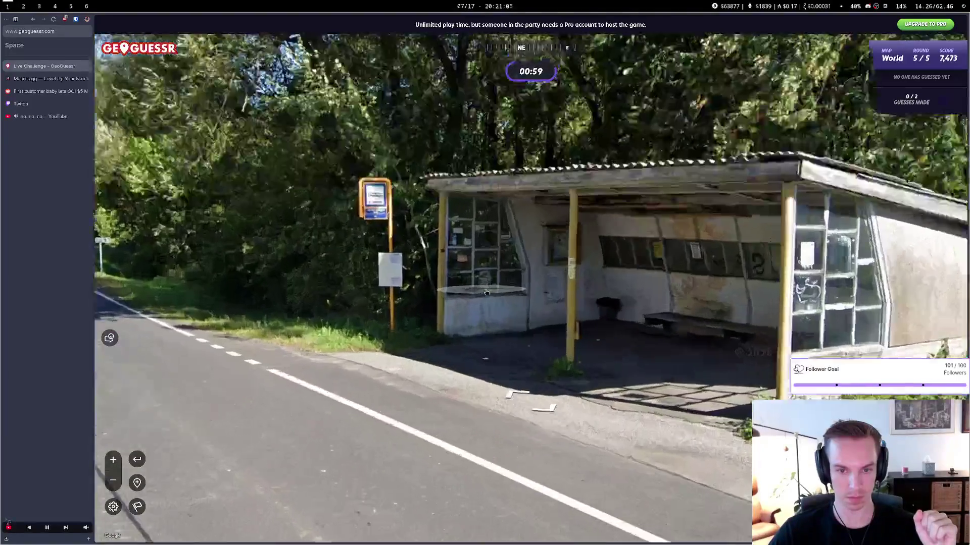
scroll(476, 292, "down", 3)
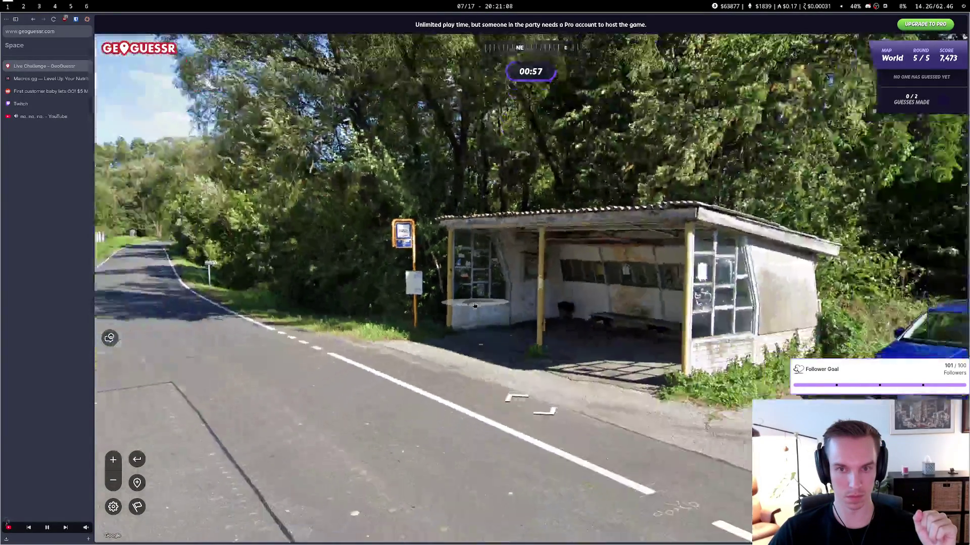
Visit the white building's entrance sign, then approach and zoom in on the Czech flag
key("Left")
key("Left")
key("Left")
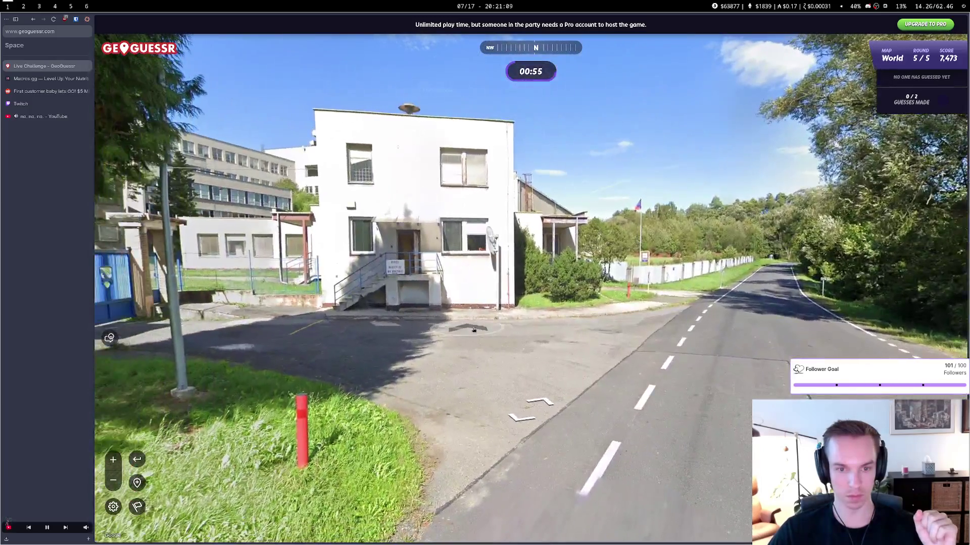
left_click(404, 329)
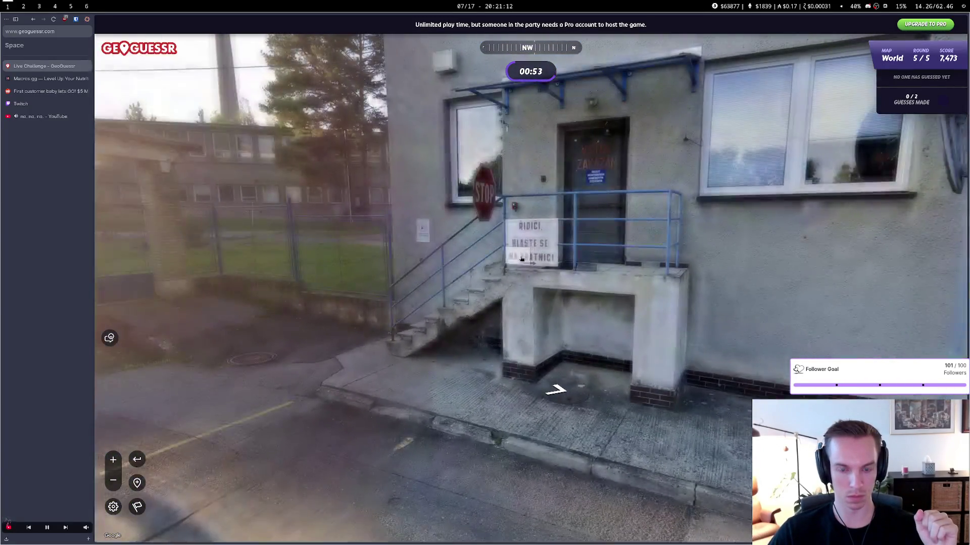
left_click(495, 297)
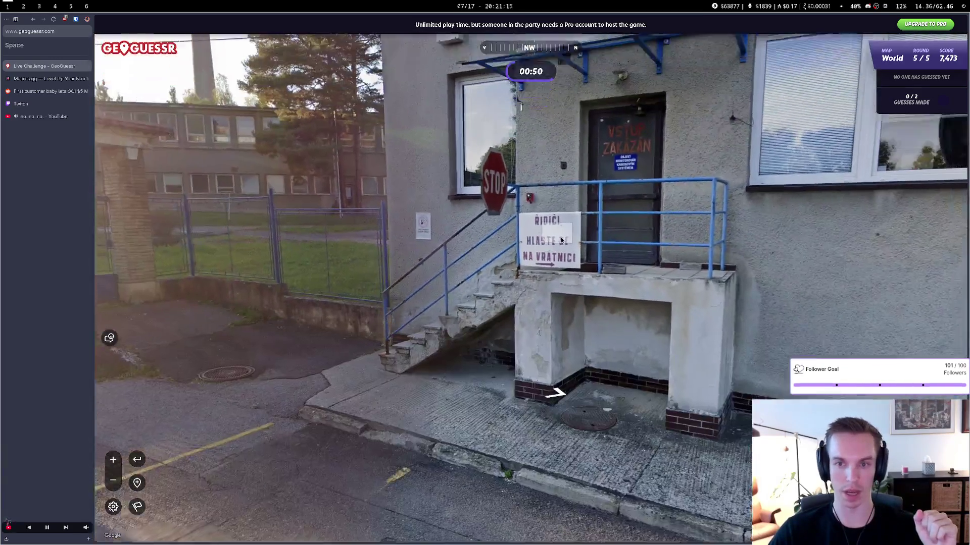
mouse_move(561, 240)
left_mouse_down()
mouse_move(556, 255)
mouse_move(592, 306)
mouse_move(510, 266)
mouse_move(699, 335)
left_mouse_up()
left_click(700, 335)
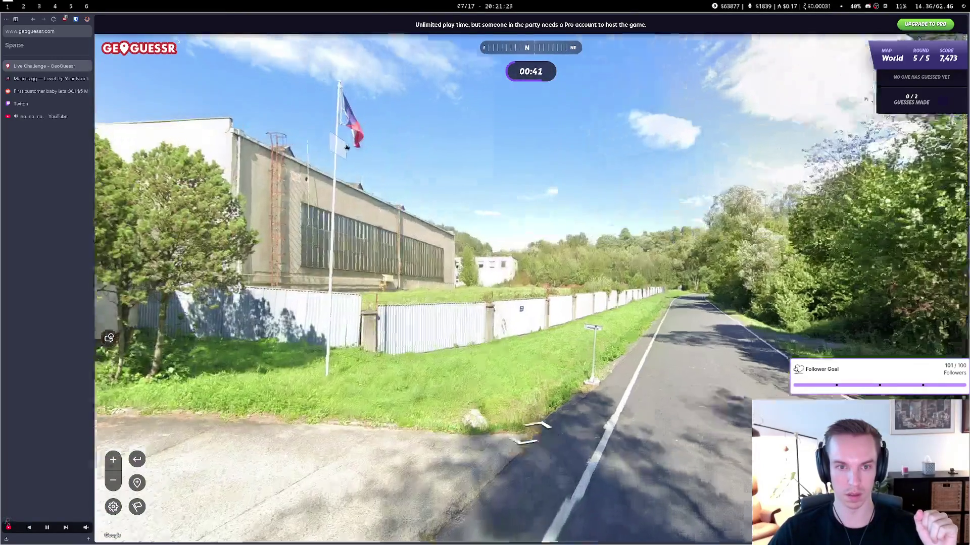
mouse_move(347, 148)
left_mouse_down()
mouse_move(405, 275)
mouse_move(379, 160)
left_mouse_up()
left_click(449, 349)
mouse_move(448, 349)
left_mouse_down()
mouse_move(420, 275)
mouse_move(578, 266)
mouse_move(481, 337)
mouse_move(606, 207)
left_mouse_up()
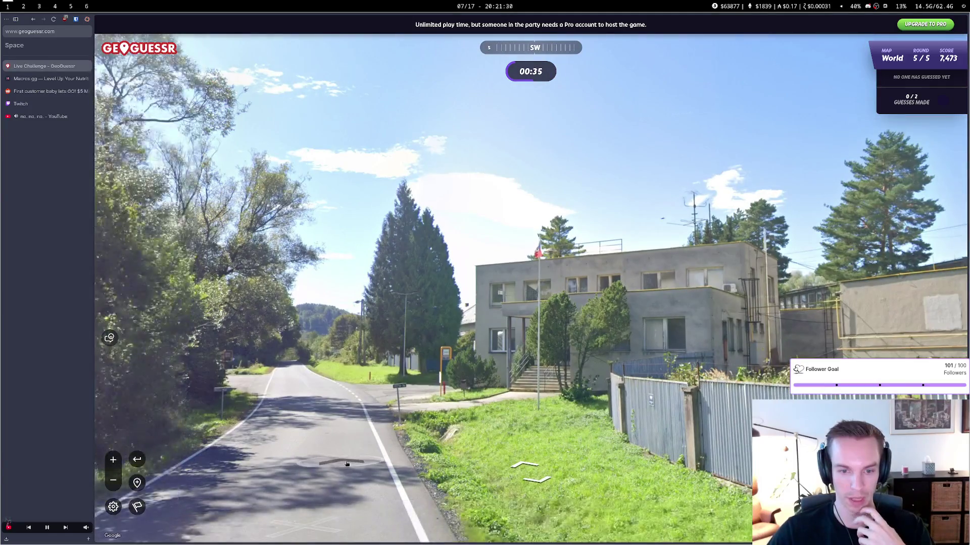
left_click(434, 408)
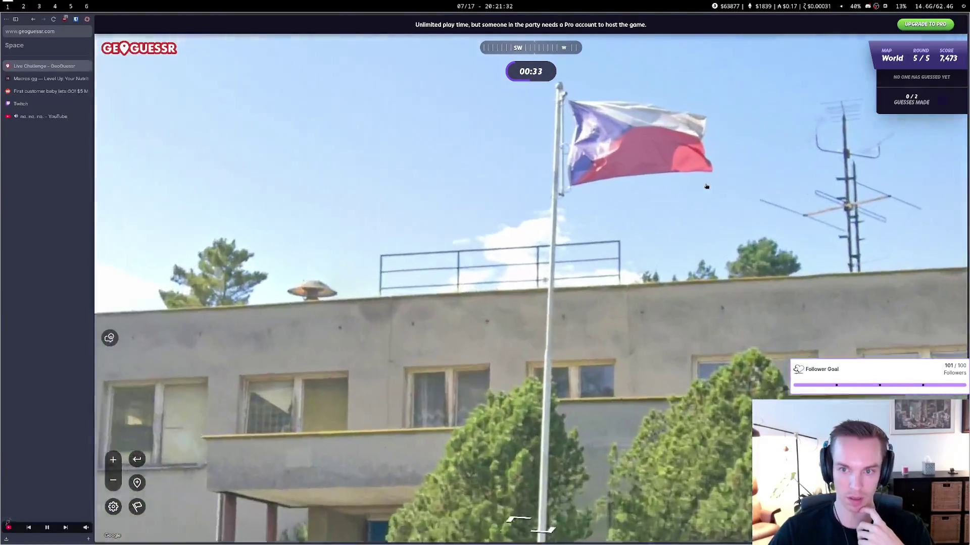
left_click_drag(706, 123, 638, 263)
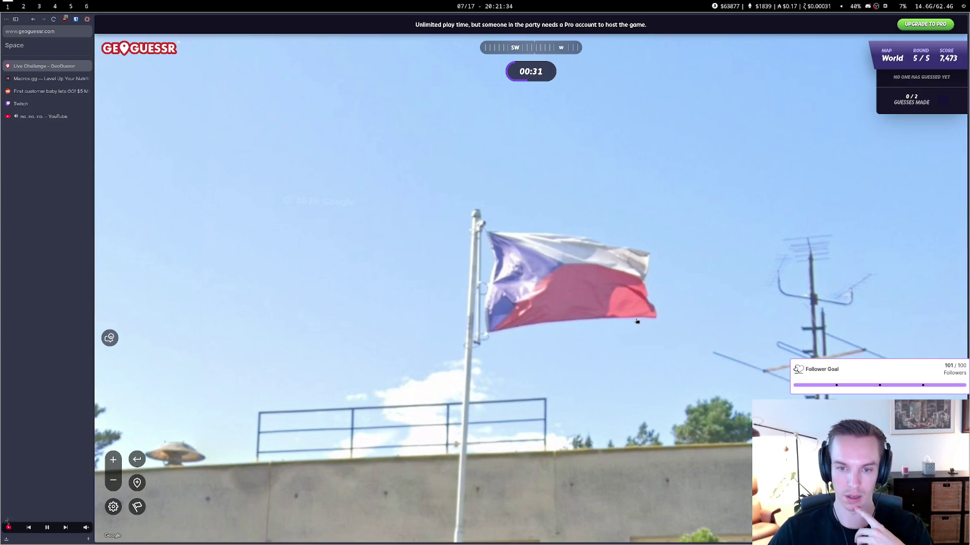
Pan the guess map to the Black Sea–Caspian area, drop the final pin and submit it
mouse_move(808, 479)
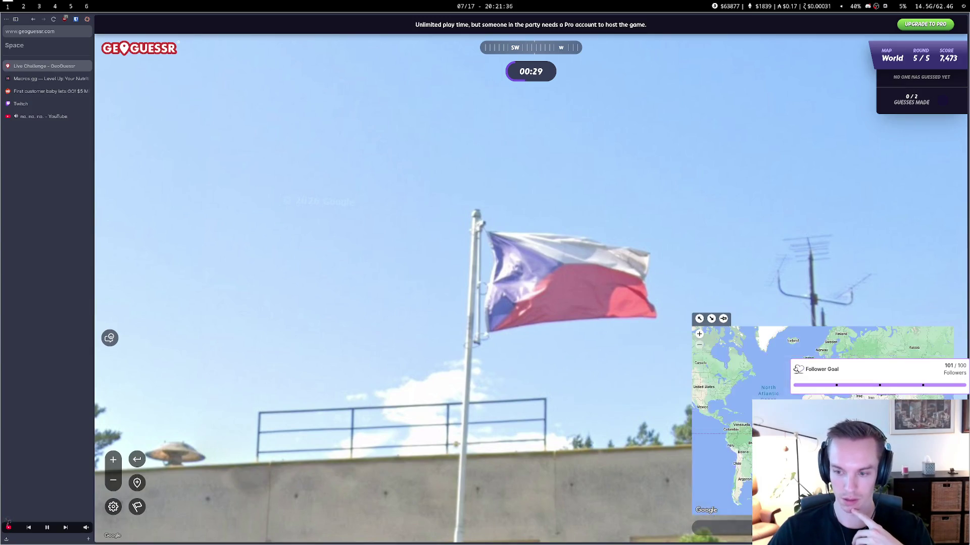
mouse_move(858, 469)
left_mouse_down()
mouse_move(741, 478)
mouse_move(866, 493)
mouse_move(768, 480)
left_mouse_up()
scroll(768, 480, "up", 3)
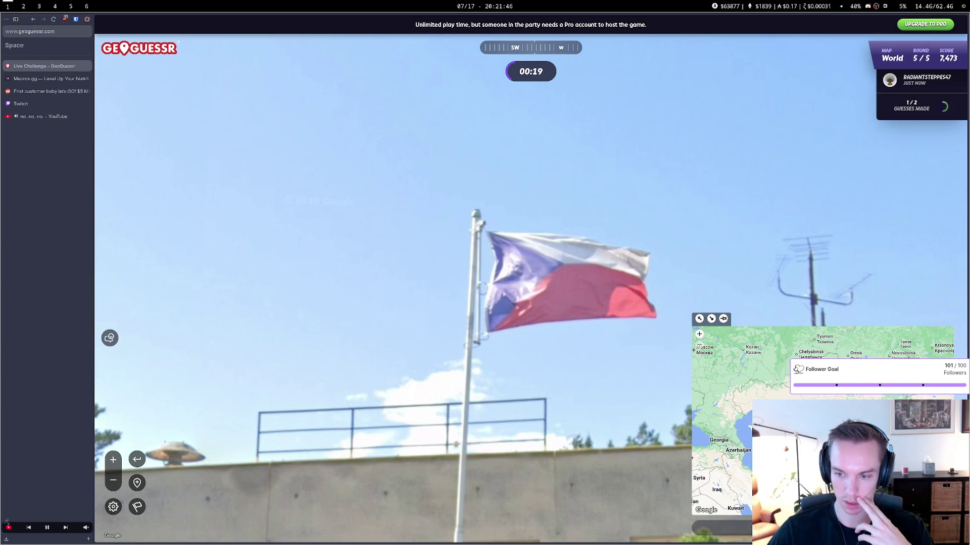
left_click(729, 447)
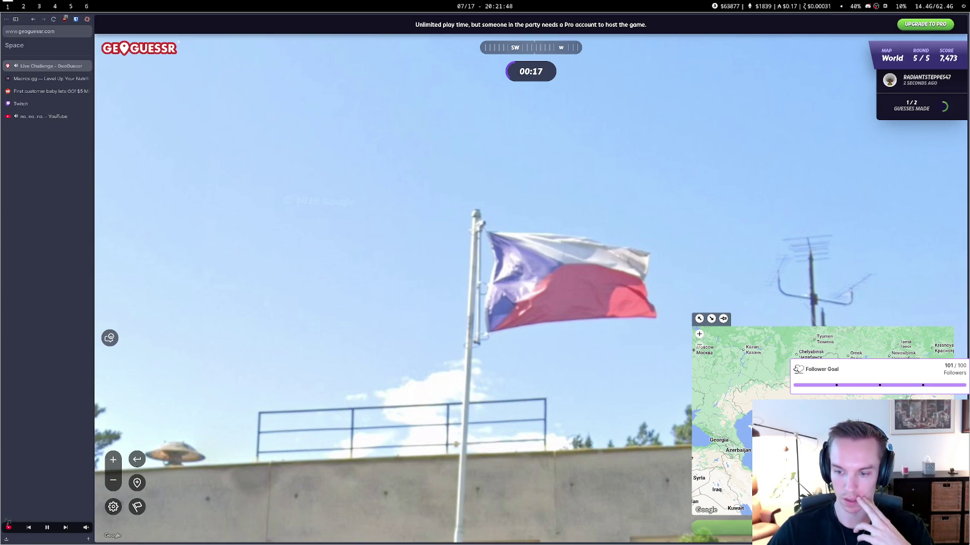
key("space")
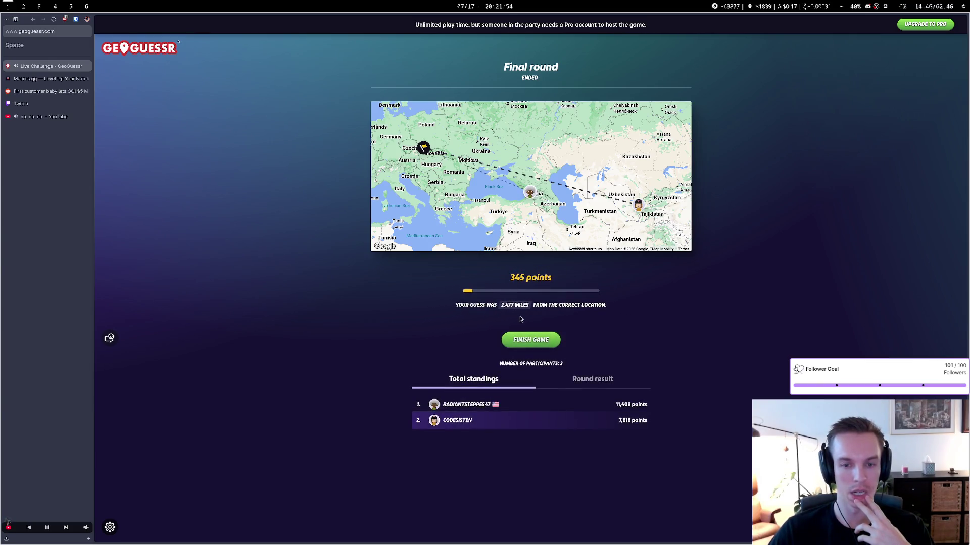
End the GeoGuessr match on the podium screen and close its Live Challenge tab
left_click(530, 340)
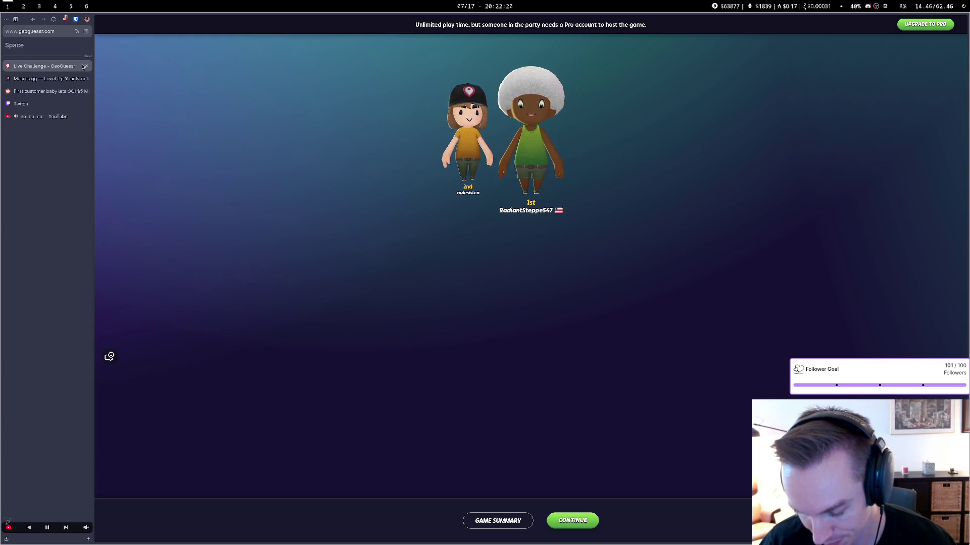
left_click(87, 66)
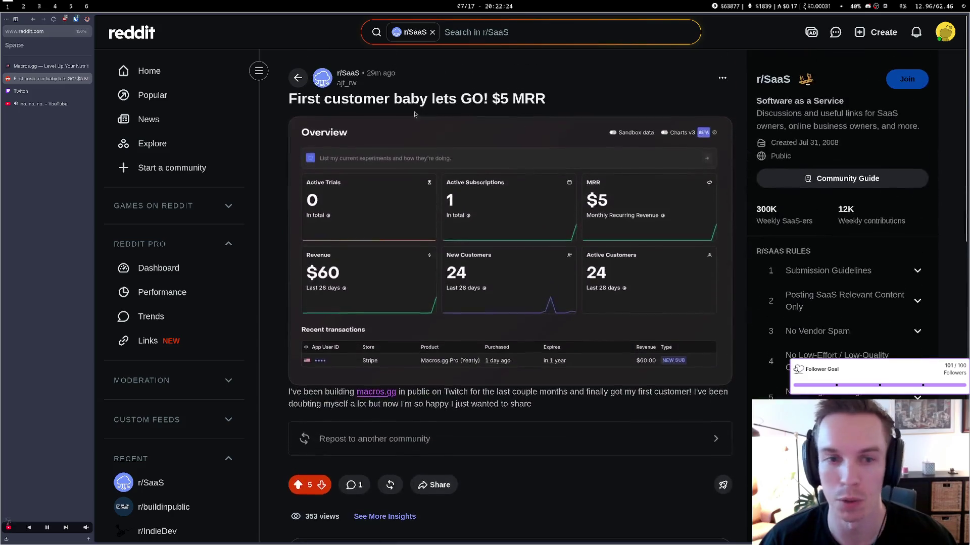
Reload the $5 MRR post and read through the congratulatory comment
key("F5")
scroll(349, 172, "down", 10)
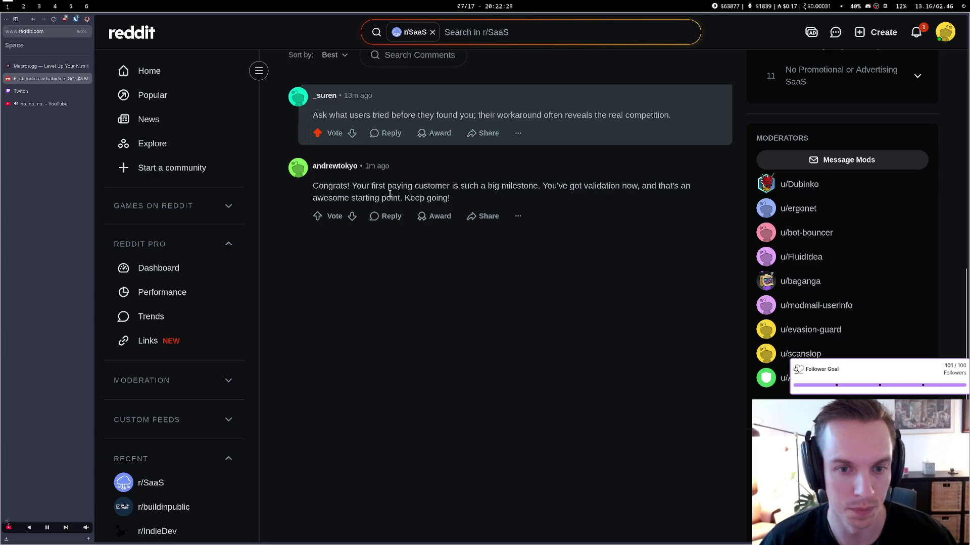
left_click_drag(359, 187, 650, 187)
left_click_drag(343, 198, 422, 199)
left_click(421, 200)
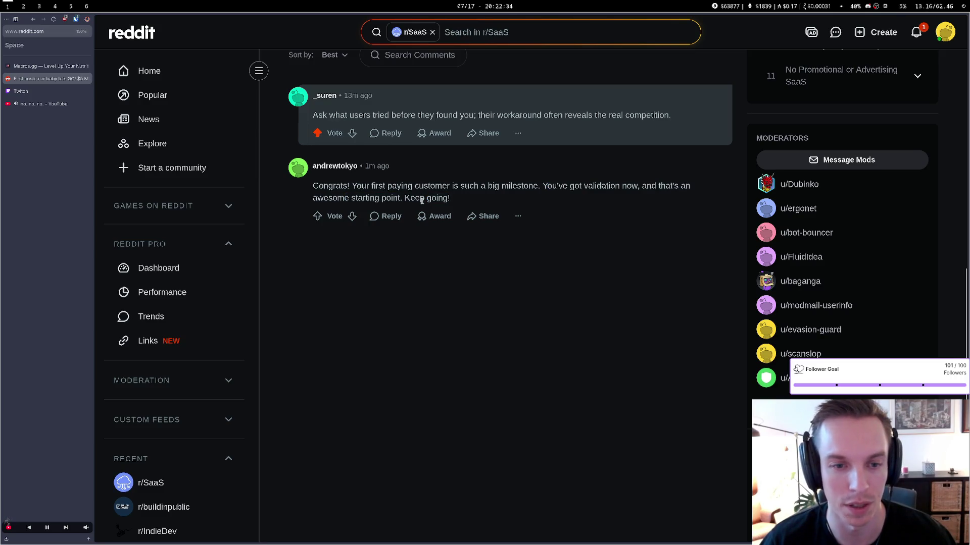
Check the commenter's bio in the hover card and open their full profile
mouse_move(334, 166)
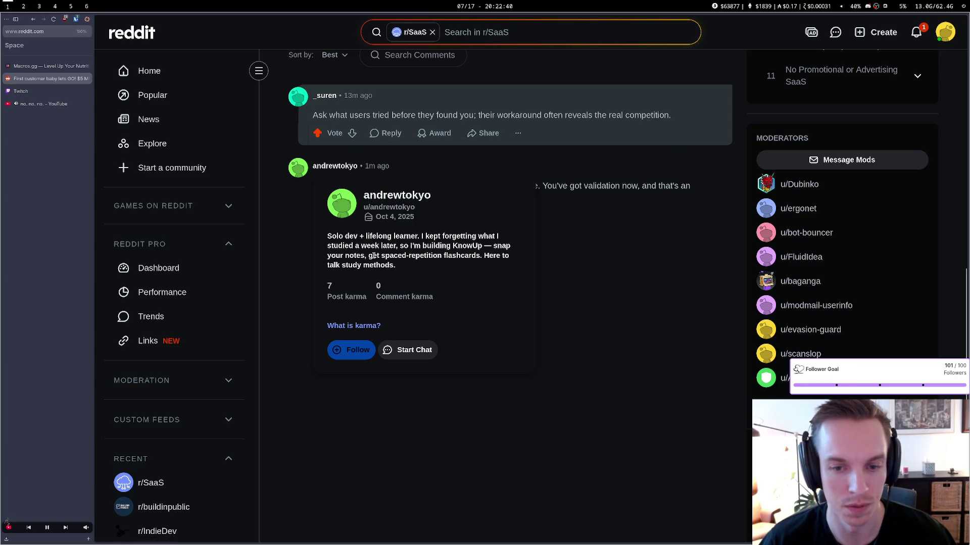
left_click_drag(355, 244, 328, 235)
left_click(360, 264)
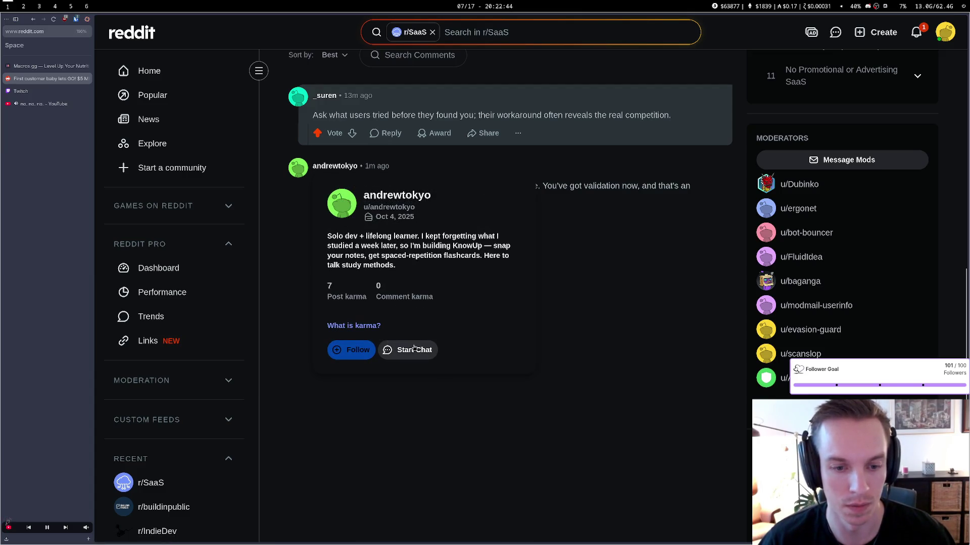
left_click(352, 211)
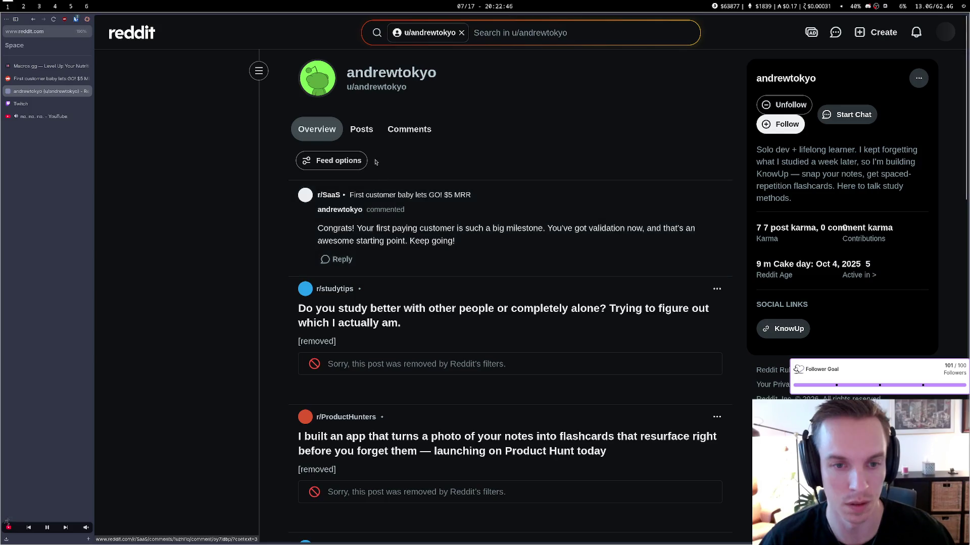
scroll(418, 229, "down", 4)
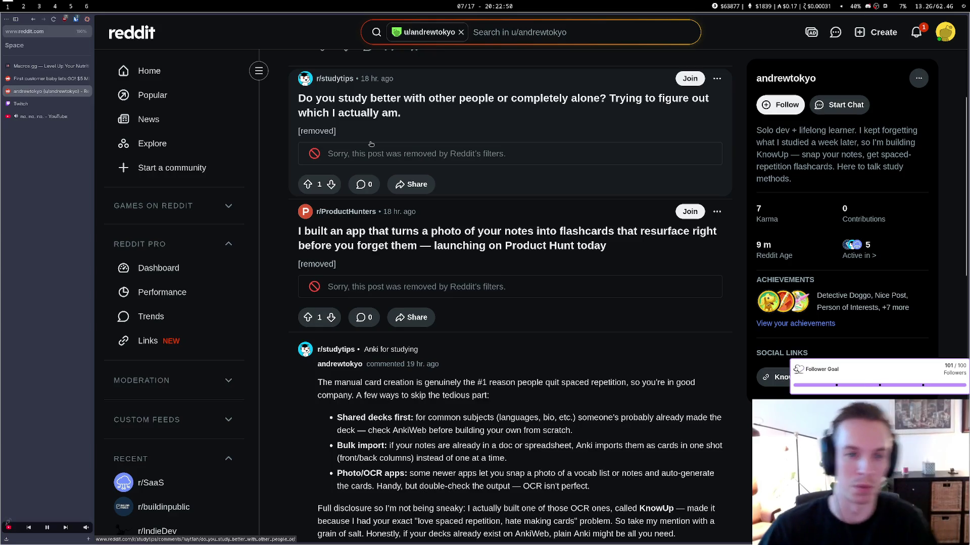
scroll(398, 241, "down", 7)
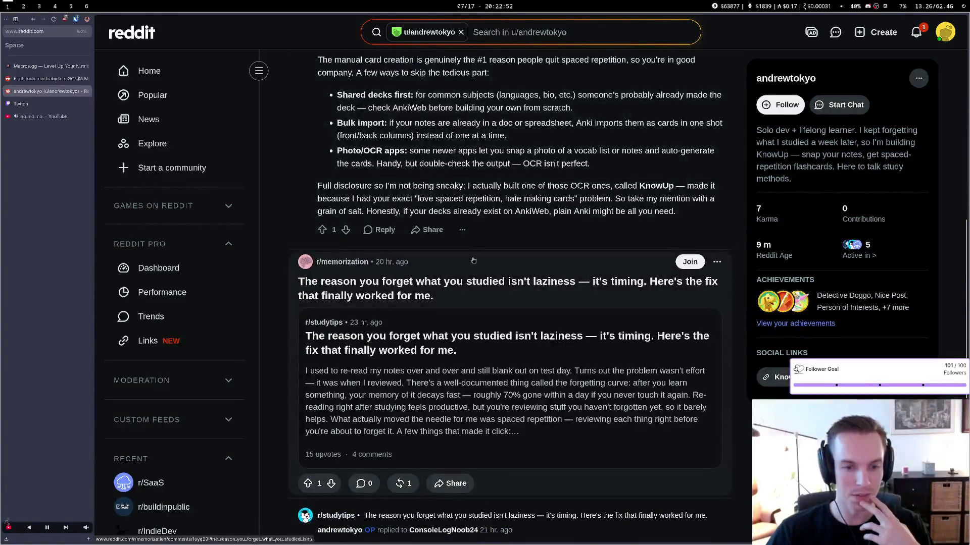
scroll(474, 260, "down", 4)
scroll(473, 260, "down", 3)
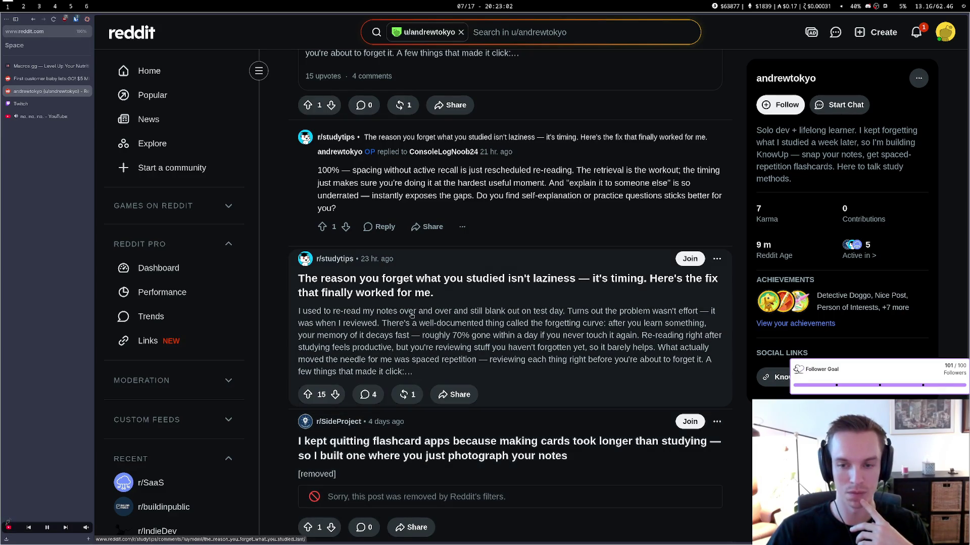
scroll(383, 334, "up", 5)
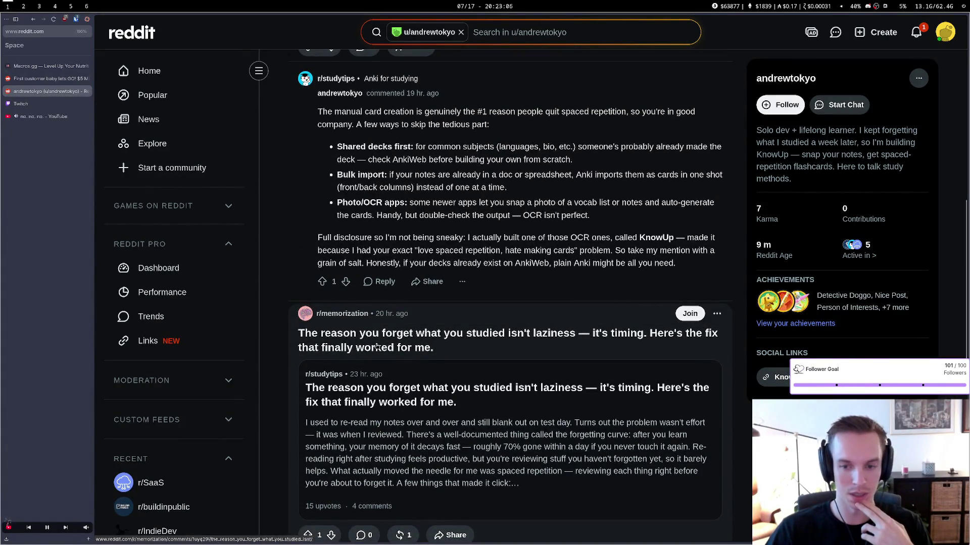
scroll(377, 347, "up", 3)
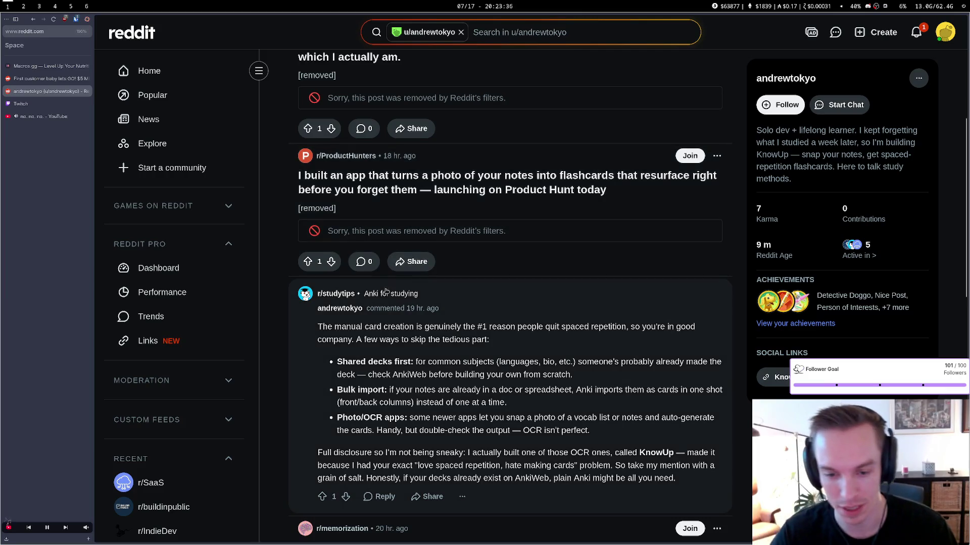
scroll(495, 273, "down", 5)
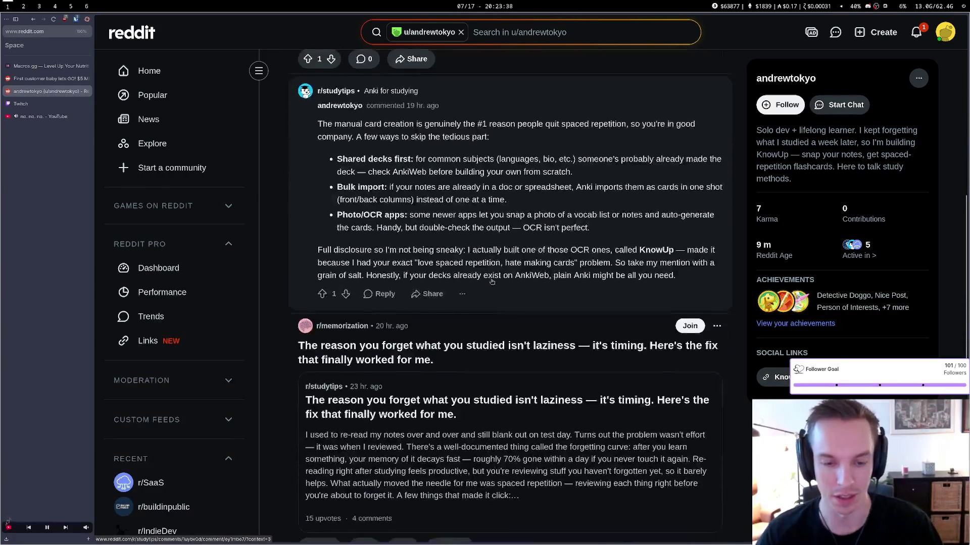
scroll(546, 232, "down", 2)
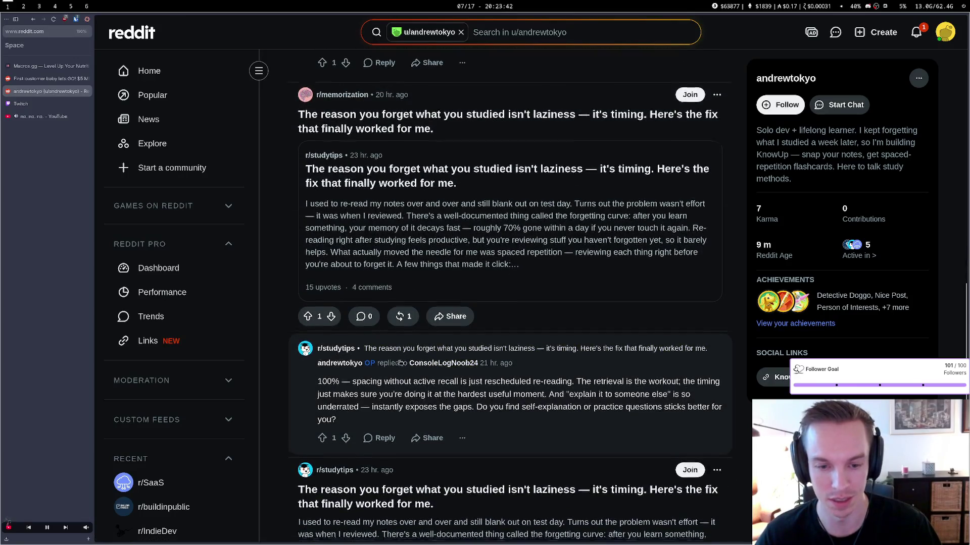
scroll(399, 361, "down", 2)
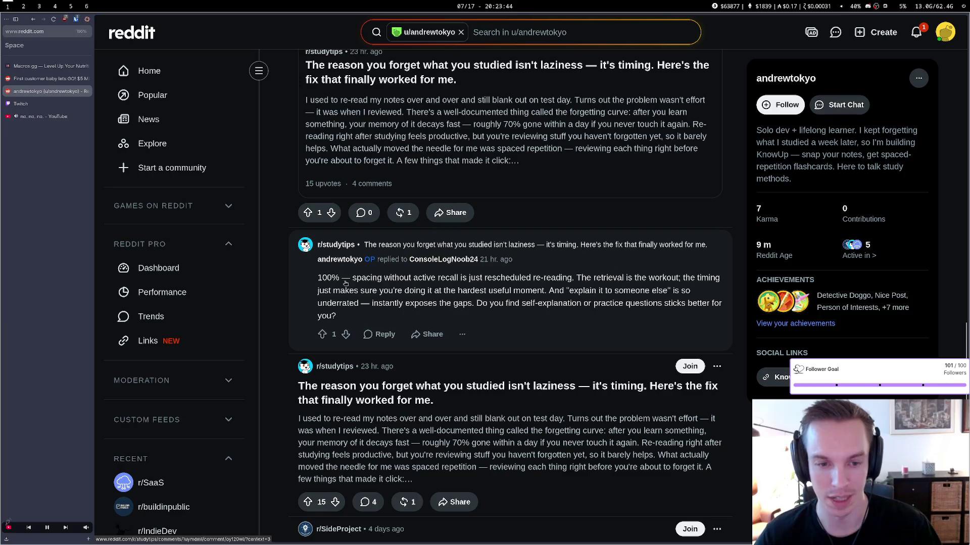
scroll(384, 308, "down", 2)
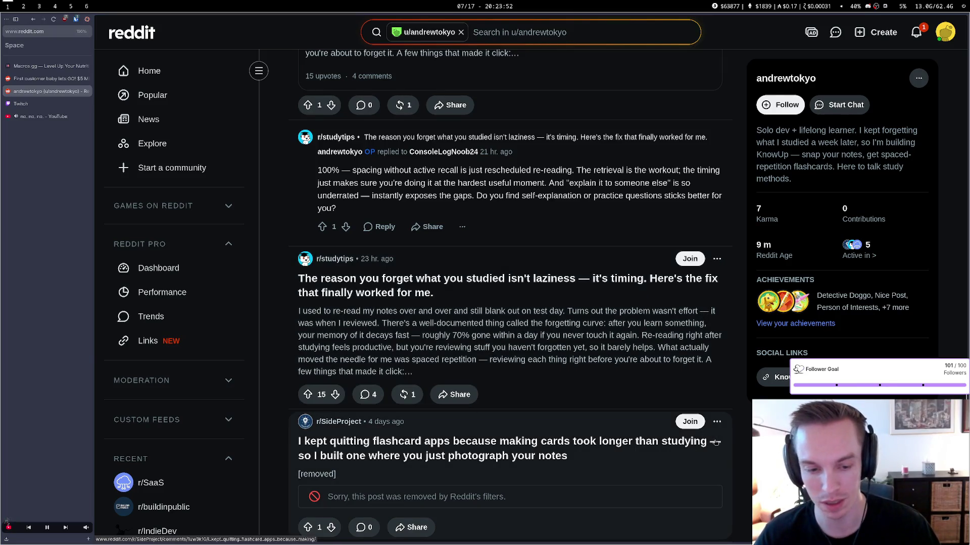
scroll(582, 231, "up", 6)
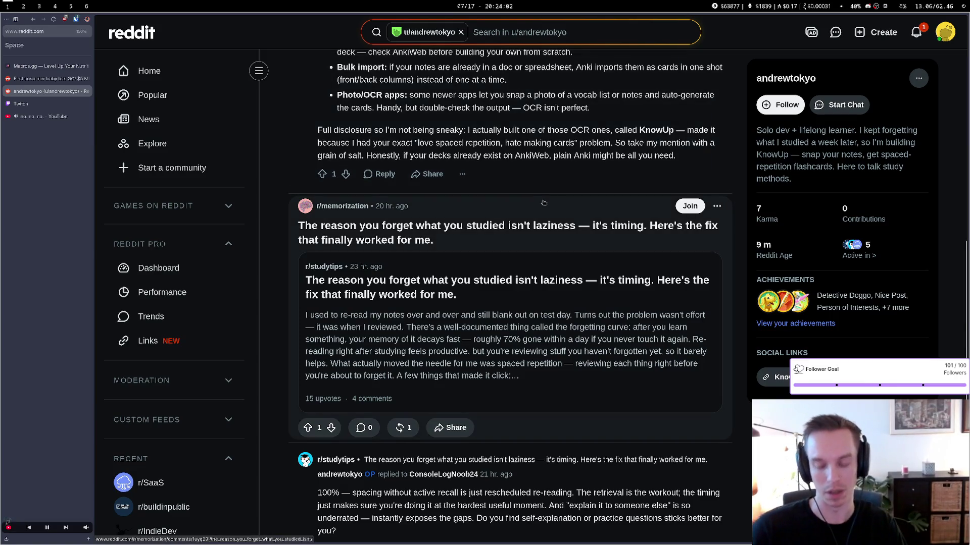
scroll(647, 265, "up", 6)
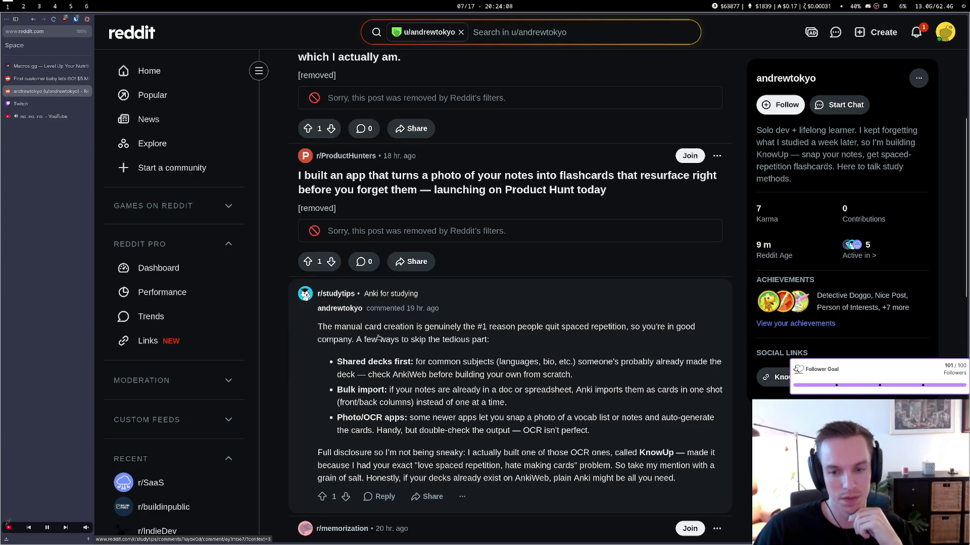
scroll(379, 338, "up", 5)
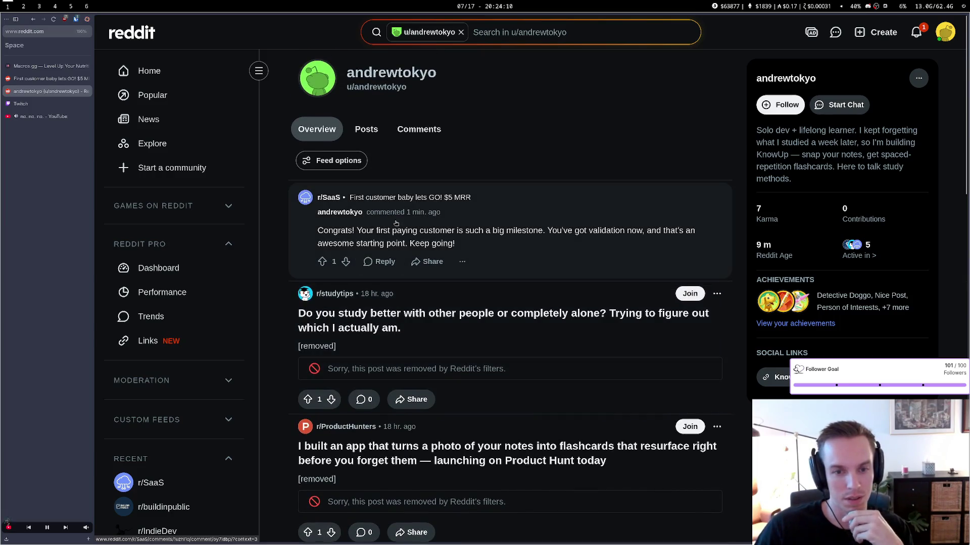
left_click(355, 202)
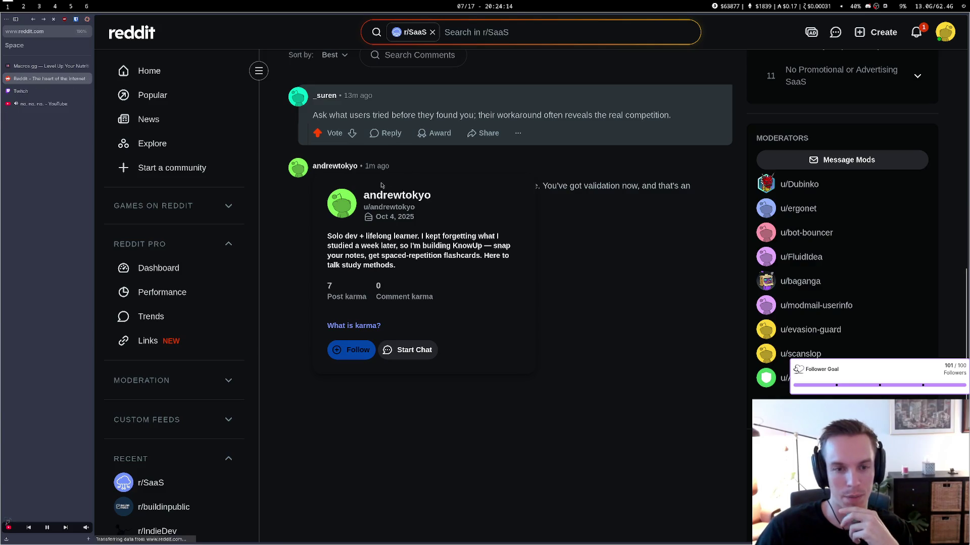
Reload the $5 MRR post and open the other commenter's profile from their hover card
key("alt+Left")
key("alt+Left")
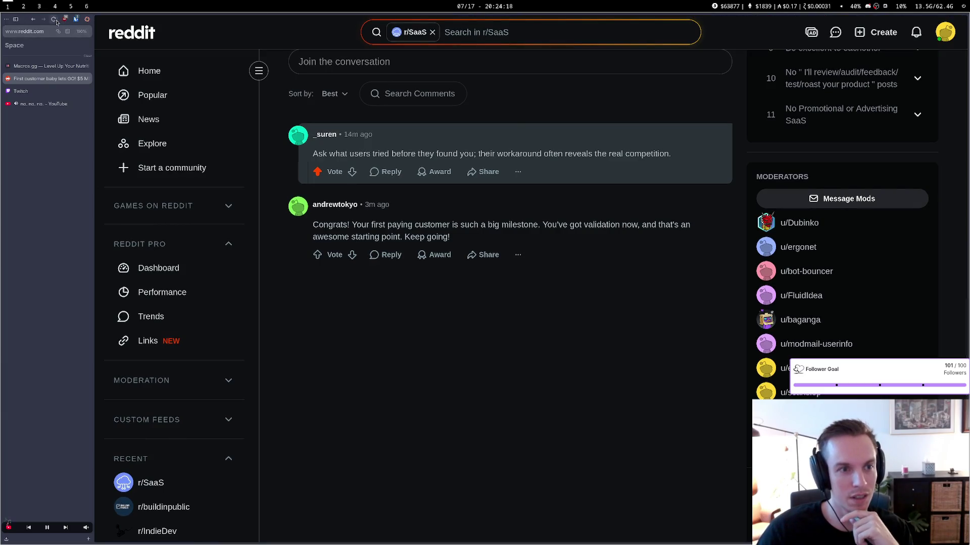
left_click(56, 21)
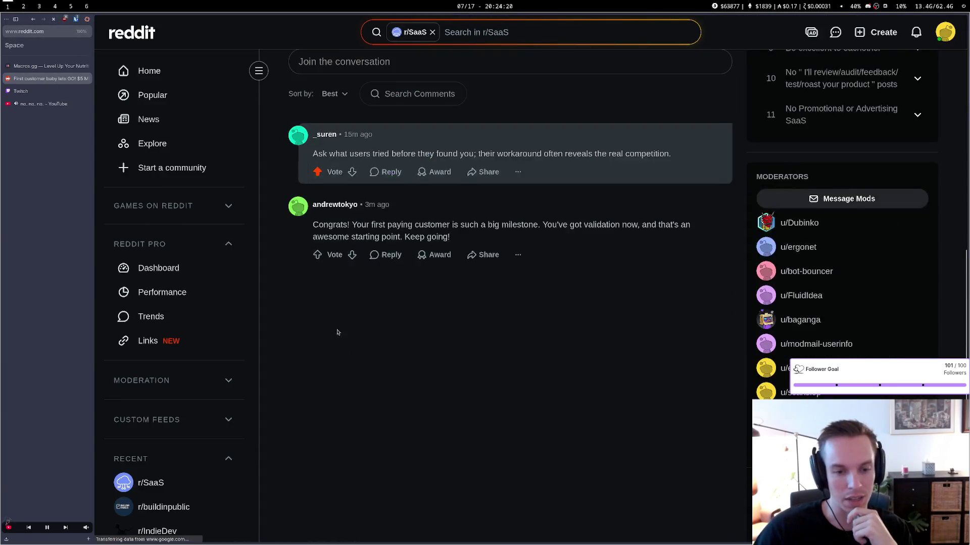
mouse_move(326, 136)
left_click(343, 175)
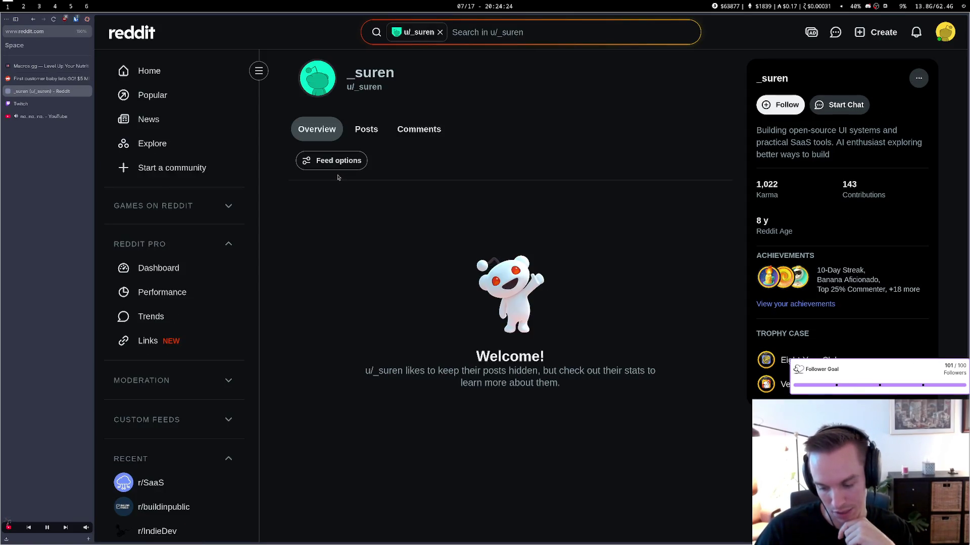
Check that commenter's Posts and Comments tabs, close the profile, and switch to Macros.gg
right_click(338, 176)
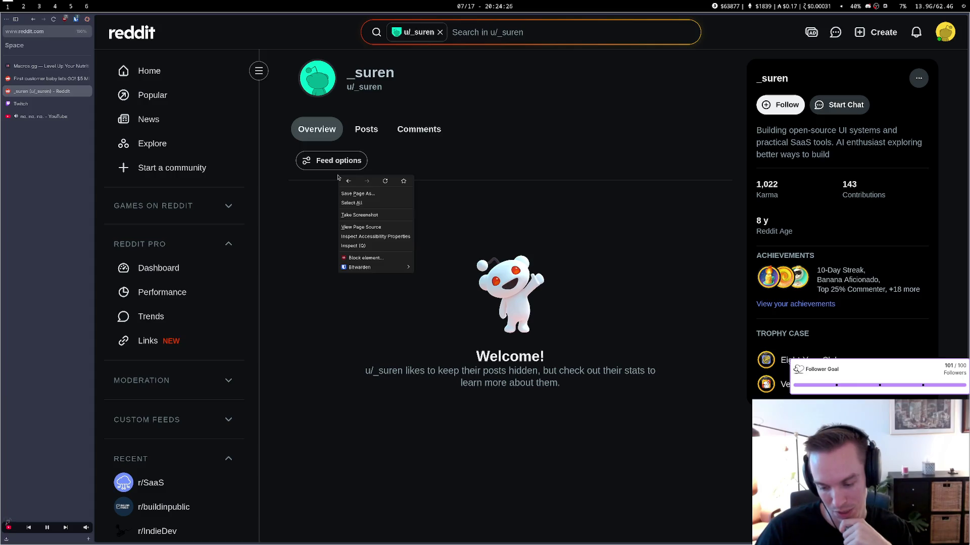
left_click(518, 183)
left_click(366, 129)
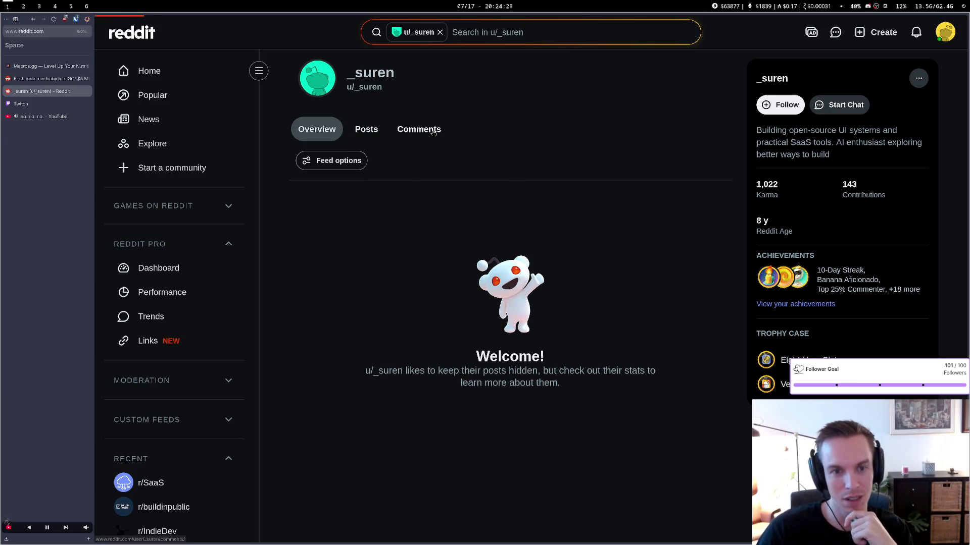
left_click(431, 132)
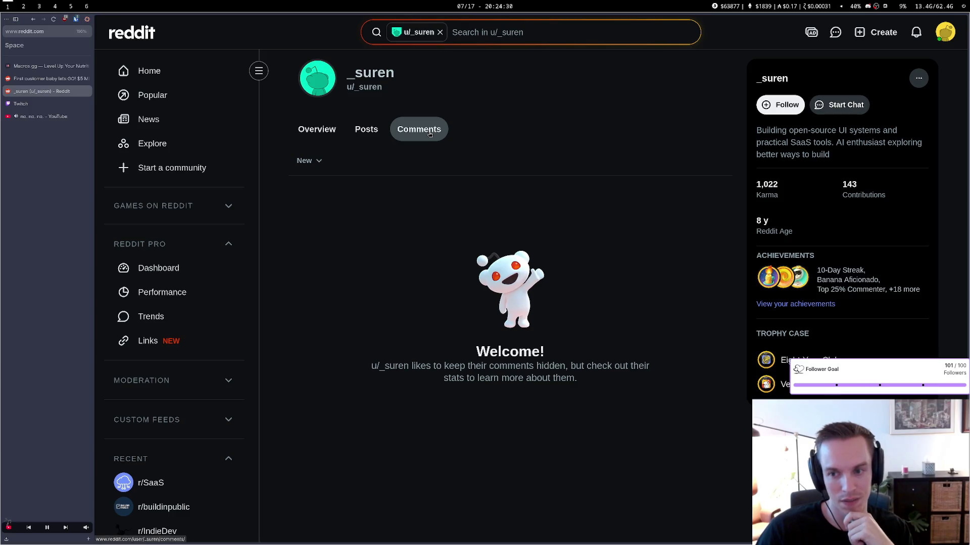
key("alt+Left")
key("alt+Left")
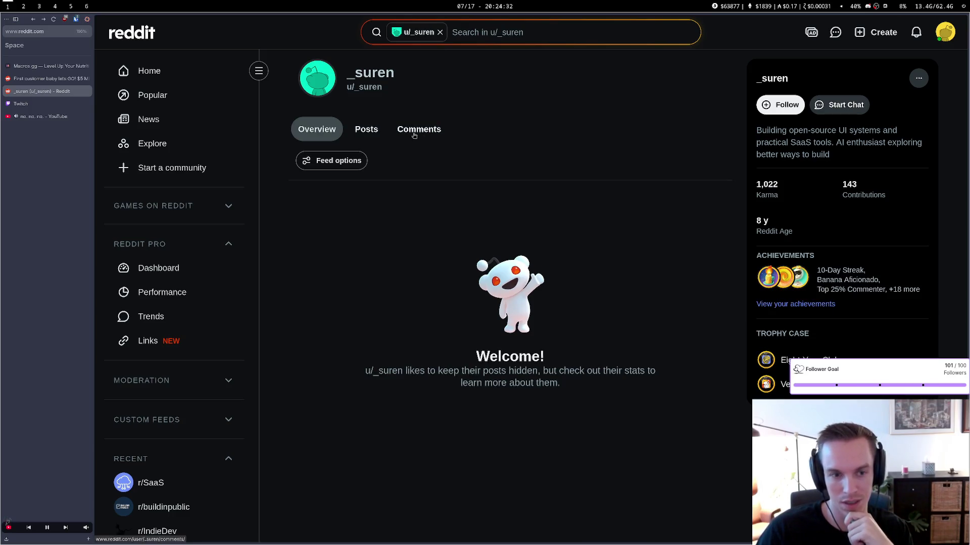
left_click(86, 91)
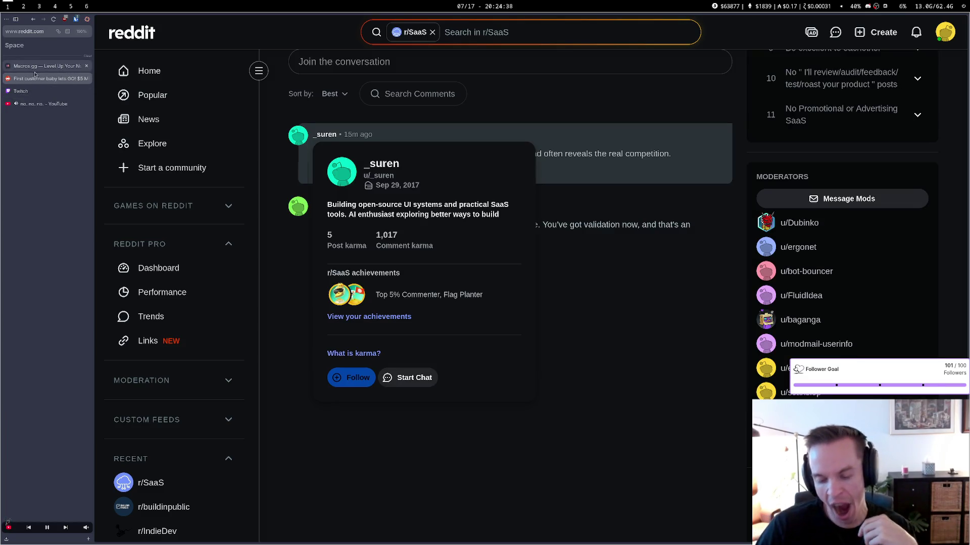
left_click(44, 67)
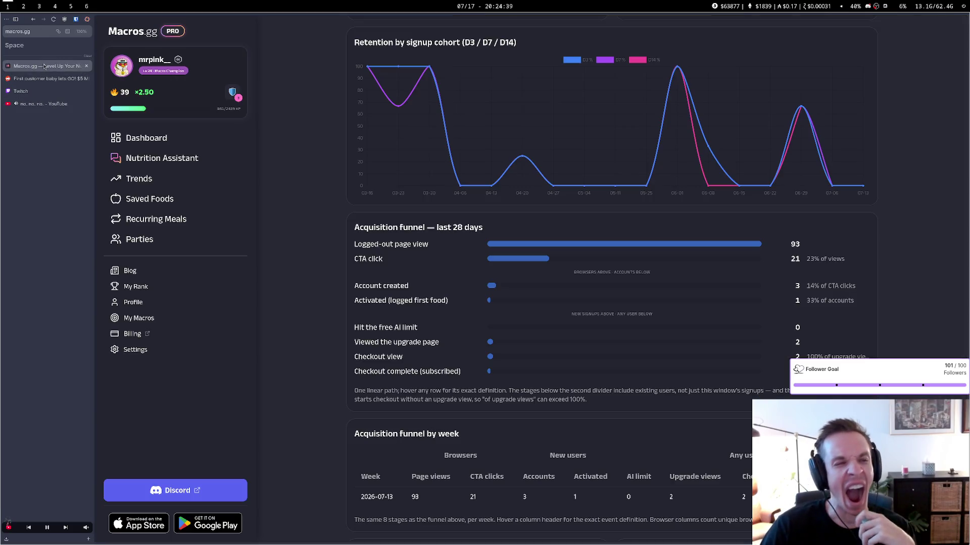
key("ctrl+Tab")
left_click(53, 20)
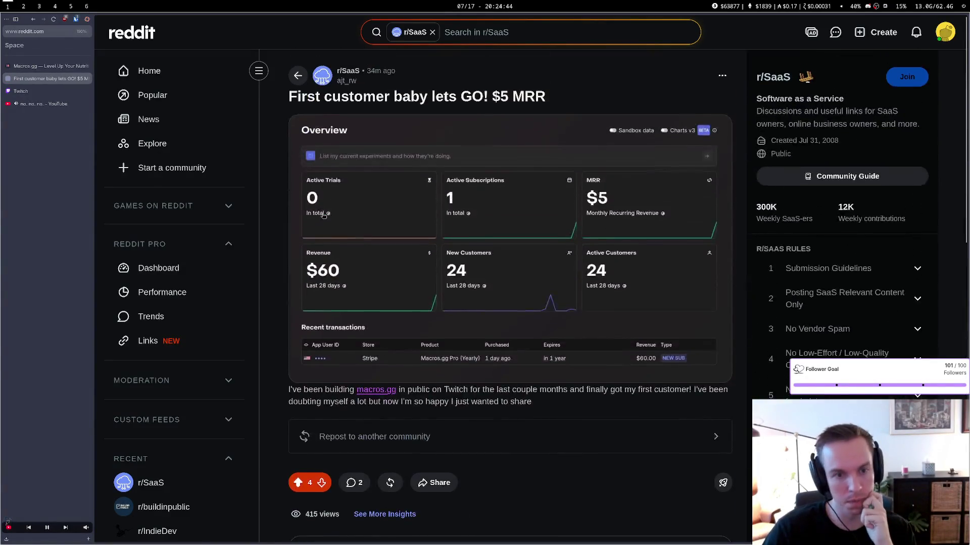
scroll(325, 222, "down", 2)
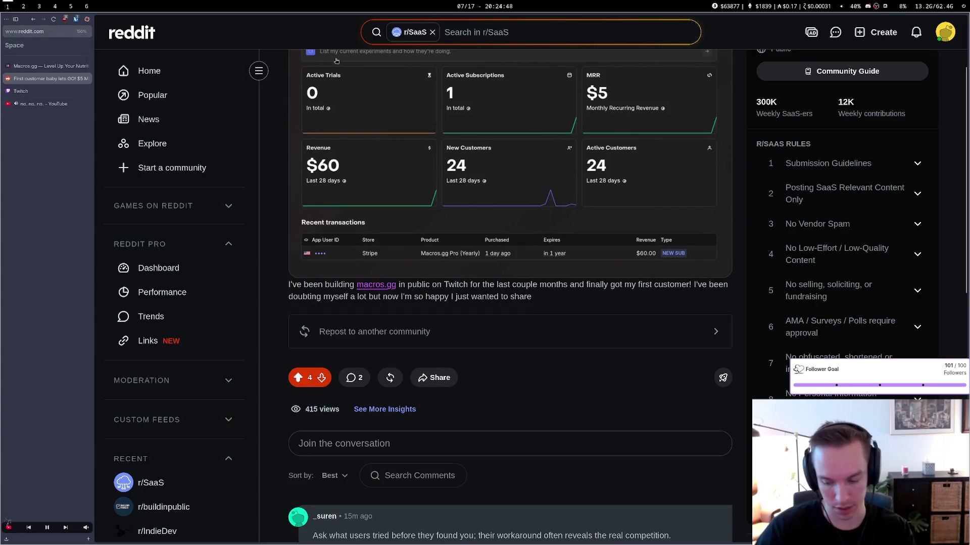
scroll(624, 116, "up", 2)
key("ctrl+l")
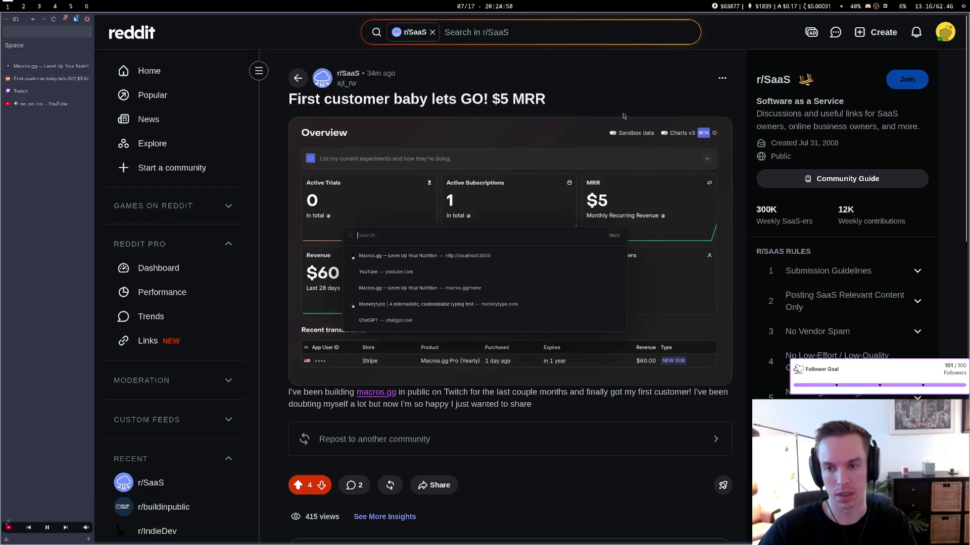
type("diet")
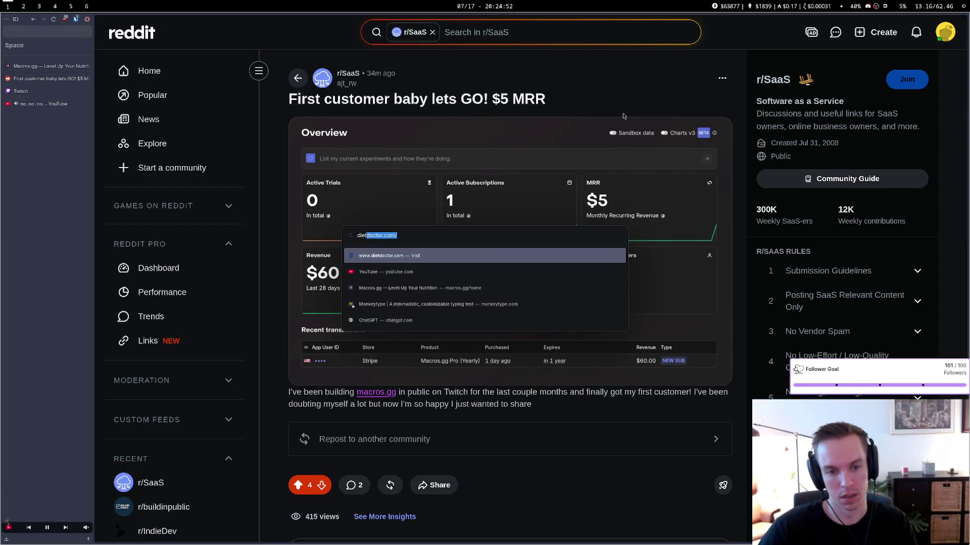
key("BackSpace")
key("BackSpace")
key("BackSpace")
type("soc")
key("Down")
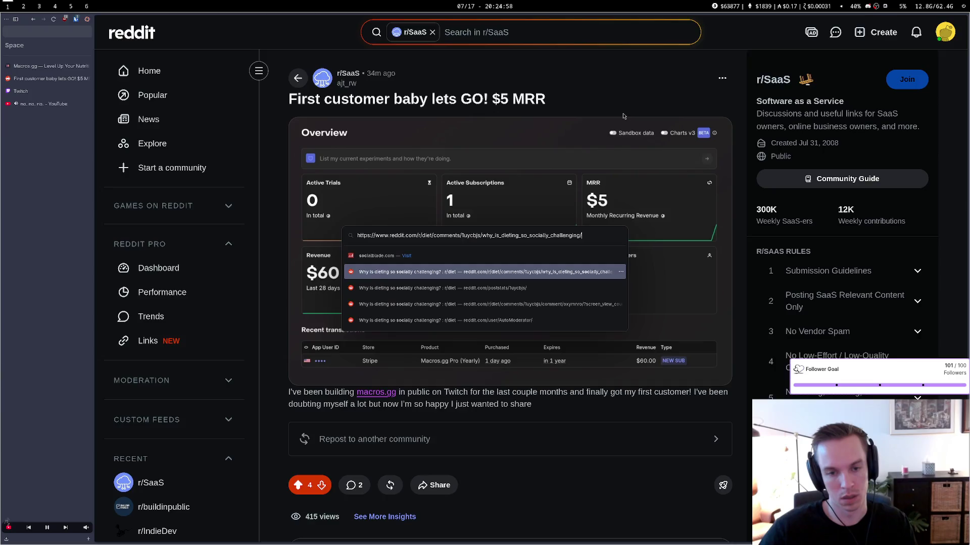
key("Return")
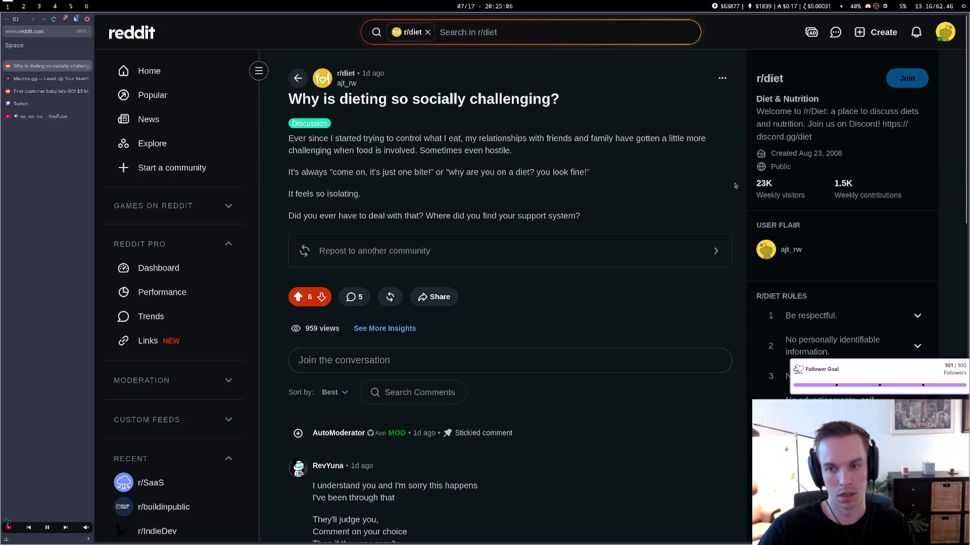
double_click(757, 185)
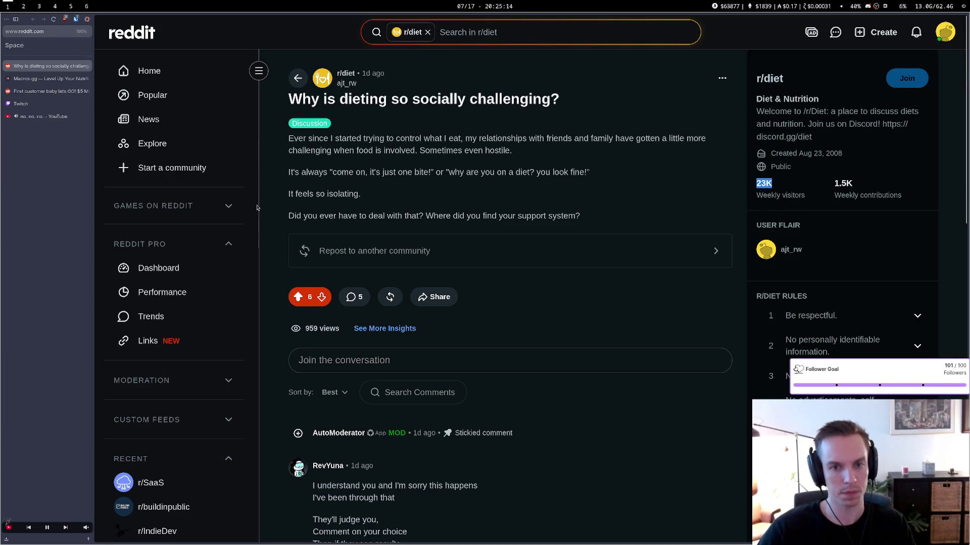
key("ctrl+w")
scroll(259, 208, "down", 6)
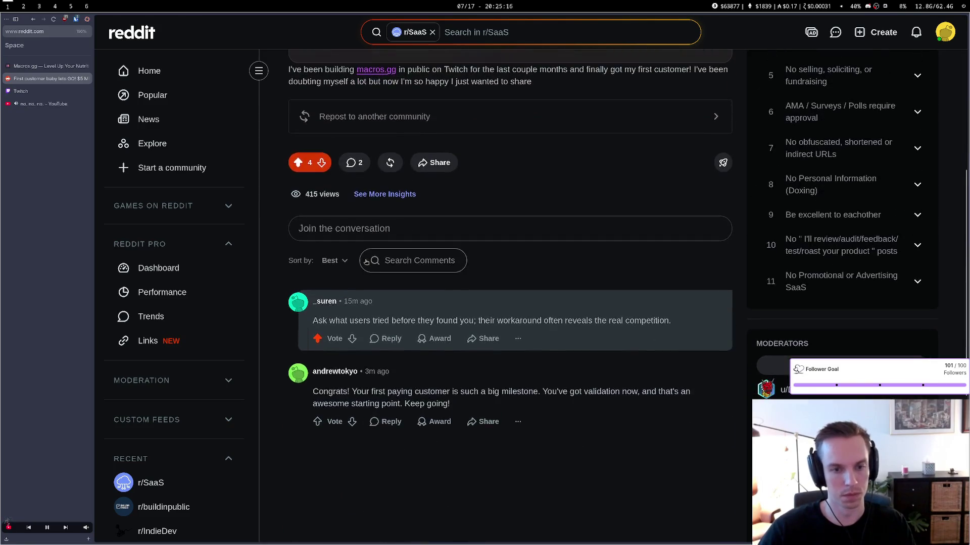
Reload and skim the first-customer post, then refresh the Macros.gg acquisition funnel
scroll(232, 172, "up", 6)
key("ctrl+r")
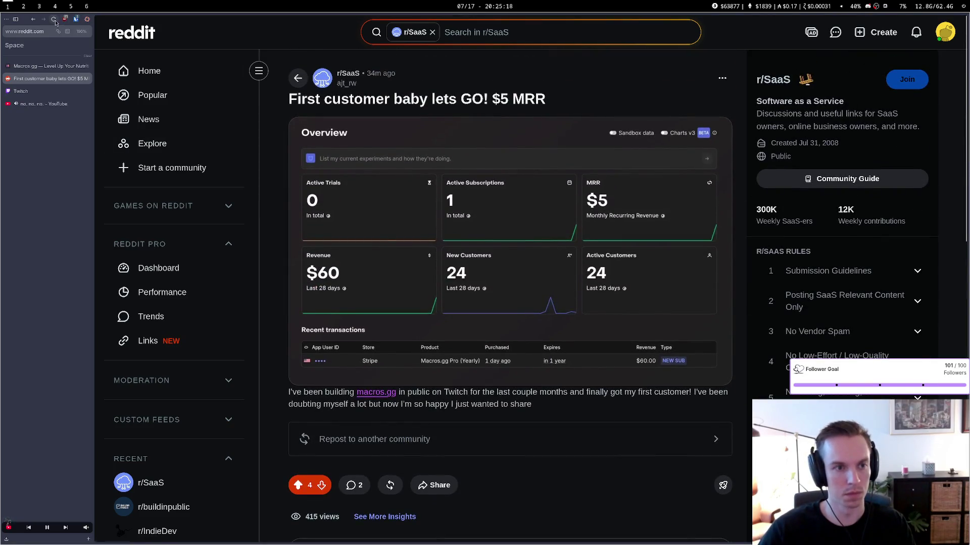
scroll(443, 261, "down", 8)
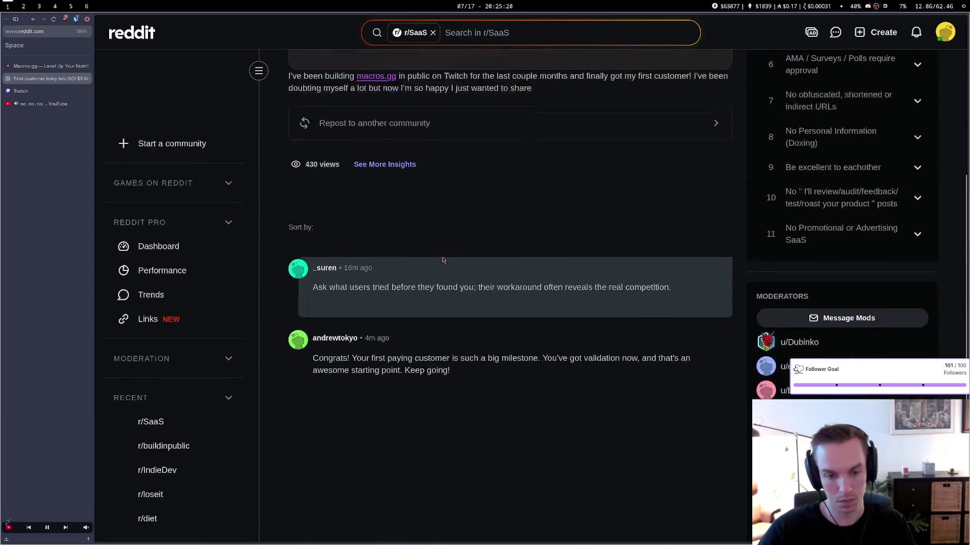
scroll(443, 259, "up", 8)
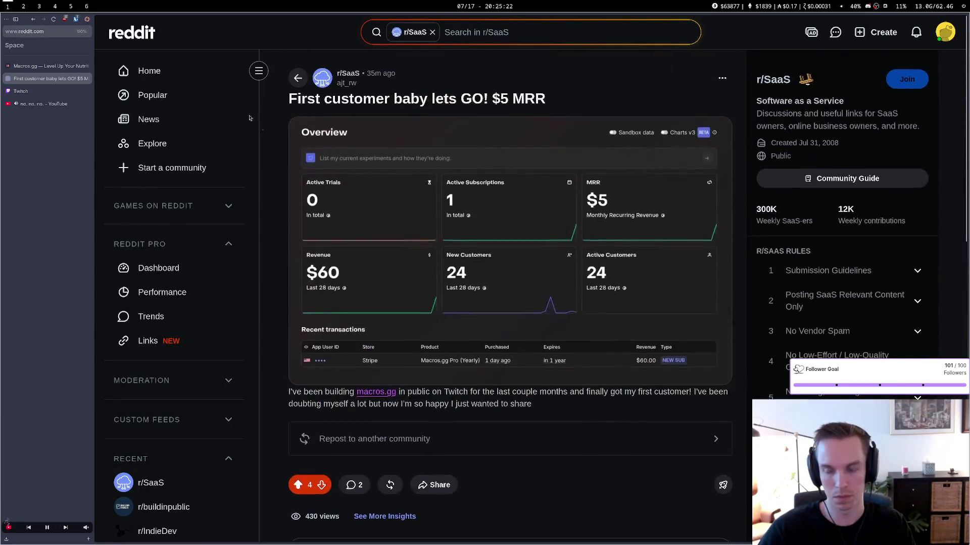
left_click(28, 70)
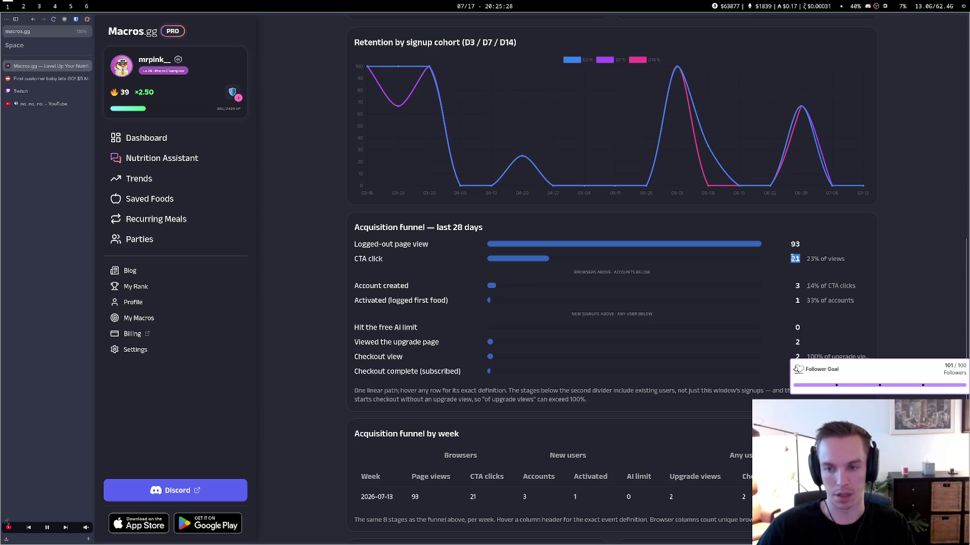
left_click(54, 20)
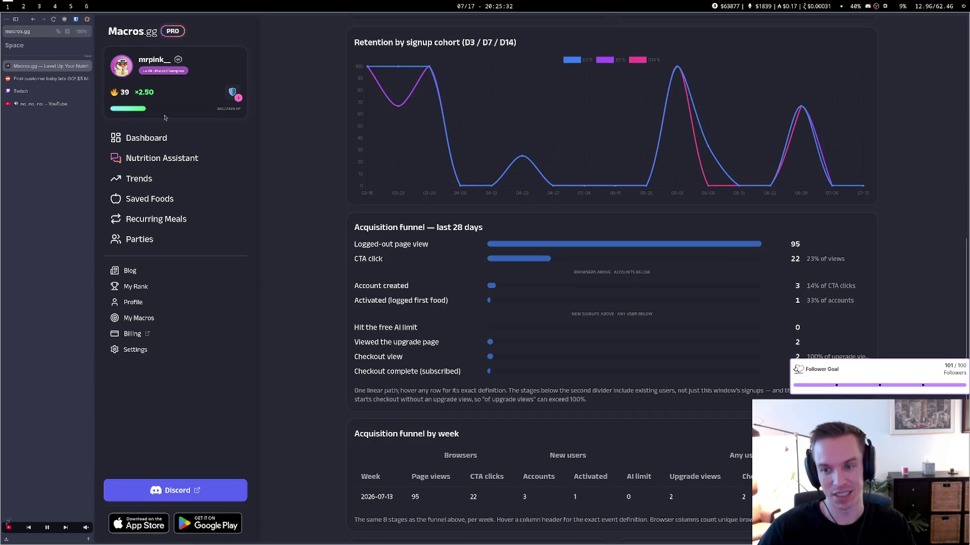
Reread the post's two comments on Reddit, then move to the Twitch Stream Manager
left_click(48, 78)
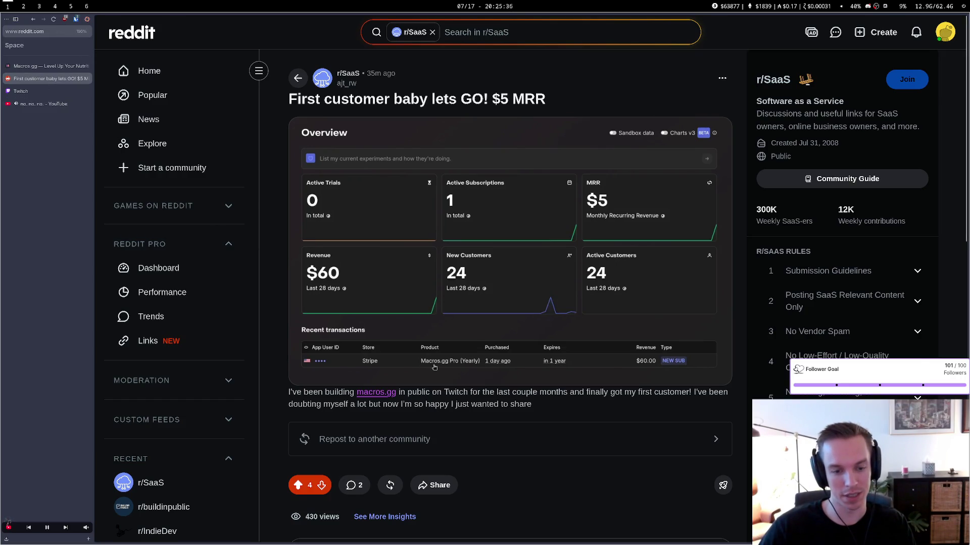
scroll(434, 367, "down", 4)
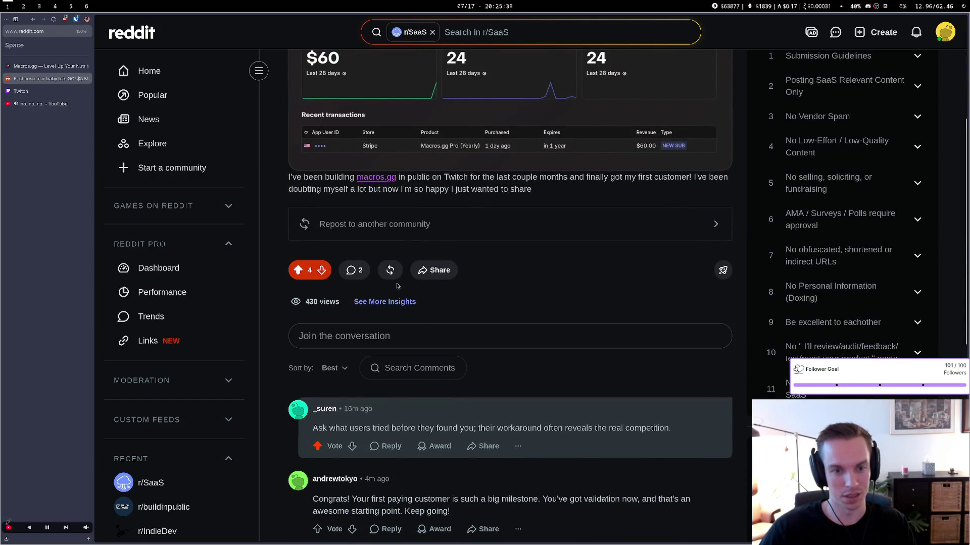
scroll(487, 279, "down", 2)
scroll(518, 270, "up", 6)
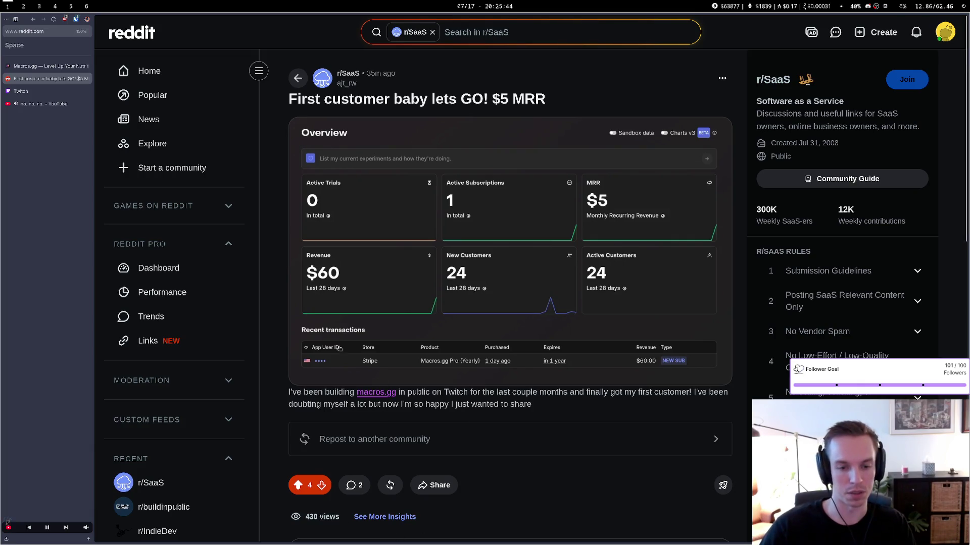
left_click(22, 91)
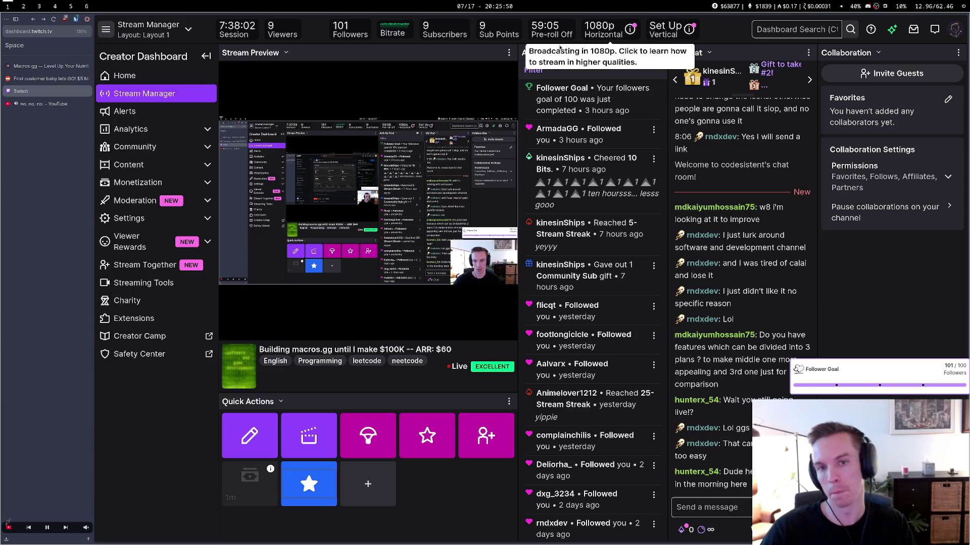
Check chat on workspace 3, cycle through the Twitch, Reddit and Macros.gg tabs, then open the whiteboard
left_click(22, 79)
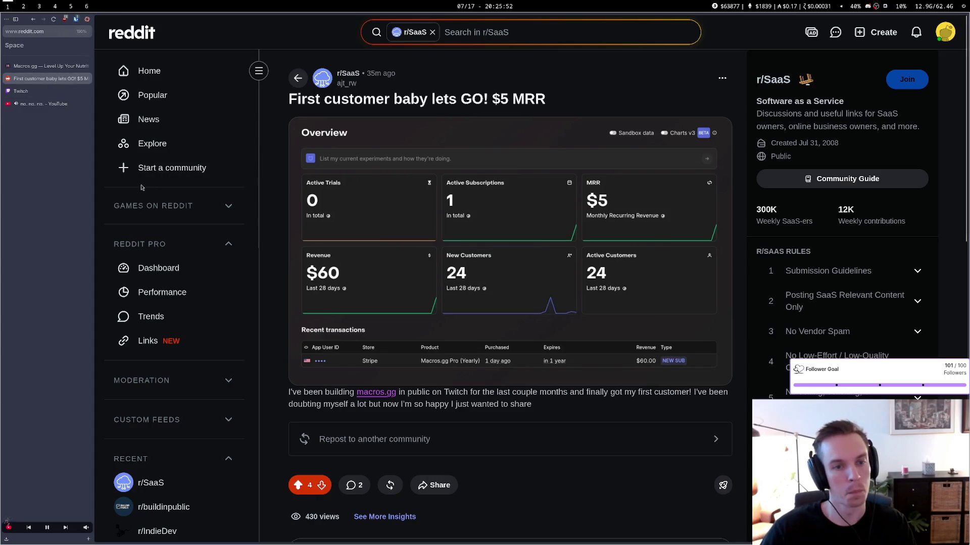
key("super+3")
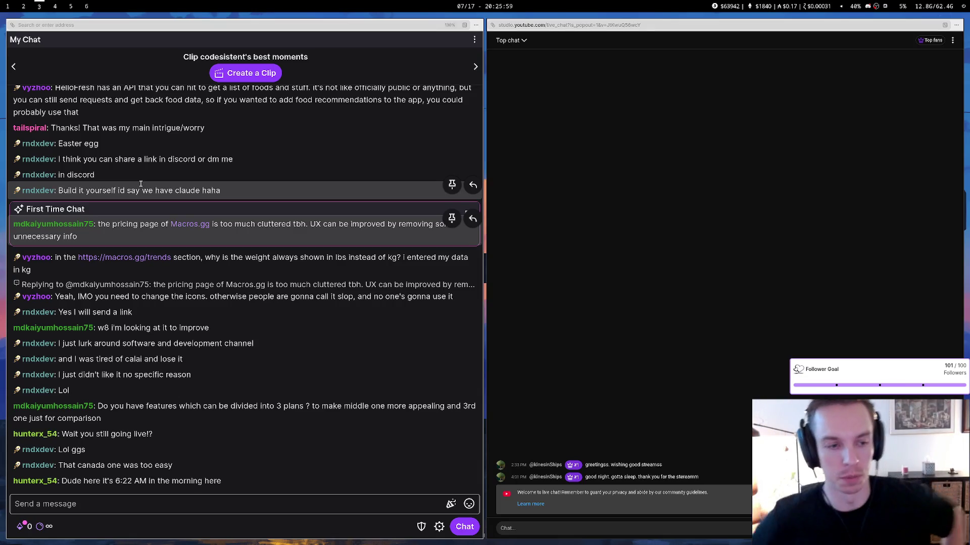
key("super+1")
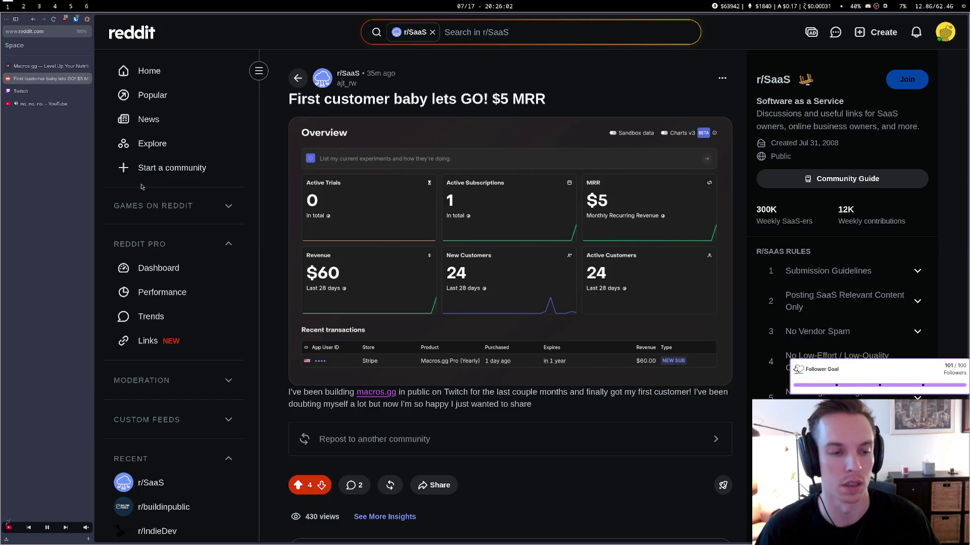
left_click(45, 92)
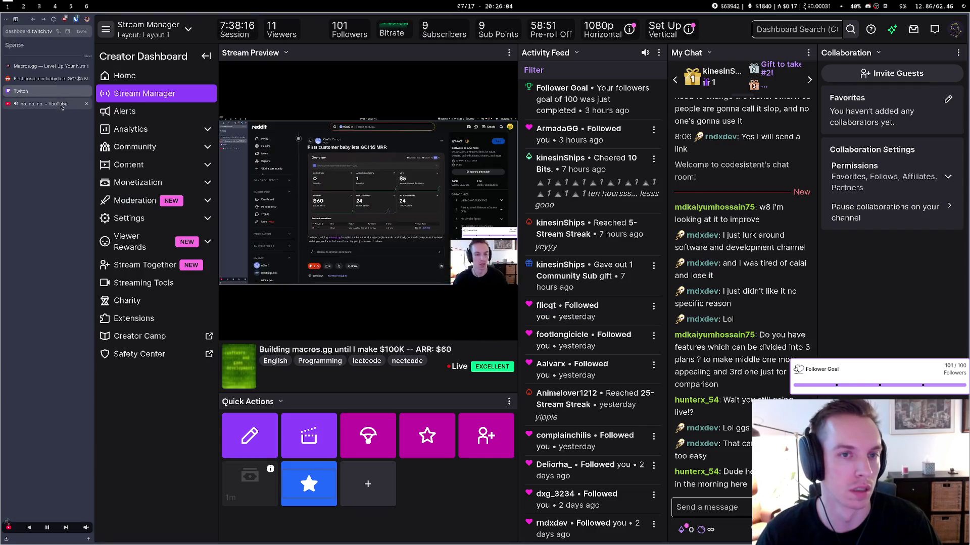
left_click(43, 79)
left_click(43, 66)
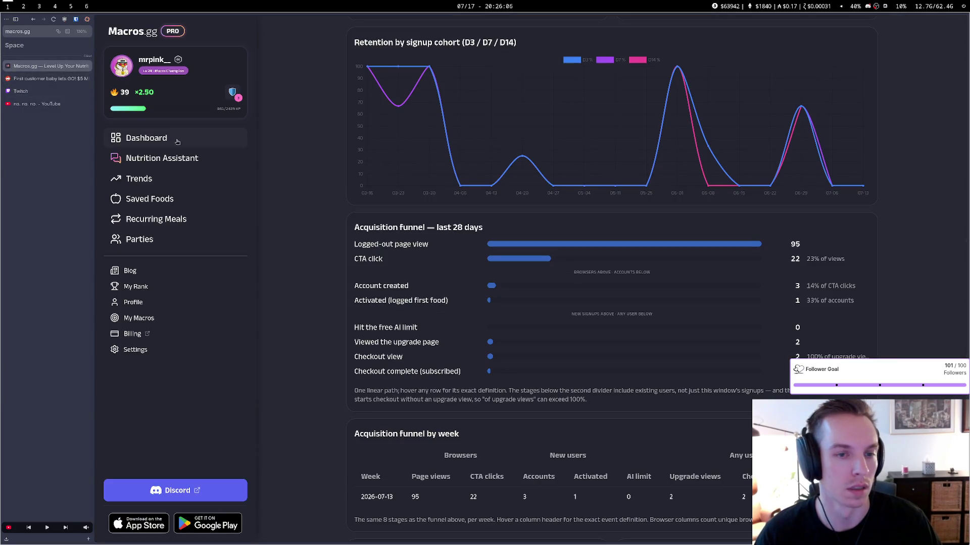
key("super+6")
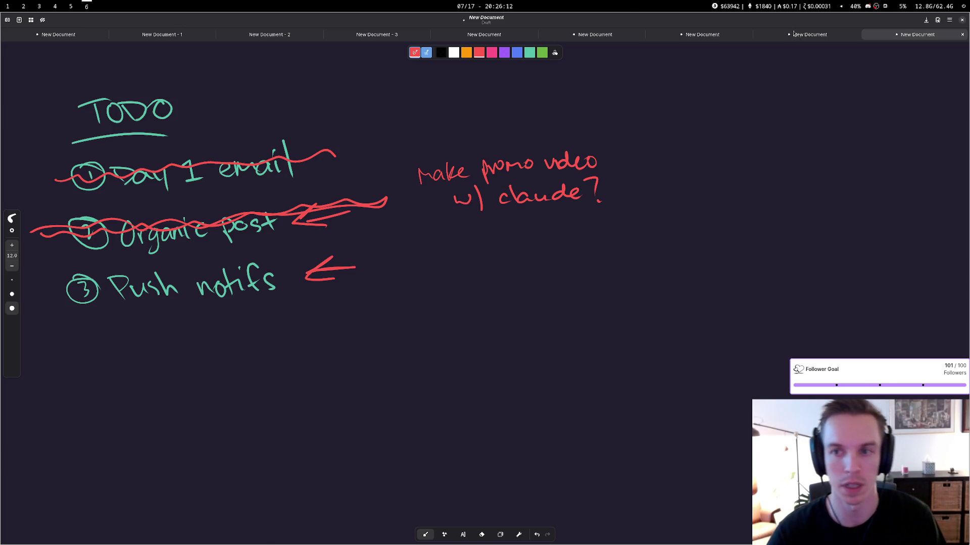
Flip through the TODO, Day 1 email, BE RIGHT BACK, Leetcode and networking-layers boards
left_click(808, 35)
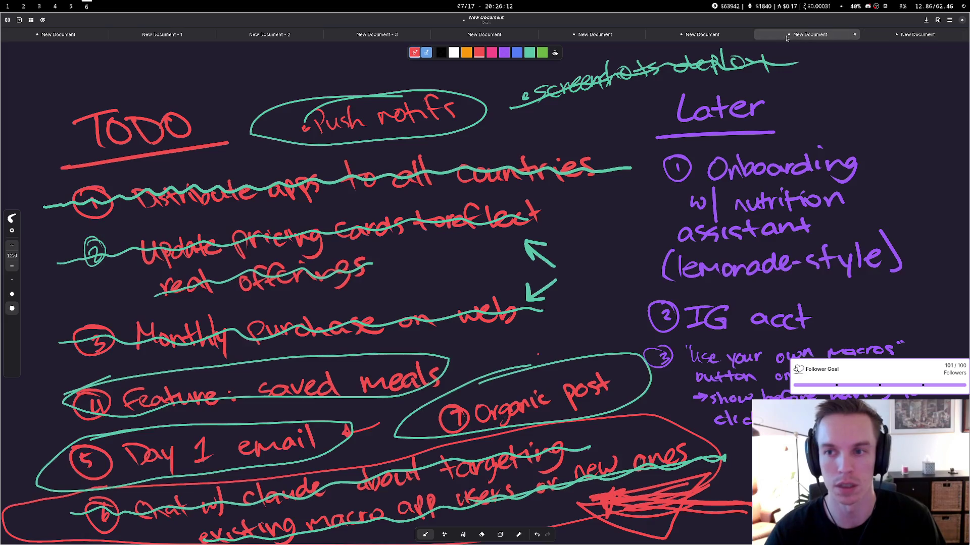
left_click(725, 36)
left_click(601, 36)
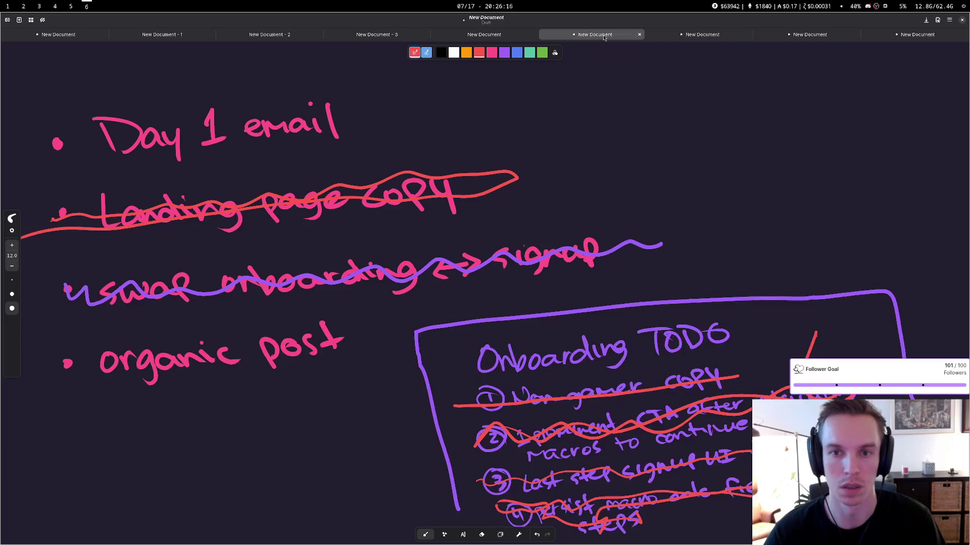
left_click(512, 39)
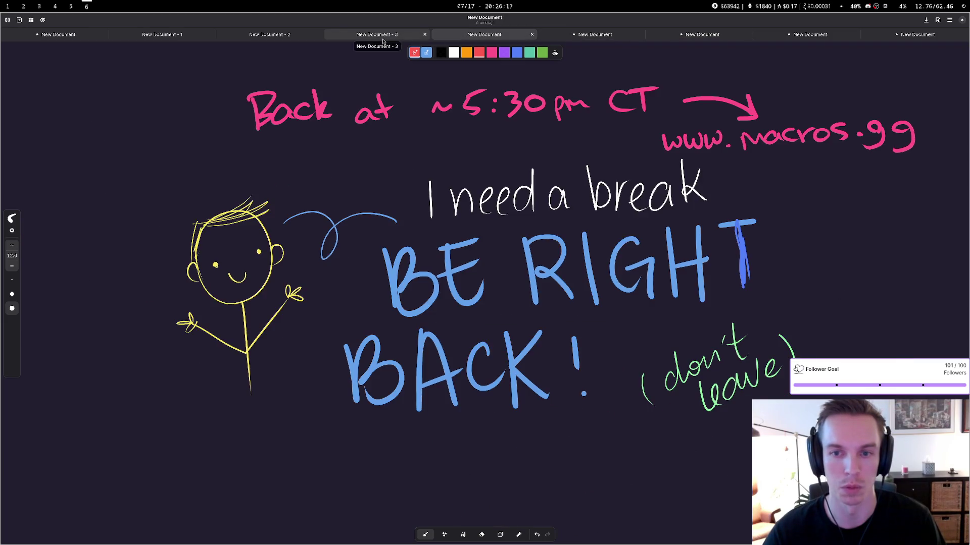
left_click(354, 40)
left_click(285, 36)
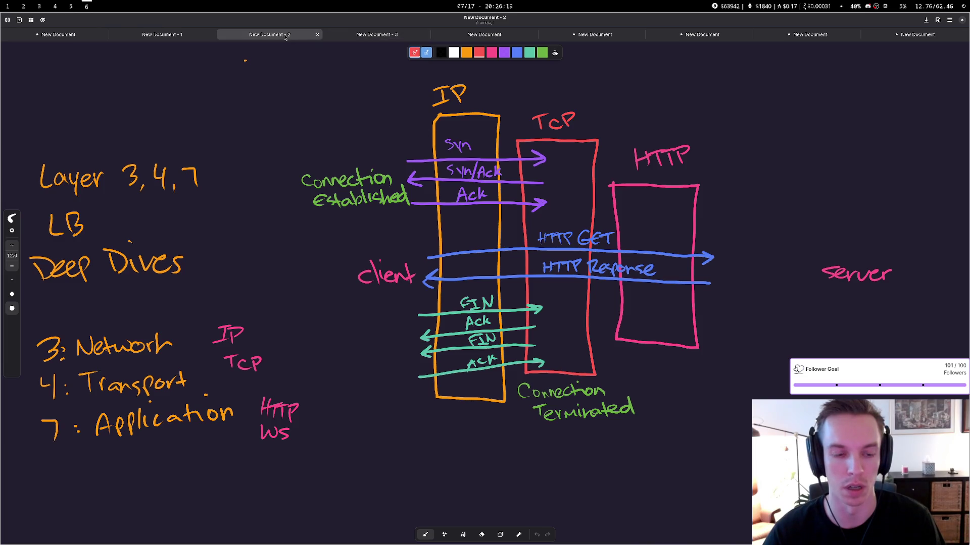
left_click(326, 34)
left_click(606, 35)
left_click(720, 39)
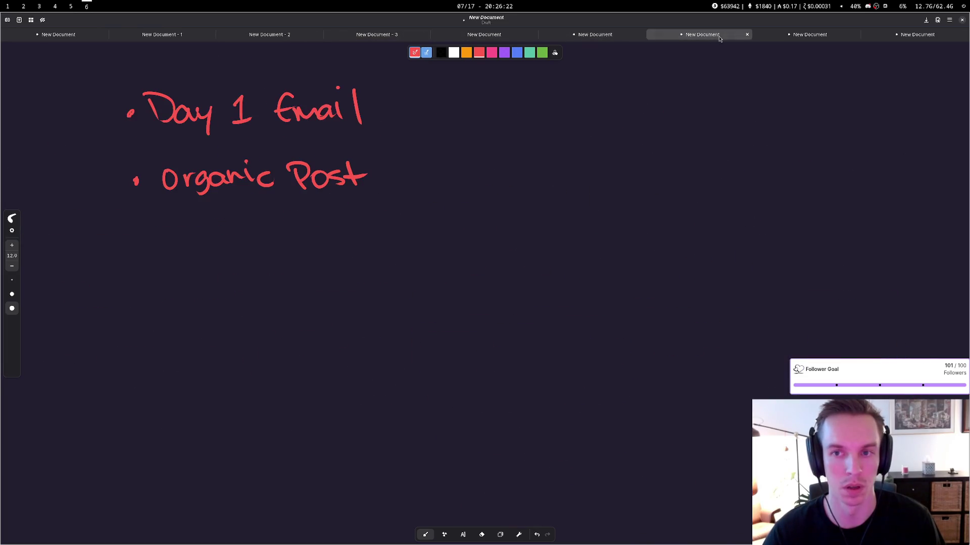
Switch back to the browser on workspace 1 showing the Macros.gg funnel
key("super+1")
key("super+2")
key("super+1")
key("super+2")
key("super+1")
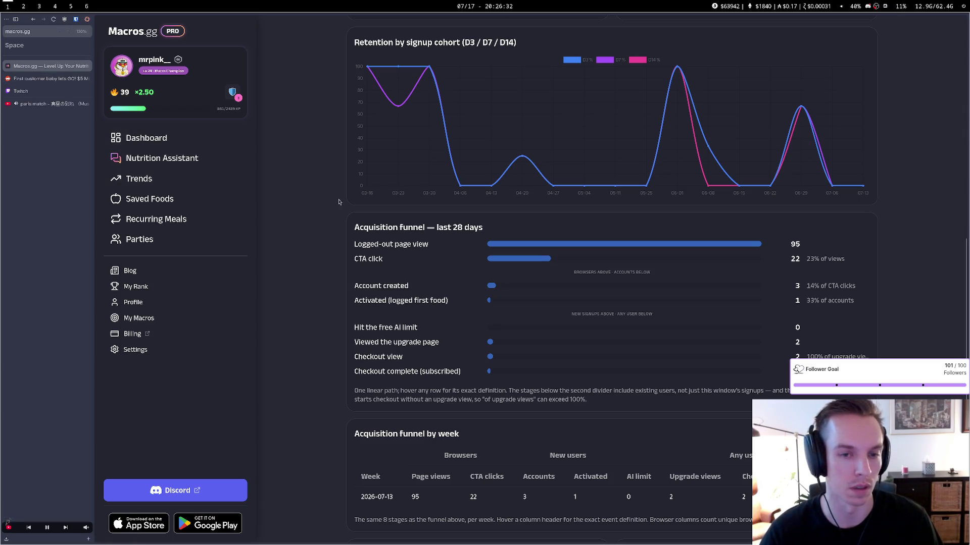
Log out of Macros.gg from the account settings page
left_click(183, 144)
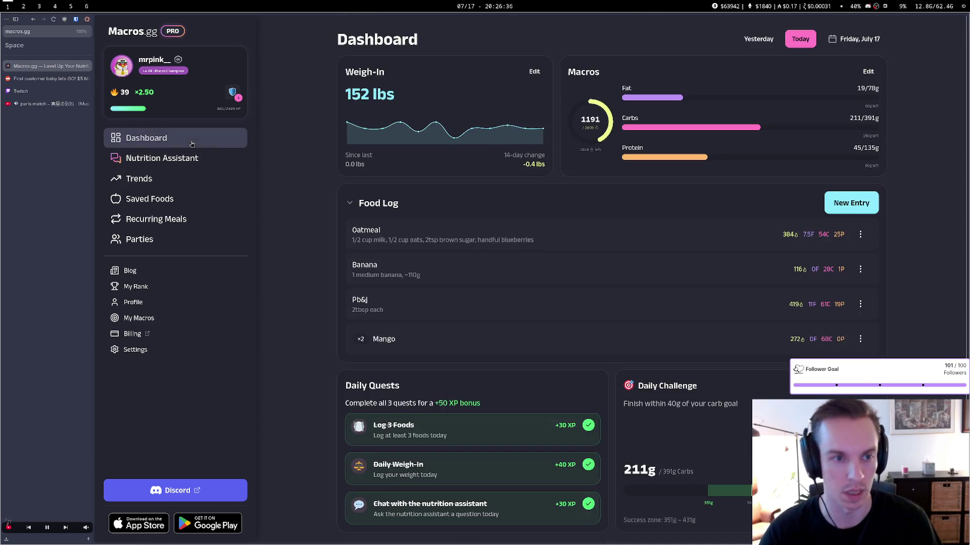
left_click(196, 350)
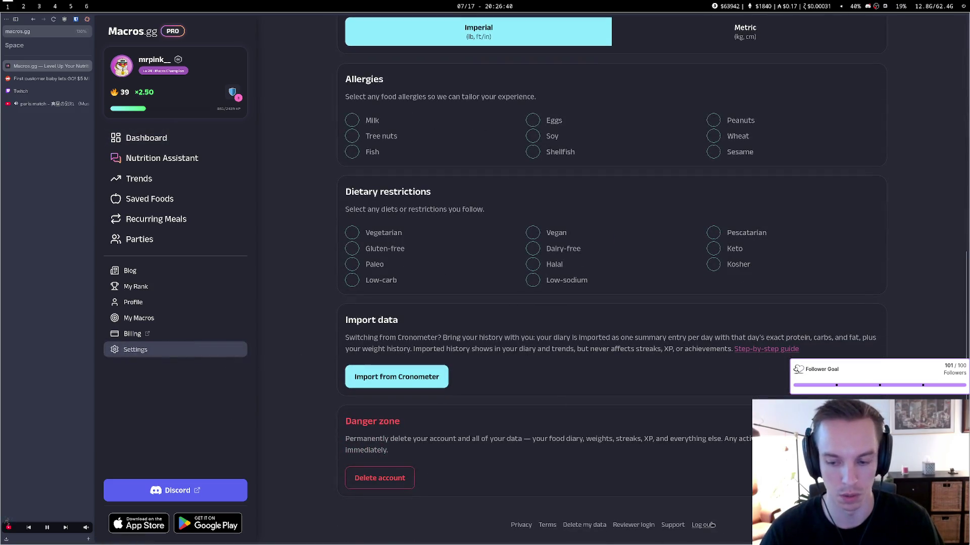
left_click(703, 526)
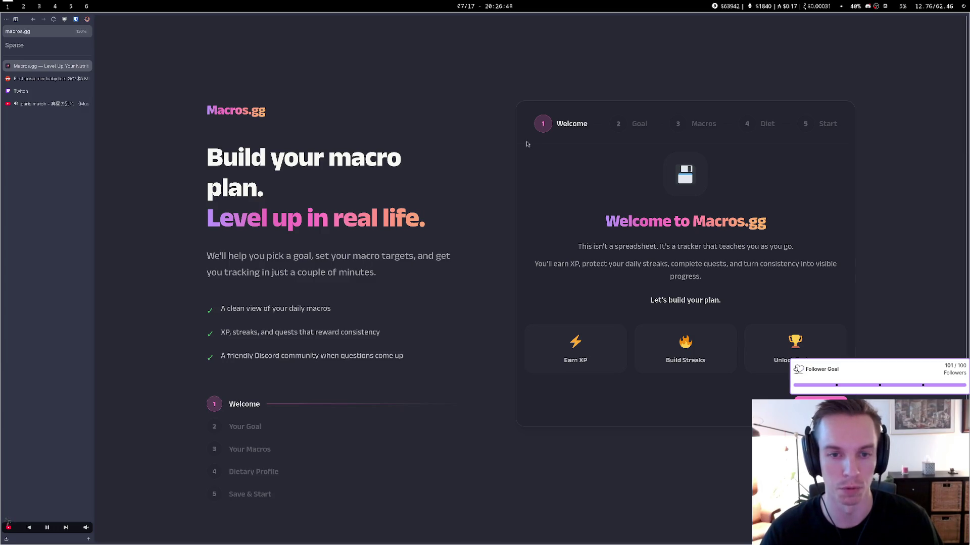
Start the onboarding and keep Maintain as the goal instead of The Recomp
left_click(818, 407)
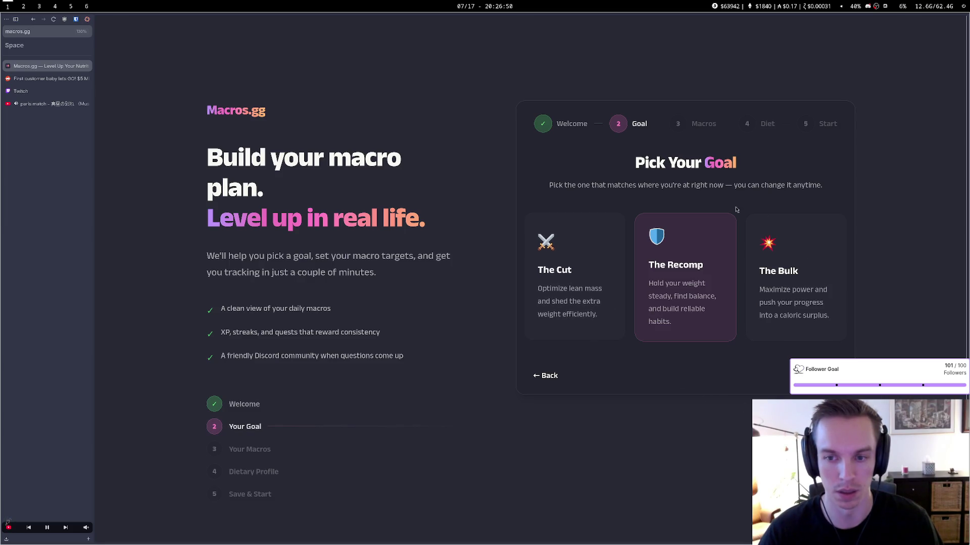
left_click(656, 303)
left_click(620, 389)
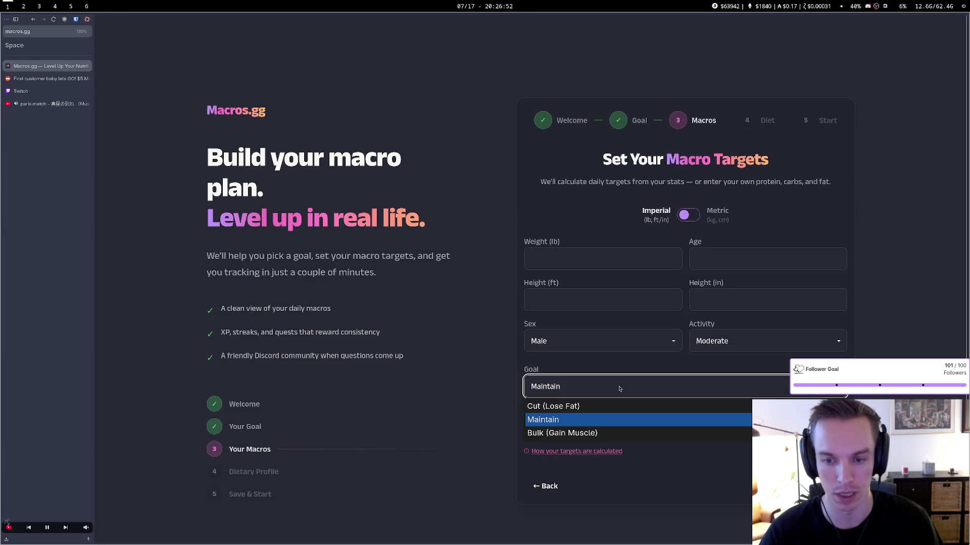
left_click(607, 425)
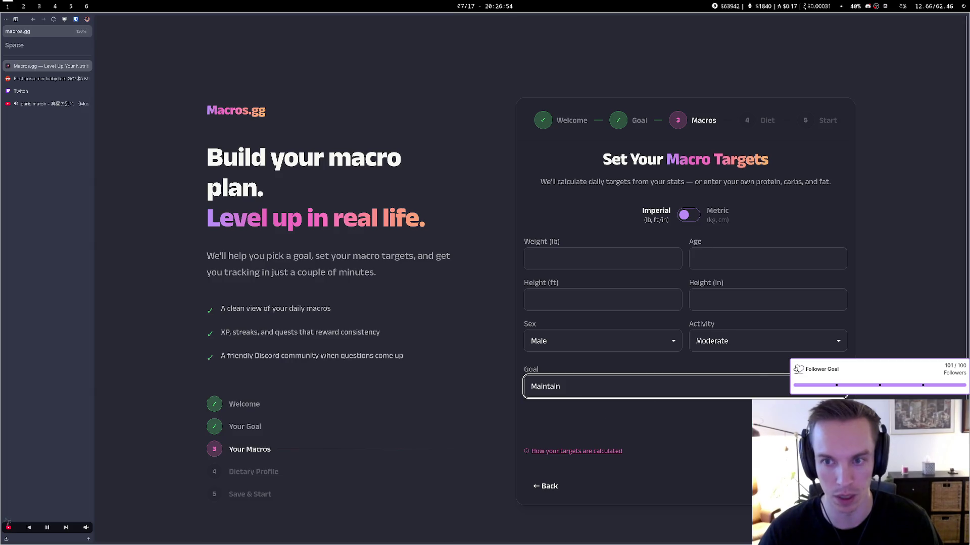
Fill in the body stats, including 5 ft height, accept the calculated macro targets, then return to Reddit
left_click(671, 262)
type("5")
key("Tab")
type("5")
left_click(627, 309)
type("5")
key("Tab")
type("5")
left_click(634, 340)
key("Return")
key("Return")
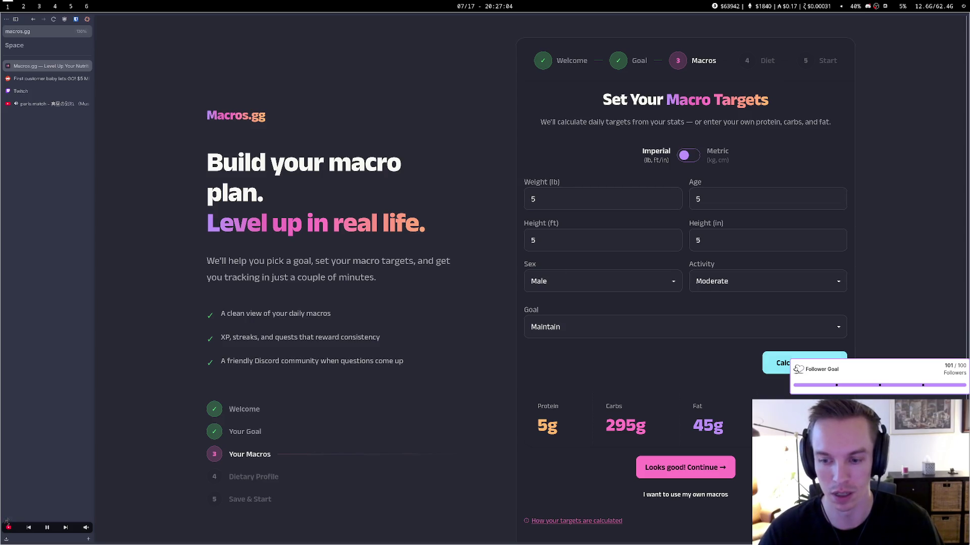
left_click(680, 467)
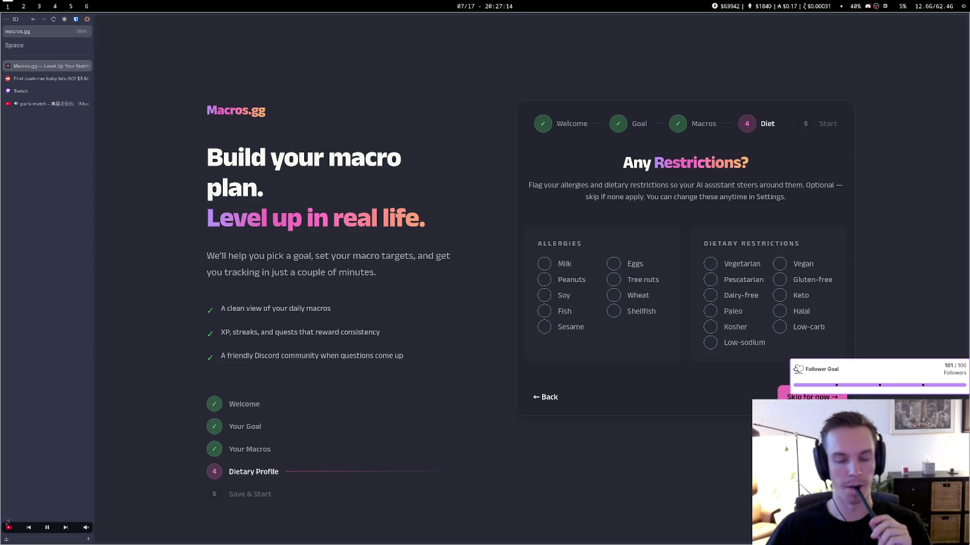
left_click(58, 79)
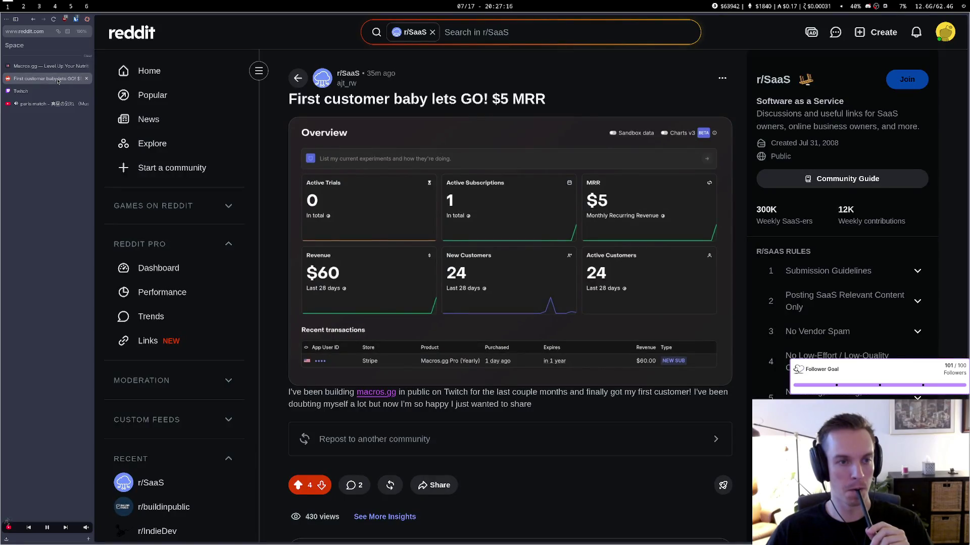
Reload the first-customer post, scroll to its top, and glance at Twitch
left_click(53, 20)
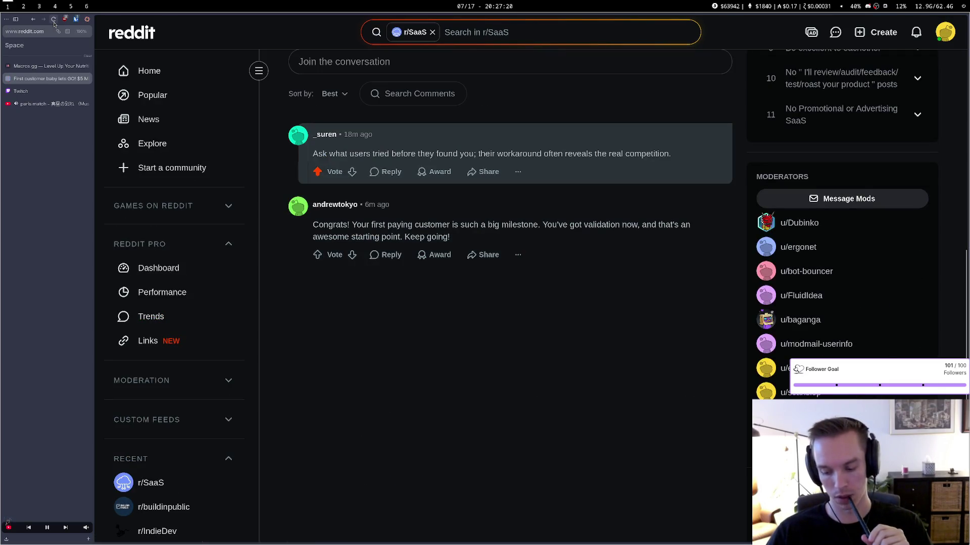
scroll(285, 156, "up", 10)
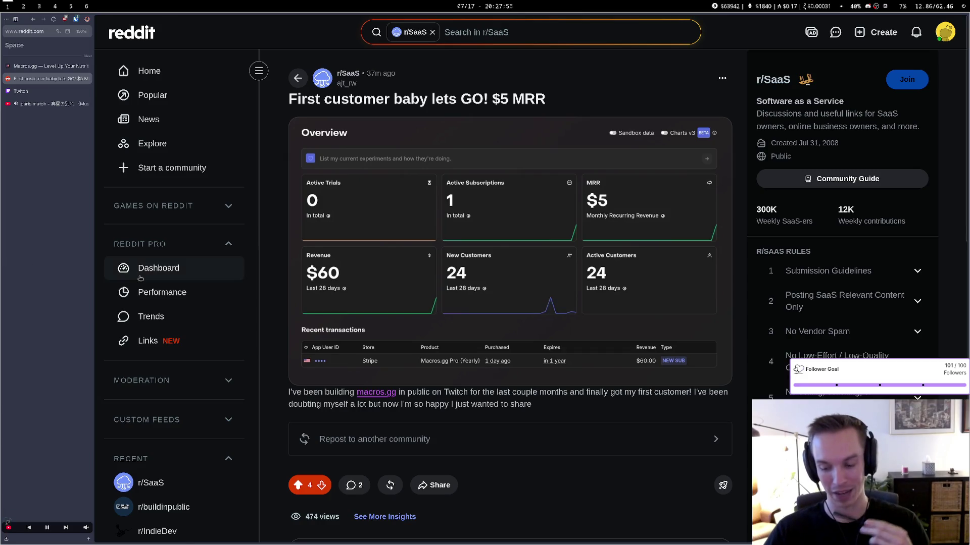
left_click(30, 91)
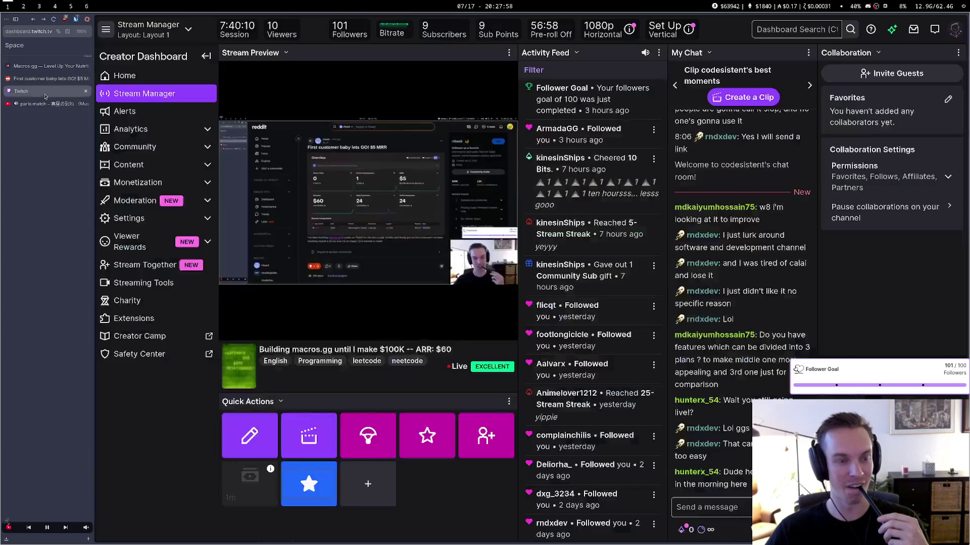
left_click(48, 81)
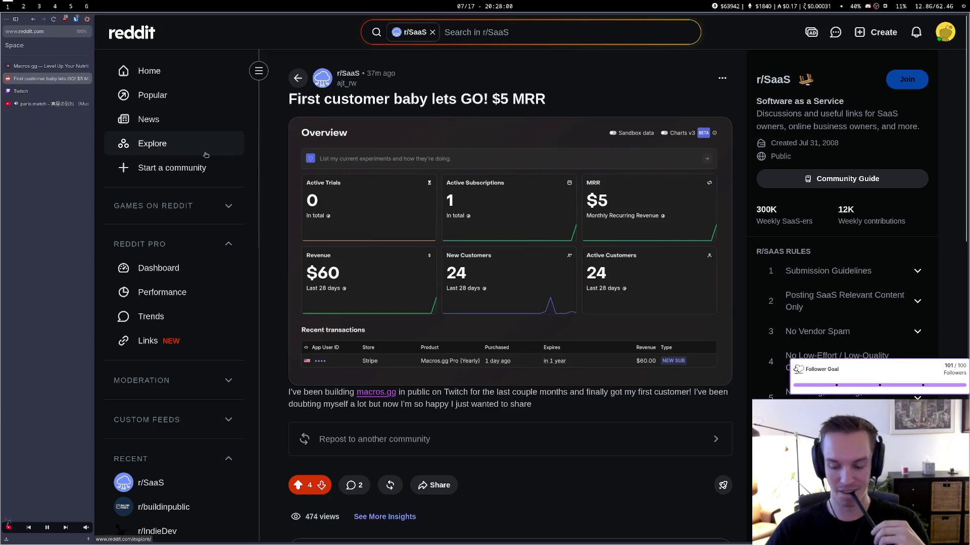
Reload and skim the post again, then return to the Macros.gg dietary restrictions step
key("ctrl+r")
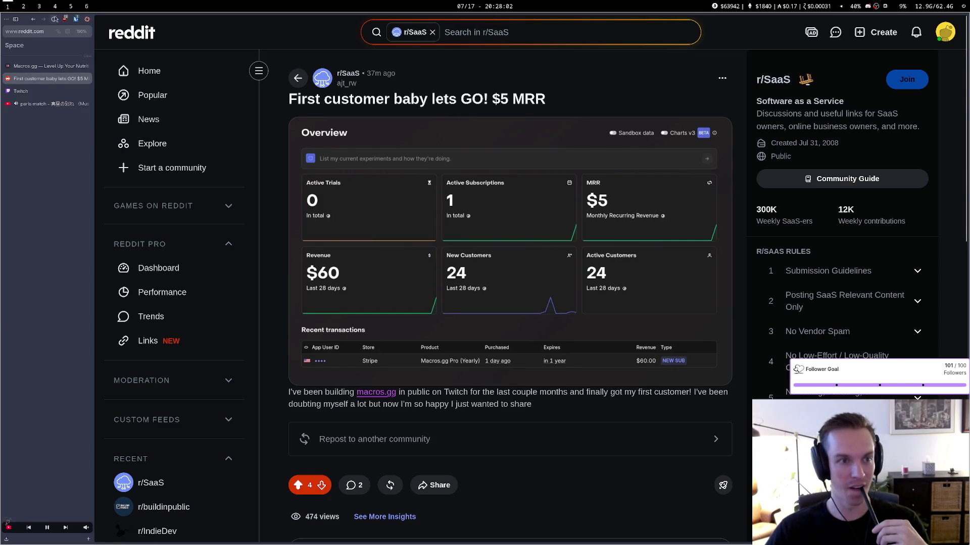
scroll(359, 188, "down", 10)
scroll(359, 189, "up", 5)
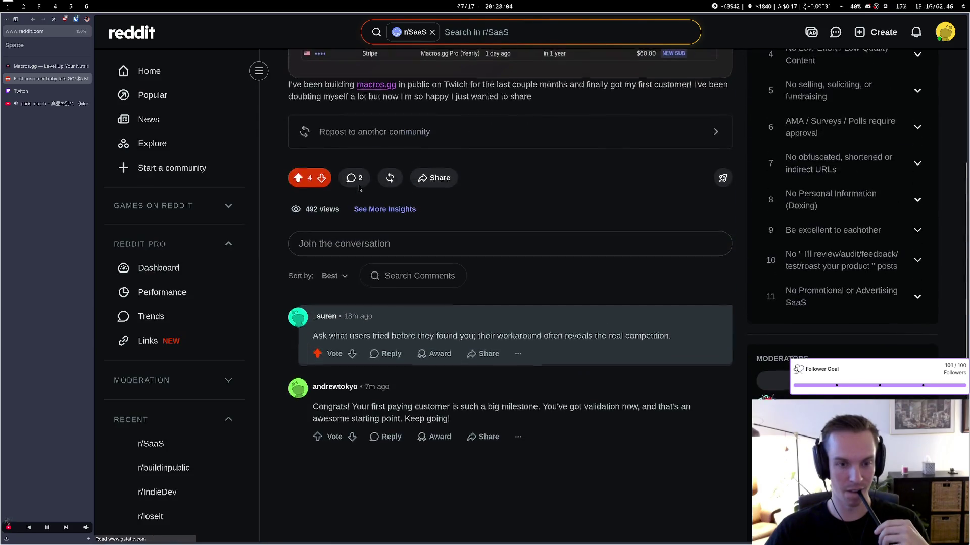
scroll(366, 187, "up", 3)
scroll(342, 180, "down", 3)
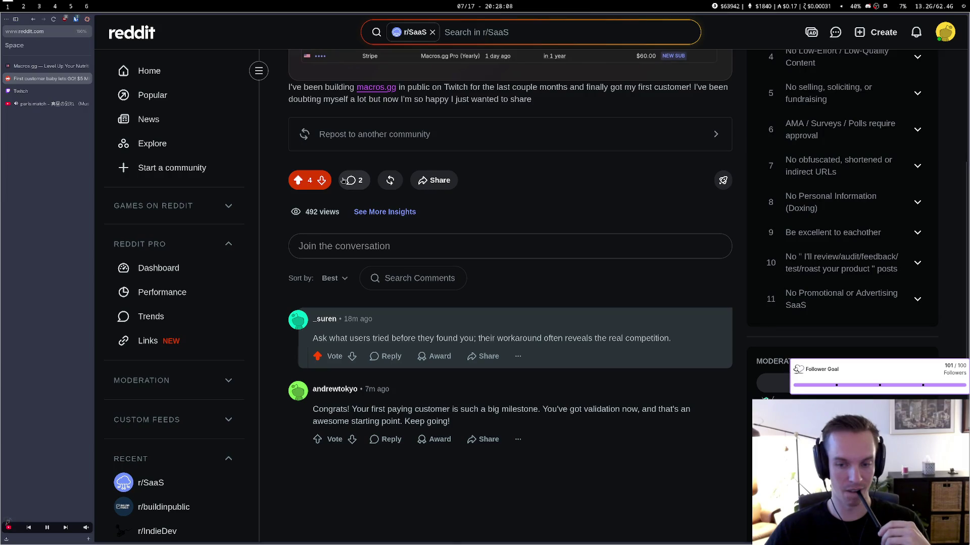
scroll(343, 180, "up", 5)
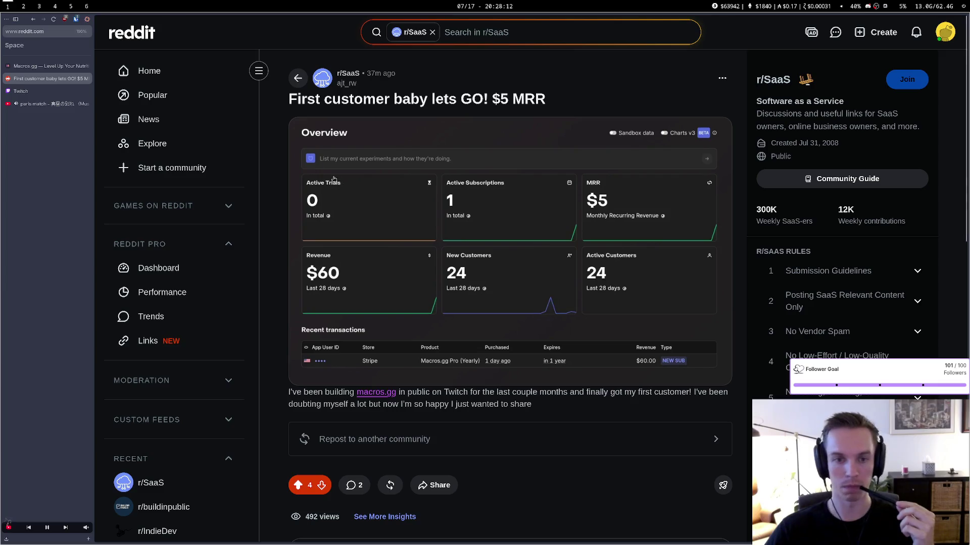
left_click(64, 73)
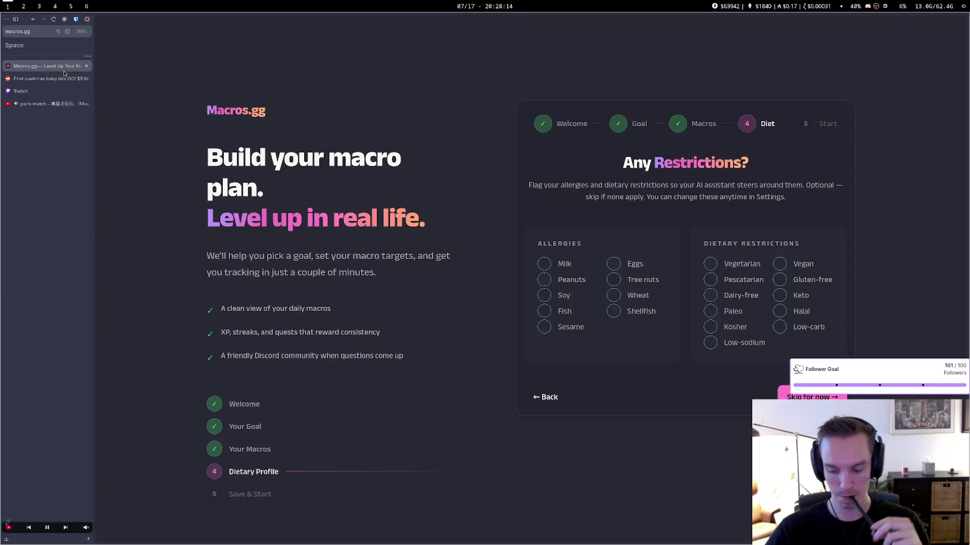
key("ctrl+t")
type("link")
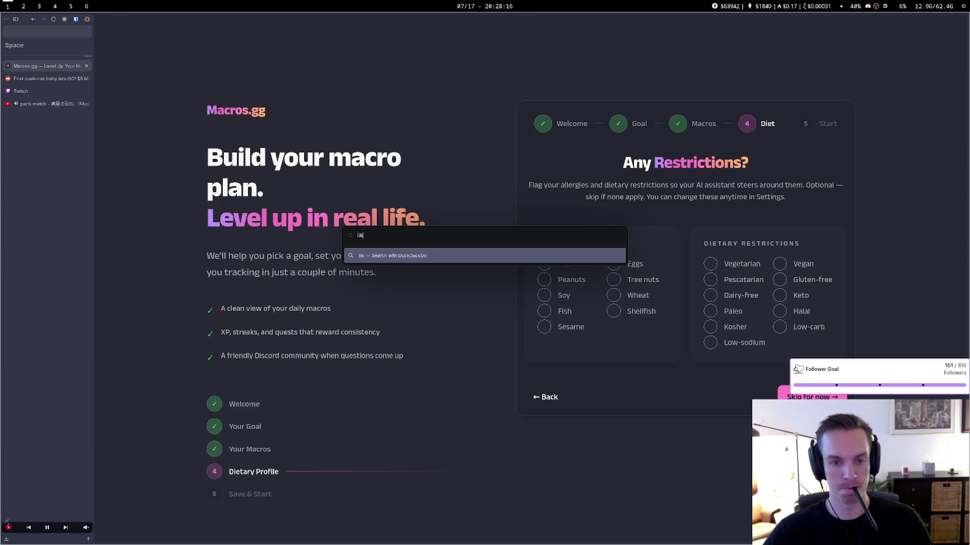
key("Return")
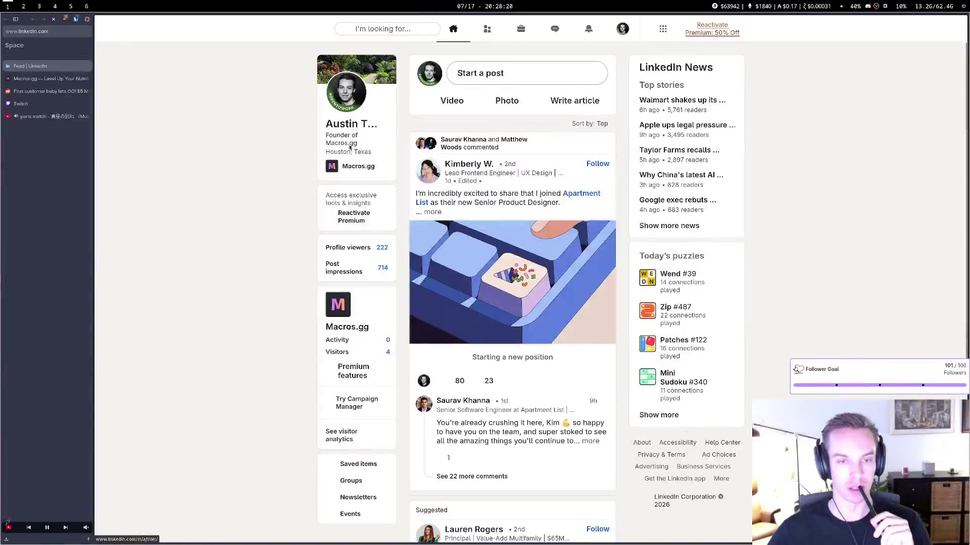
left_click(339, 168)
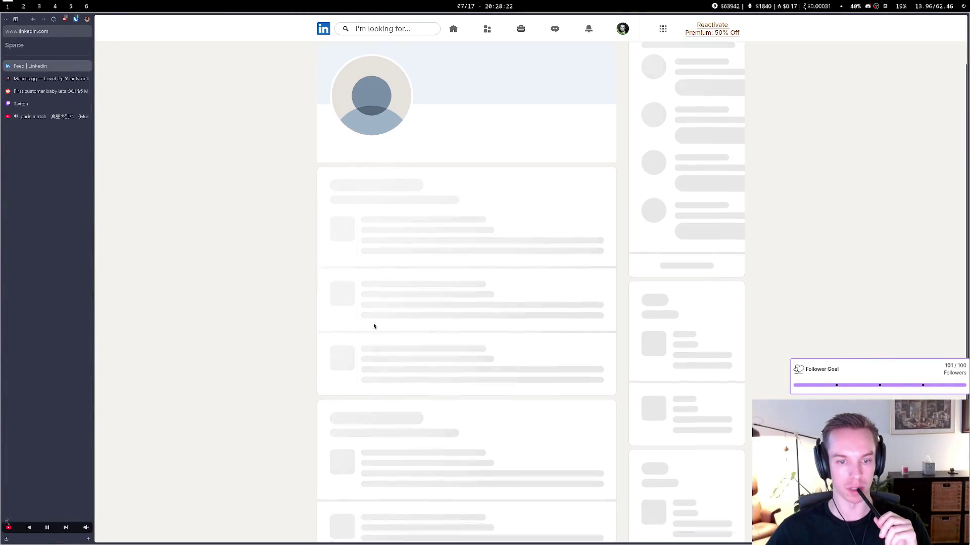
scroll(370, 315, "down", 5)
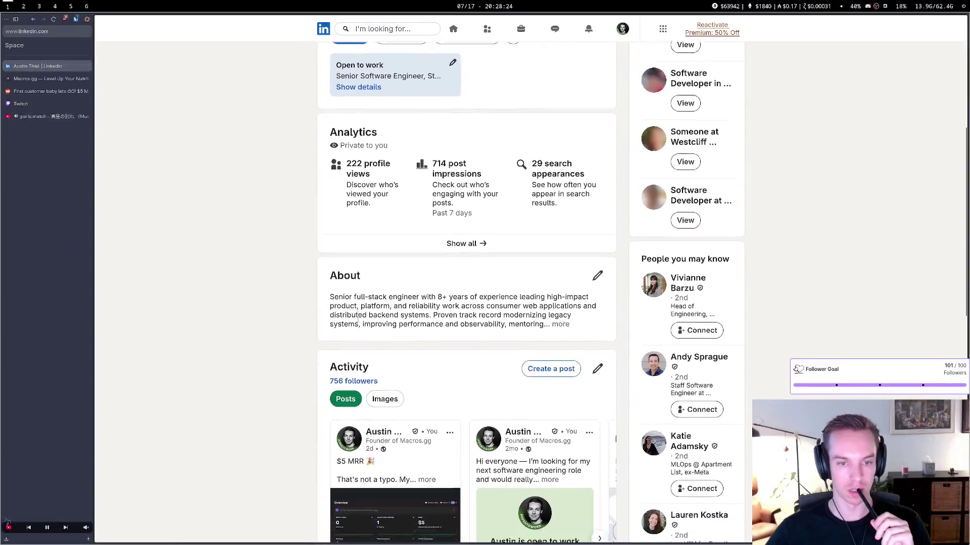
scroll(360, 382, "down", 1)
left_click(368, 353)
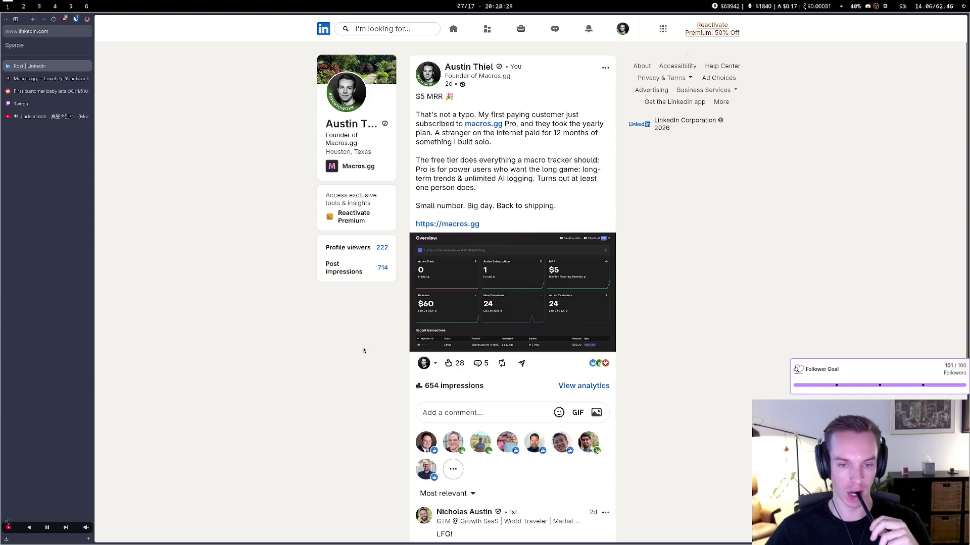
scroll(479, 368, "down", 5)
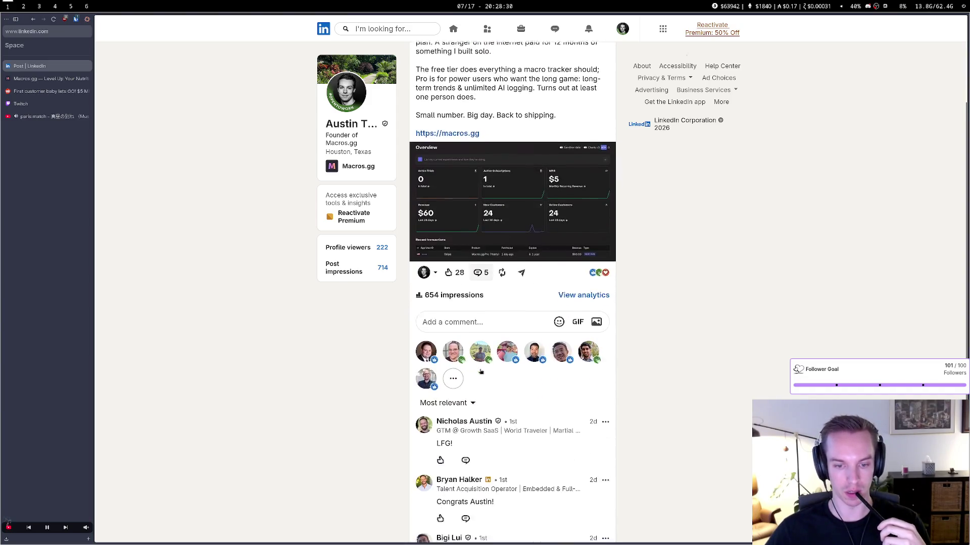
scroll(742, 363, "down", 1)
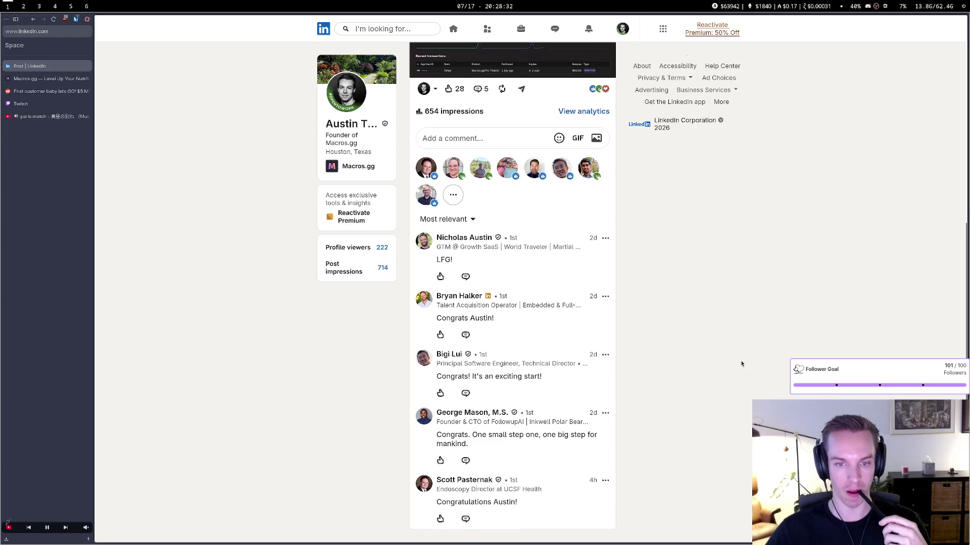
scroll(674, 353, "up", 4)
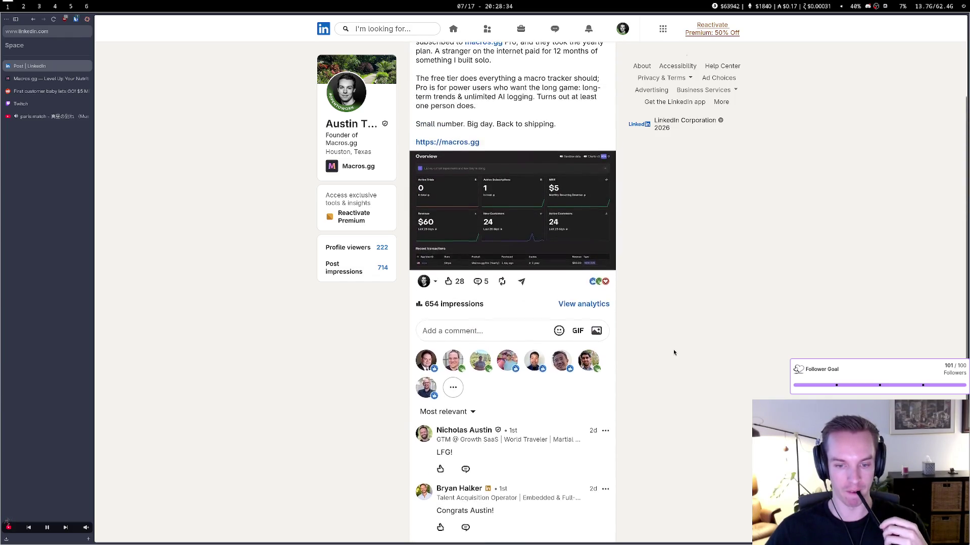
scroll(432, 298, "up", 1)
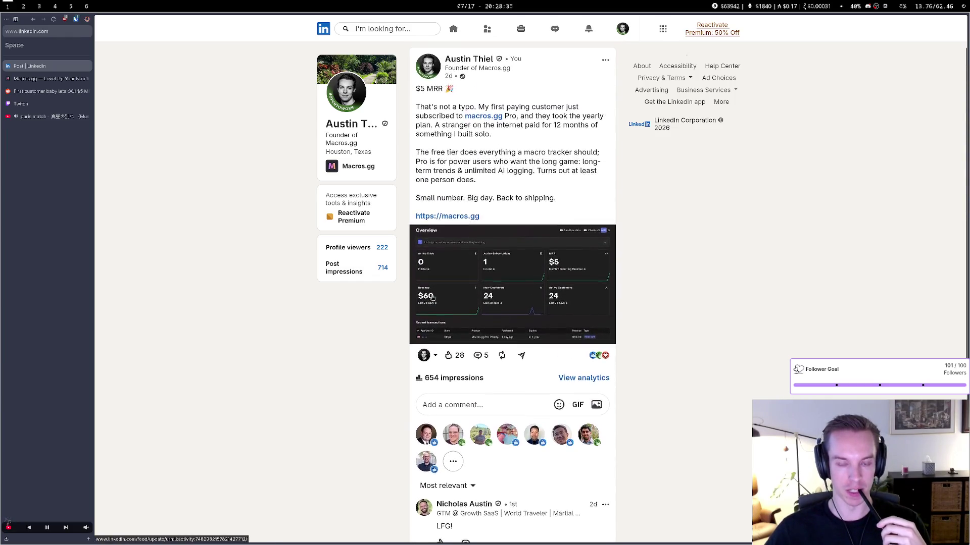
scroll(442, 202, "down", 2)
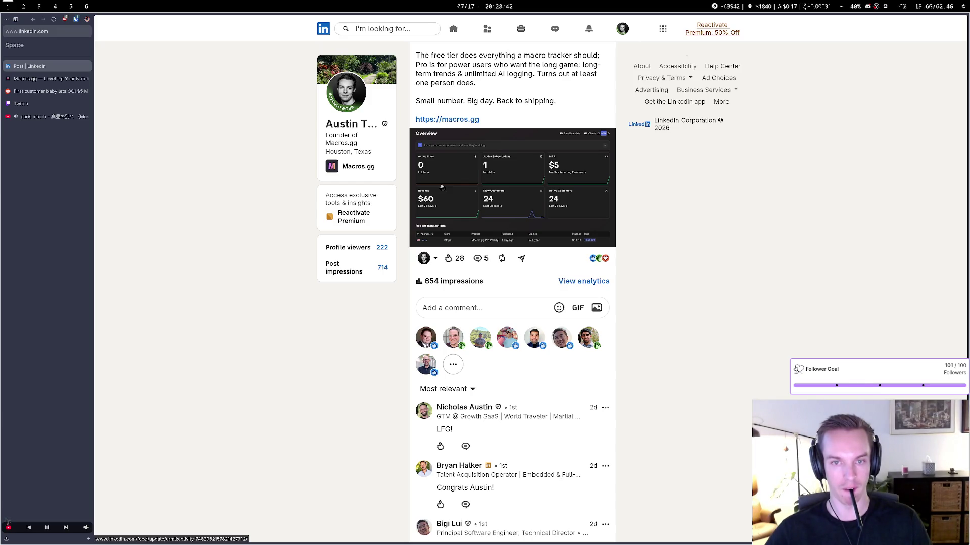
key("ctrl+w")
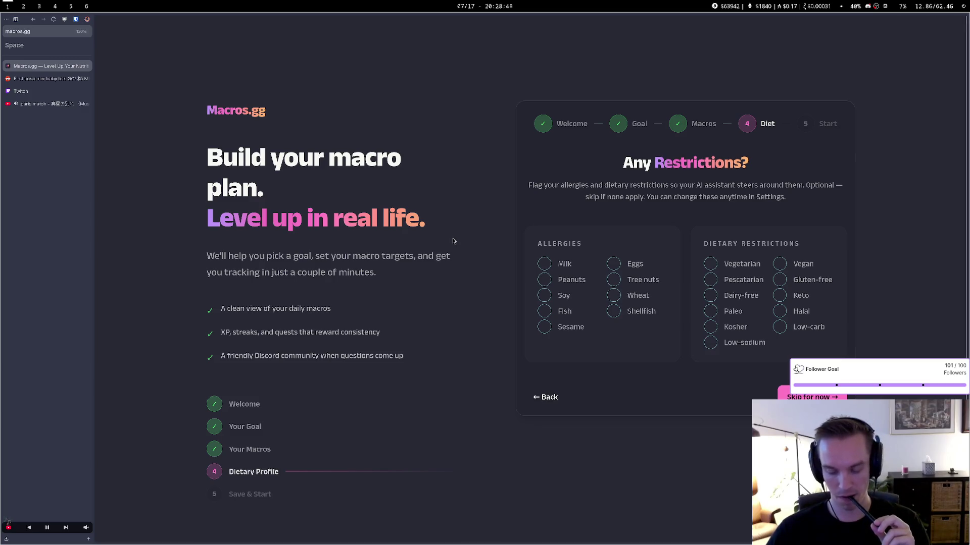
left_click(41, 79)
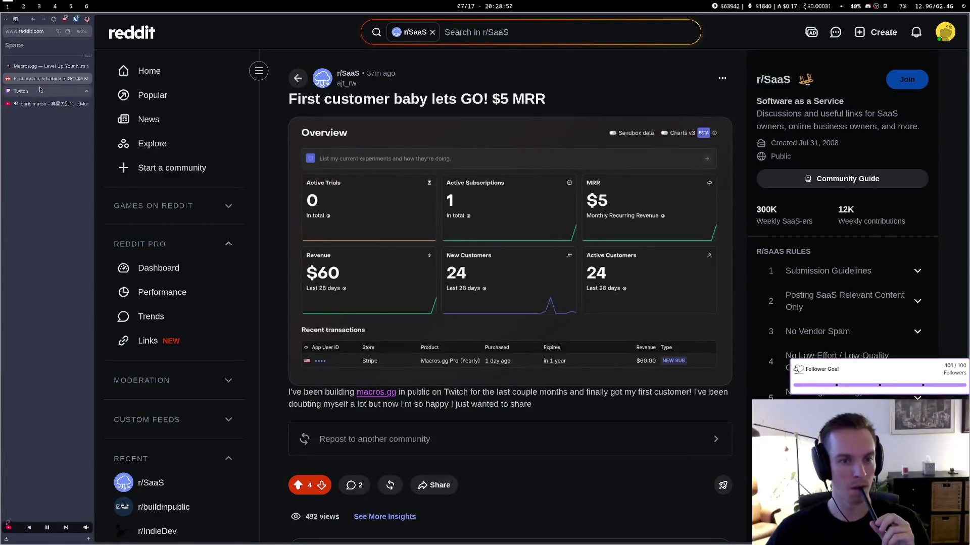
left_click(41, 90)
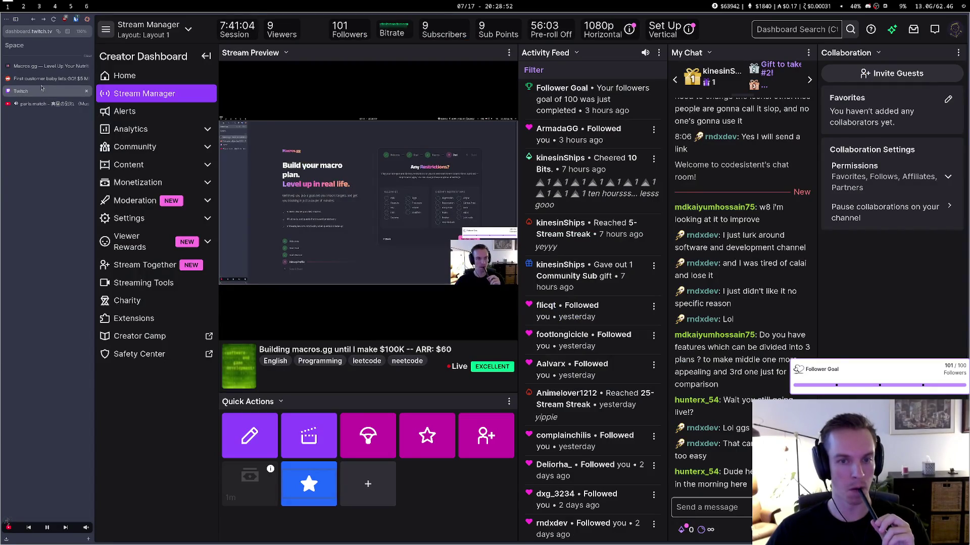
left_click(51, 77)
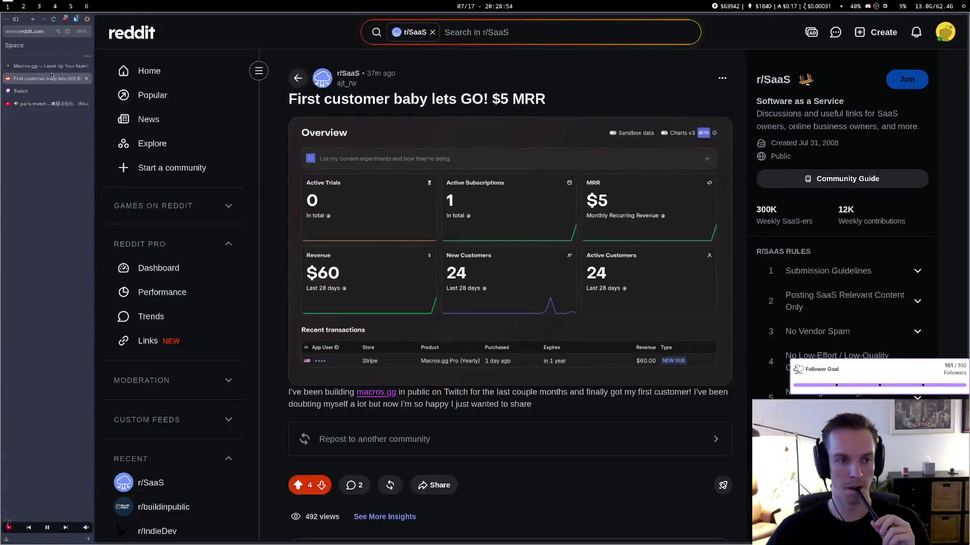
left_click(50, 66)
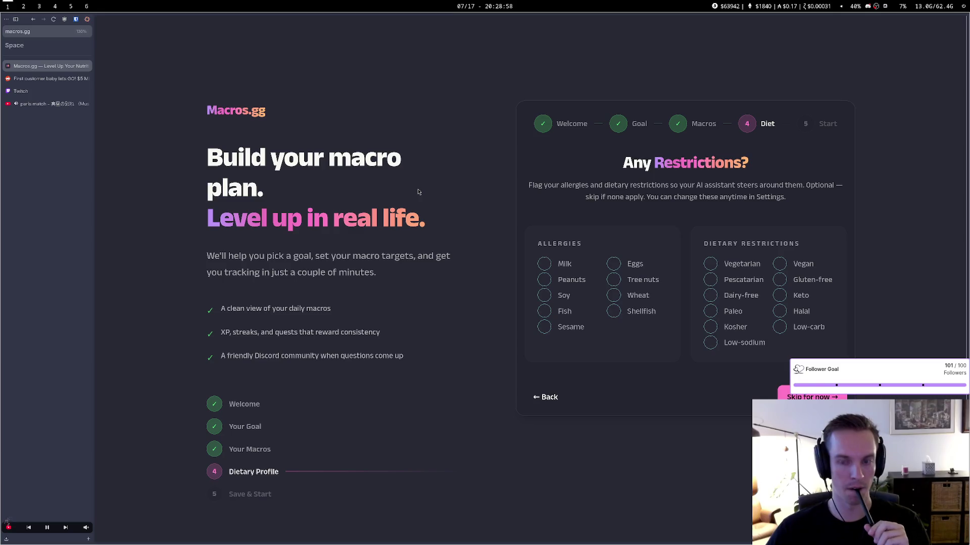
key("super+2")
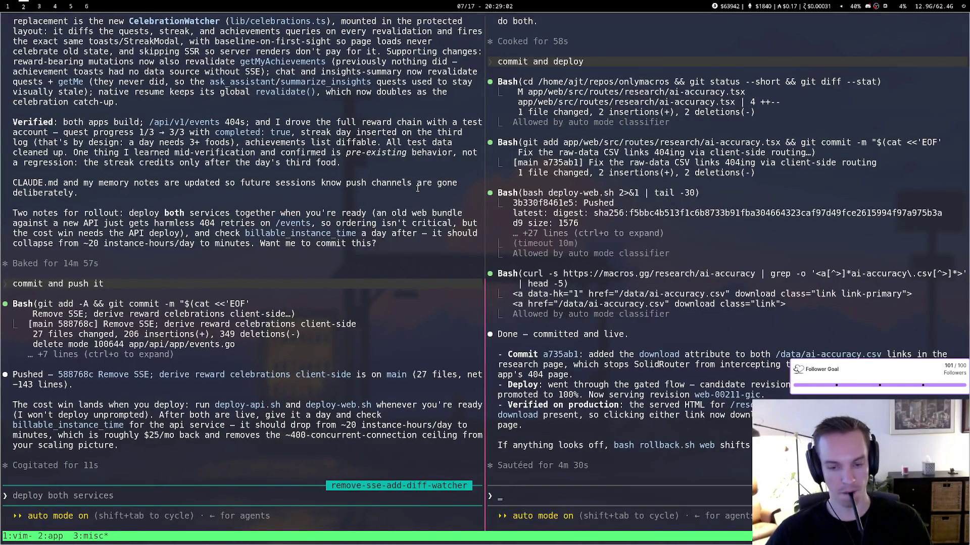
Type 'Should I have a quiz style set up for my onboarding' while checking the onboarding page
type("Should I have a quiz style set up for my onboarding")
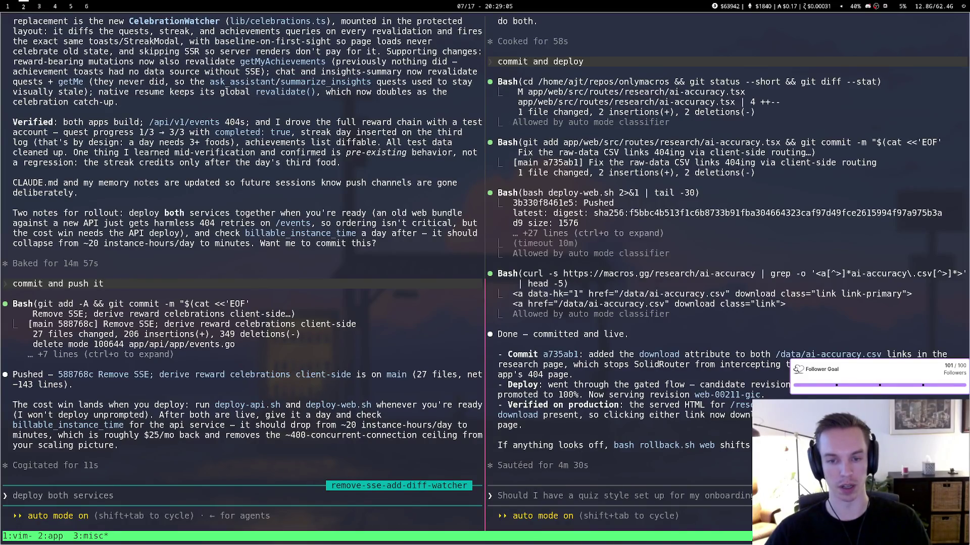
key("super+1")
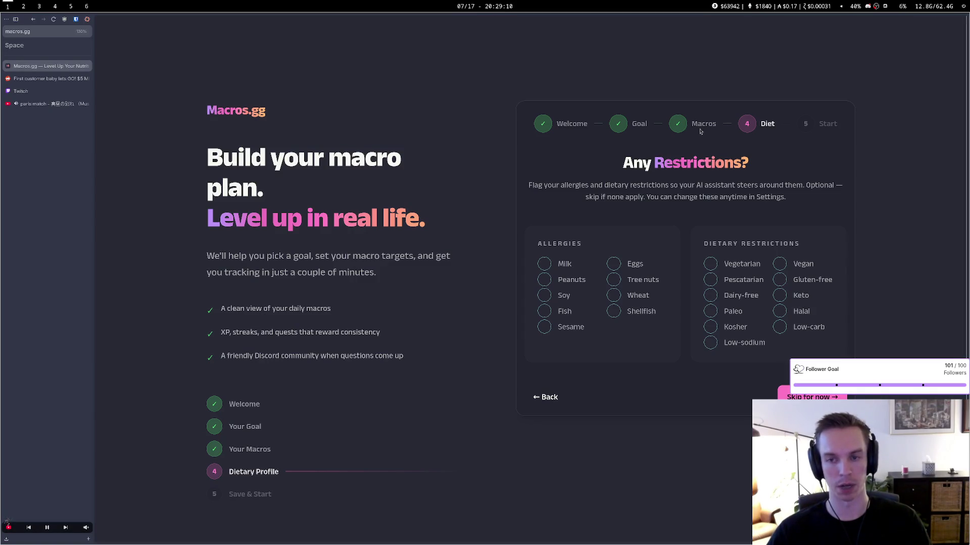
left_click_drag(563, 243, 673, 253)
left_click(732, 254)
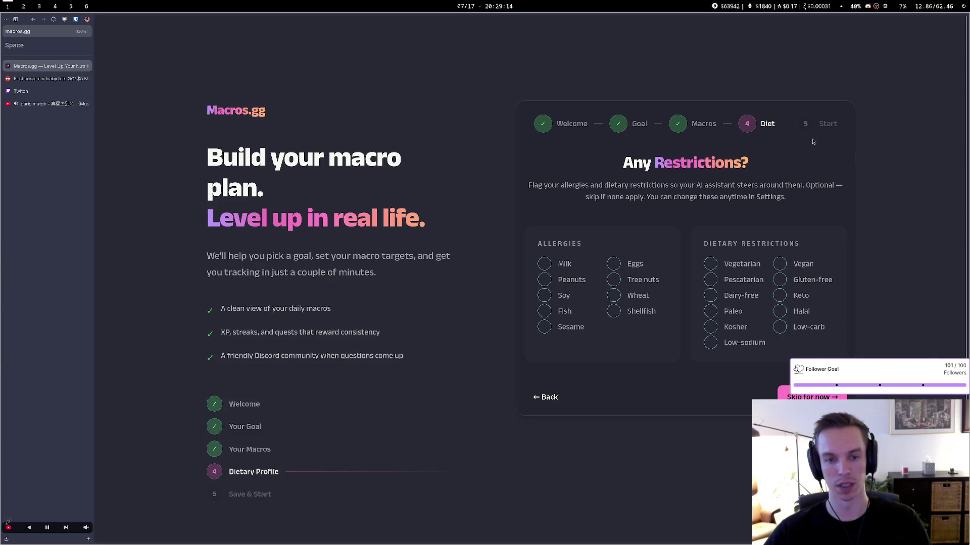
key("super+2")
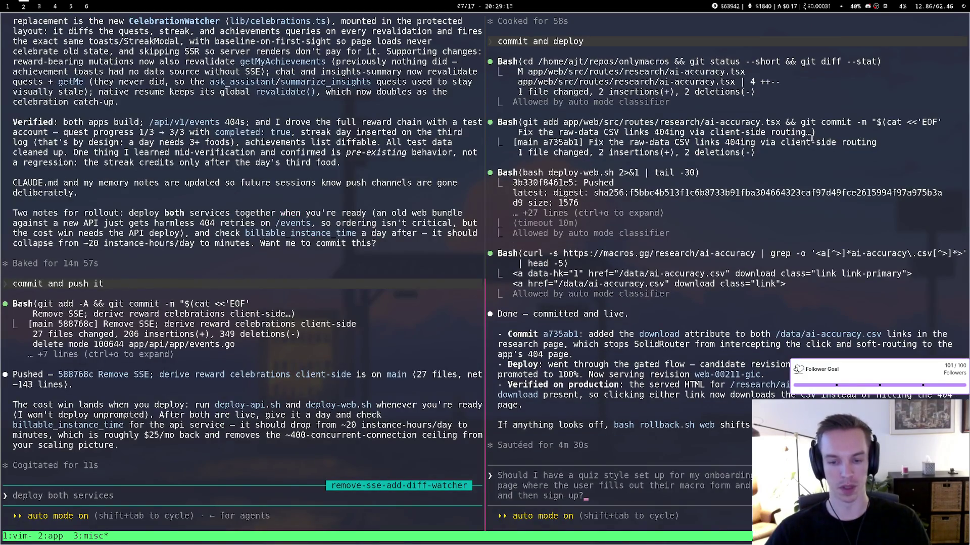
key("super+1")
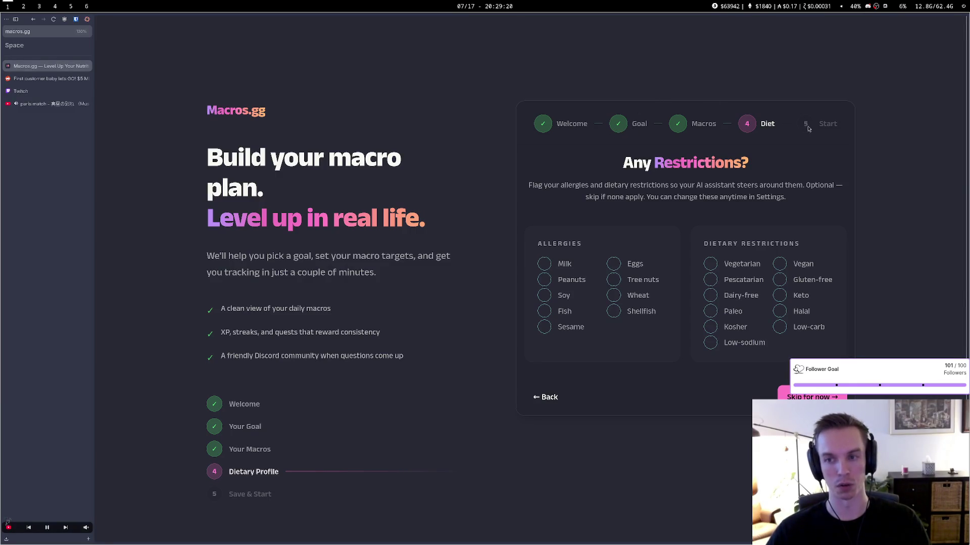
Finish the question with 'just kind of filler.', send it, and check Reddit and Twitch
key("super+2")
type("just kind of filler.")
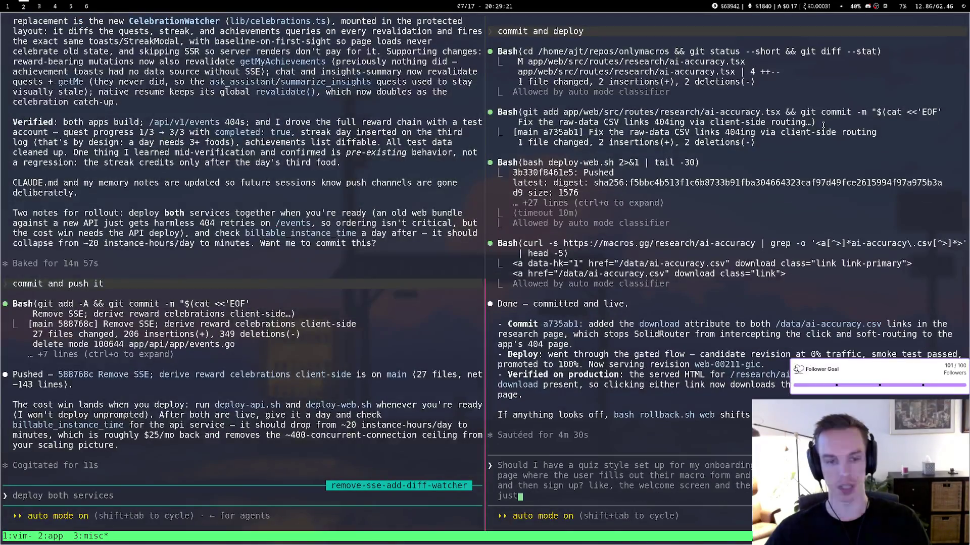
key("Return")
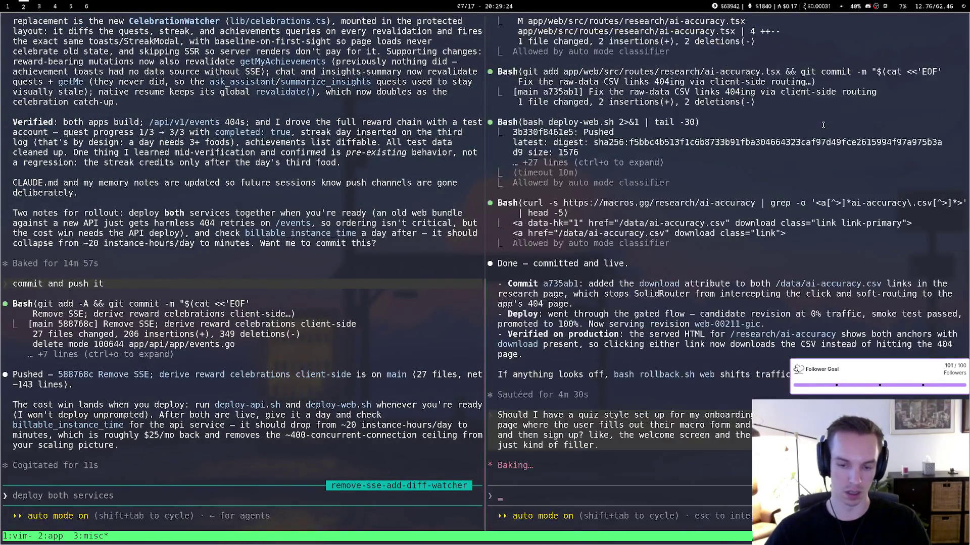
key("super+1")
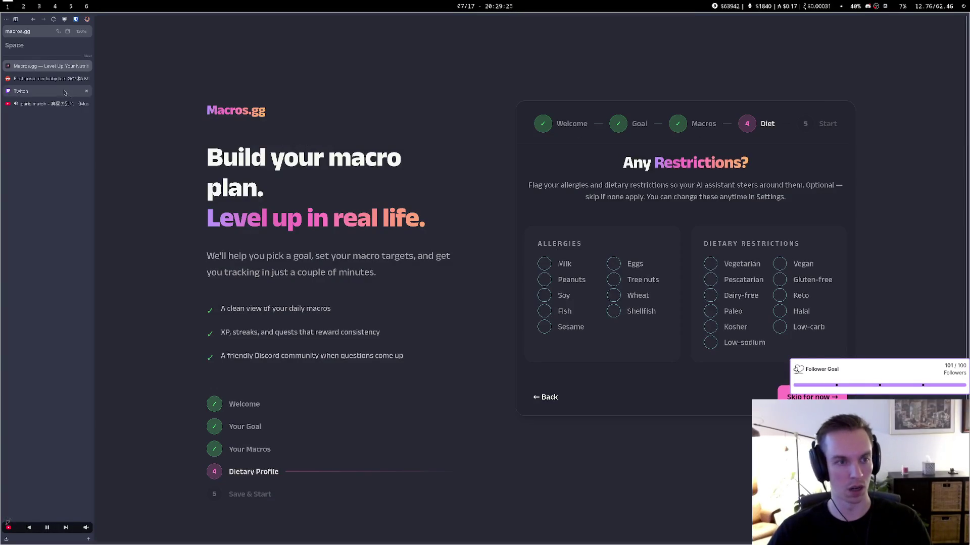
key("ctrl+Tab")
left_click(51, 90)
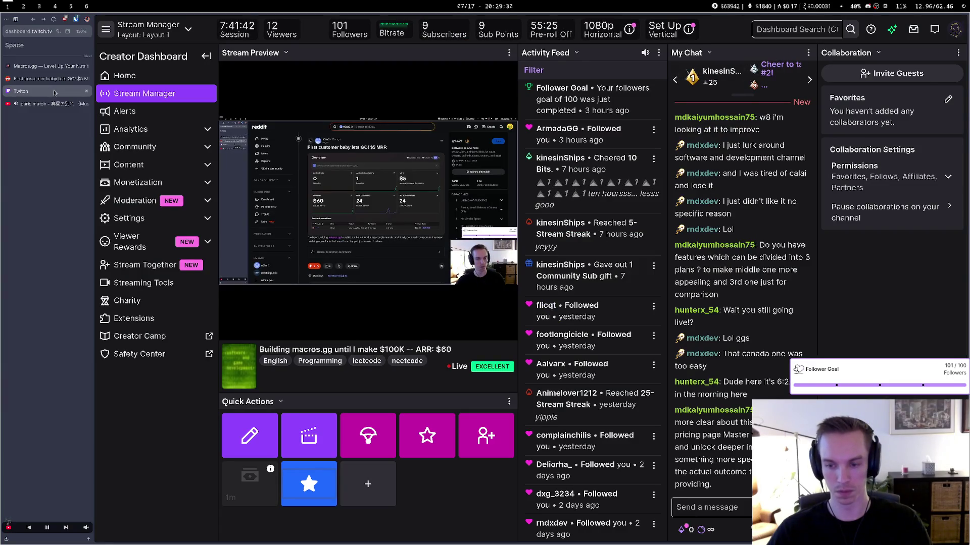
key("super+2")
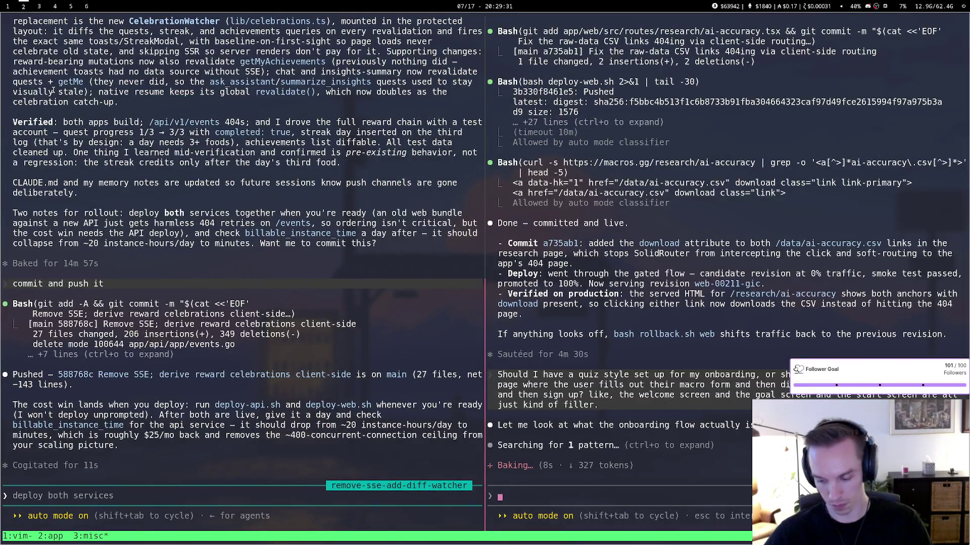
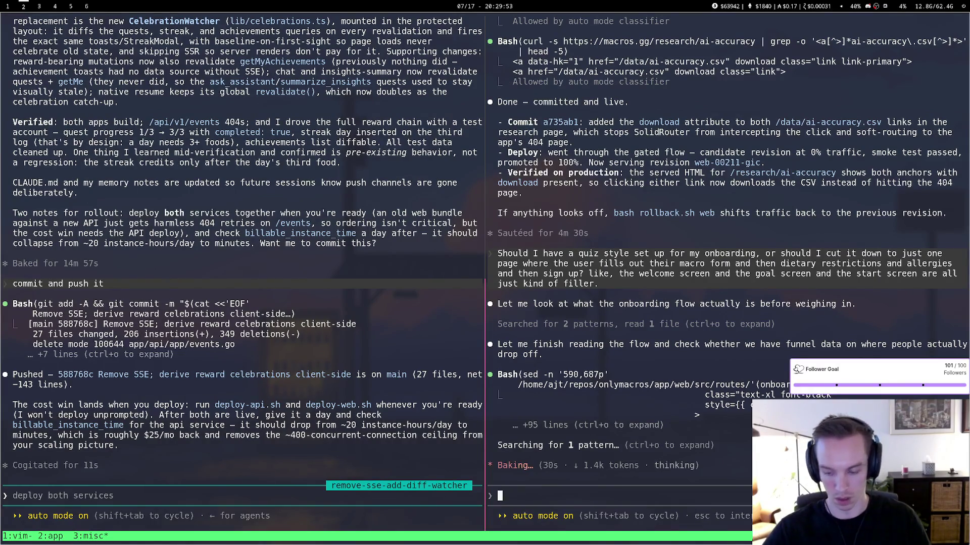
Glance at the Twitch dashboard and stream chat, then return to the browser's Stream Manager with a new tab
key("super+1")
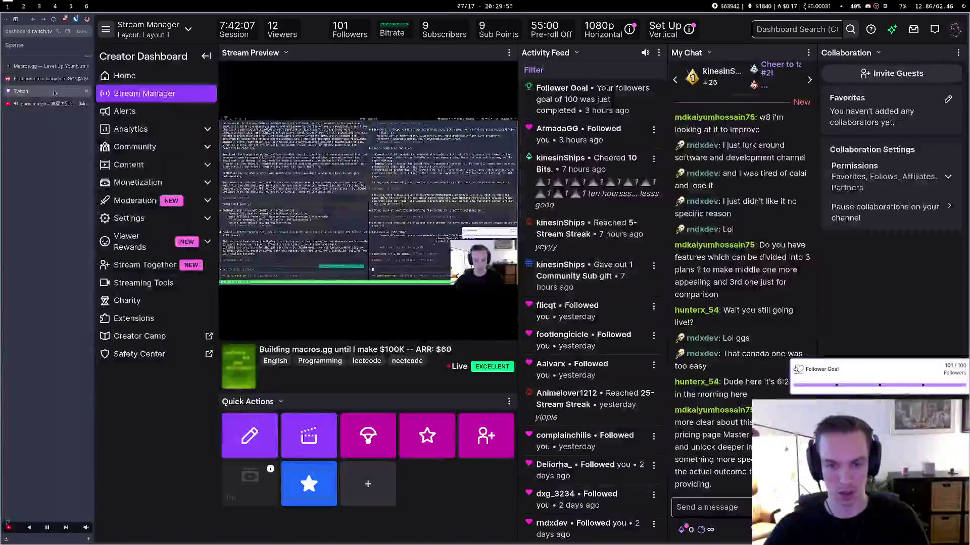
key("super+2")
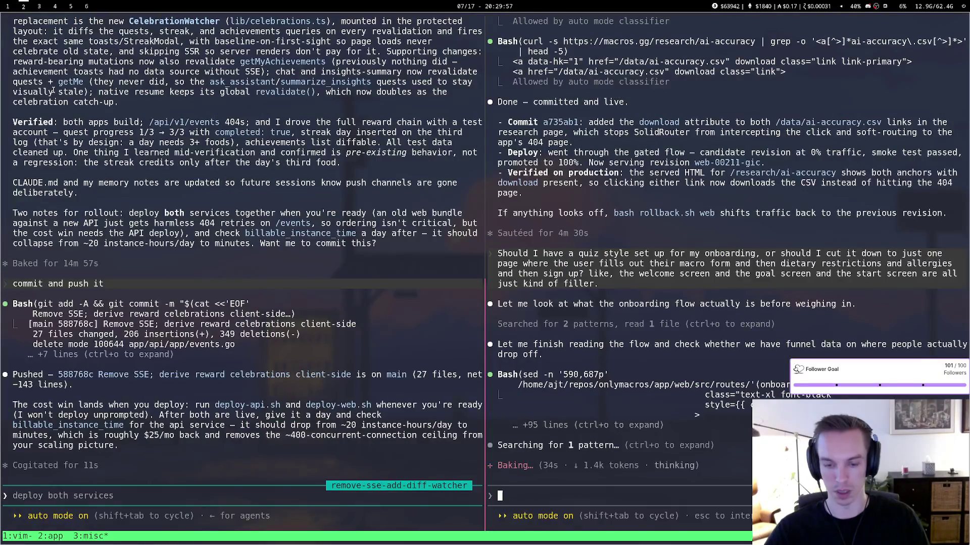
key("super+4")
key("super+1")
key("super+2")
key("super+3")
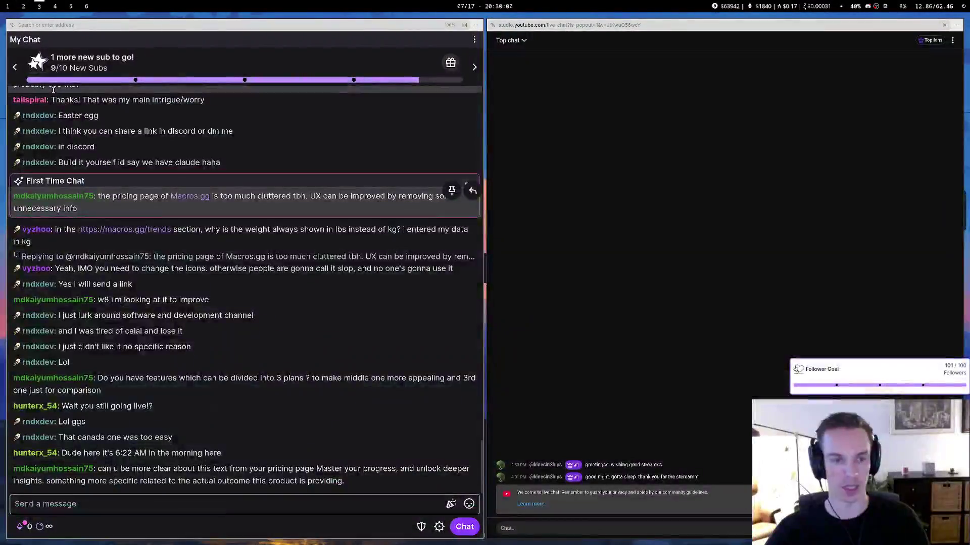
key("super+2")
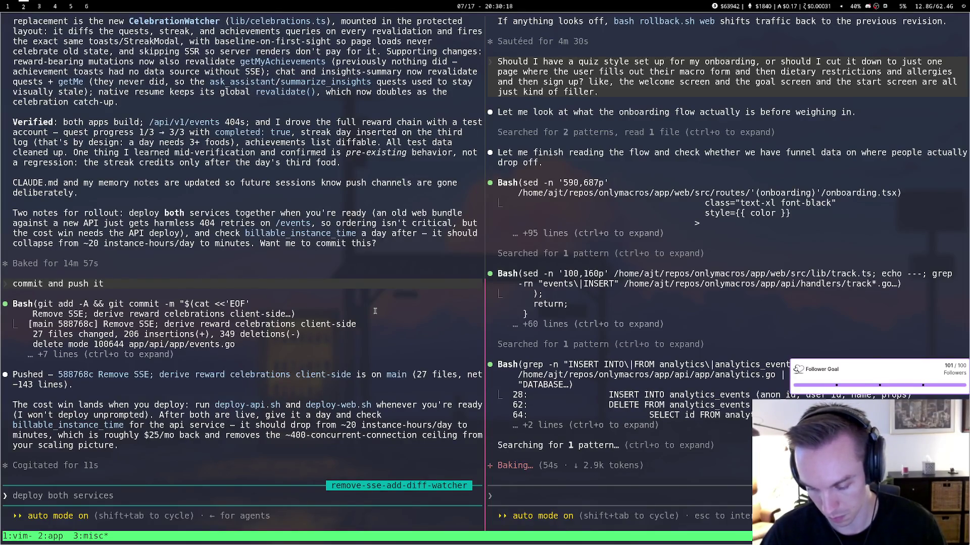
key("super+1")
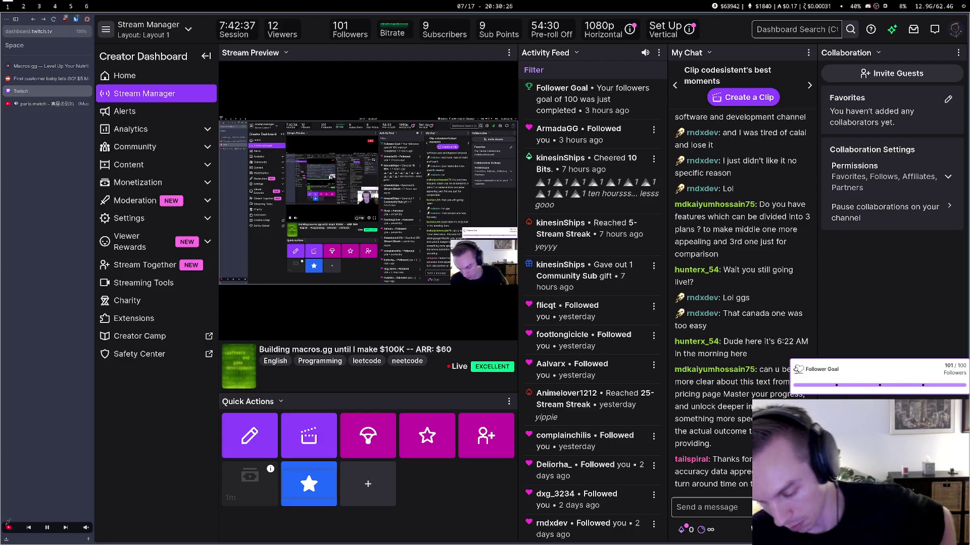
key("ctrl+t")
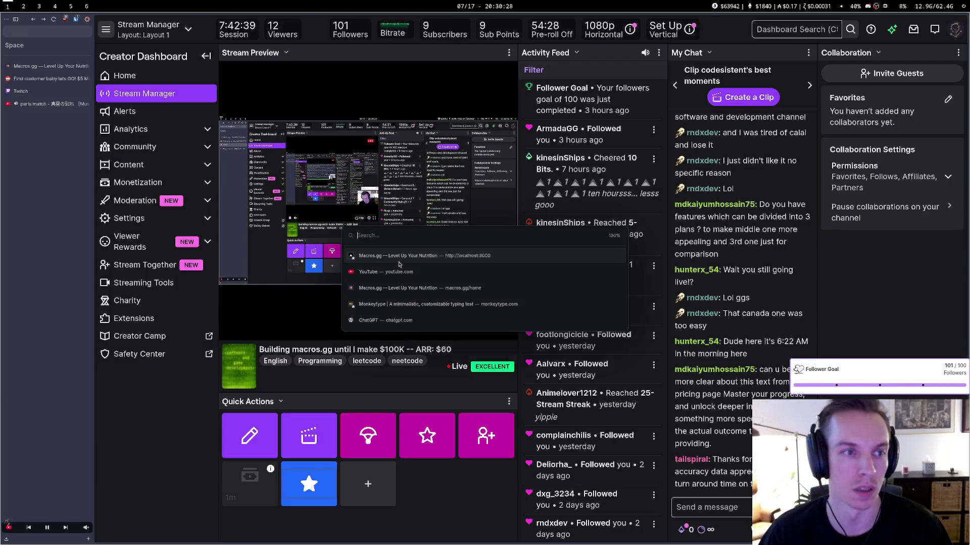
Go to macros.gg and open the featured AI accuracy research article from the Blog
type("macros.gg")
key("Return")
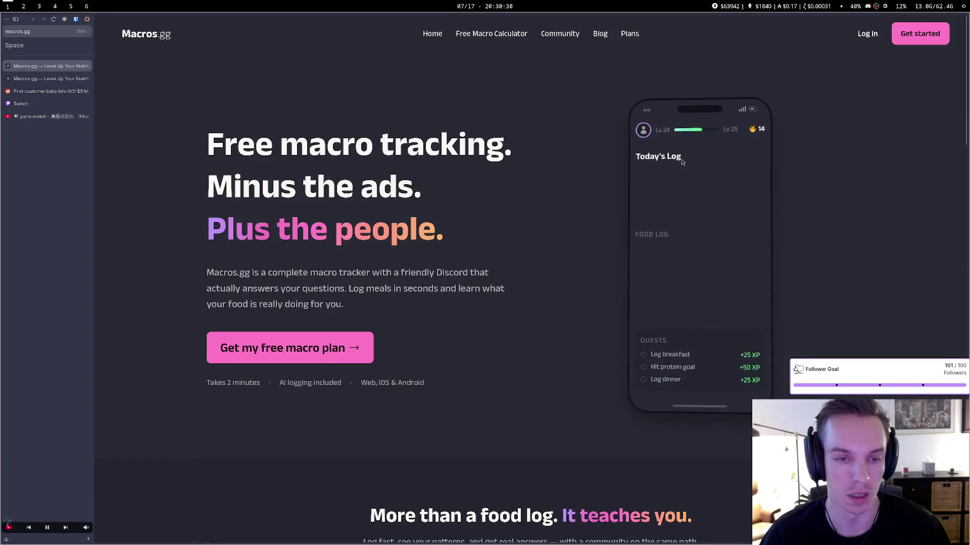
left_click(599, 33)
scroll(565, 258, "down", 2)
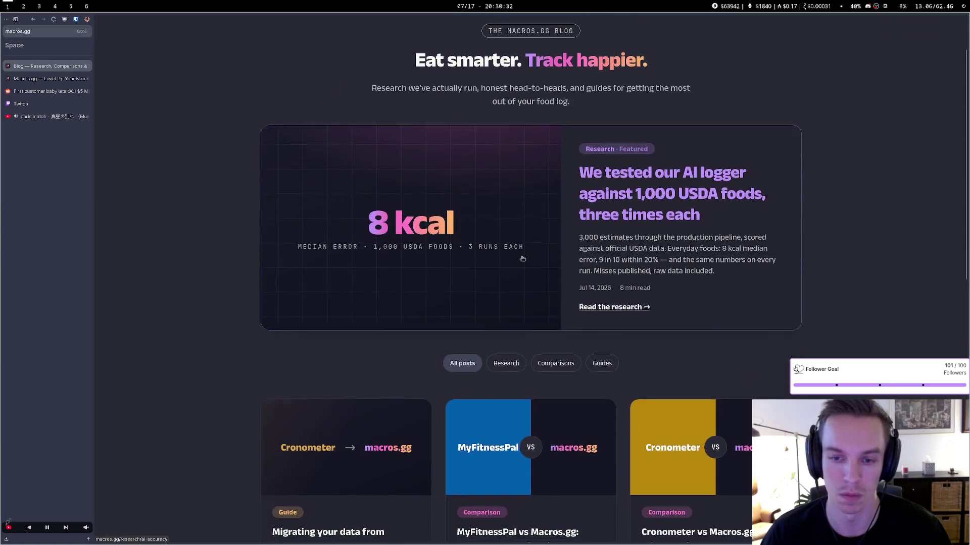
left_click(565, 260)
Expand 'Can I check the raw data?' to reveal the CSV link and check recent downloads
scroll(568, 293, "down", 20)
scroll(571, 324, "up", 1)
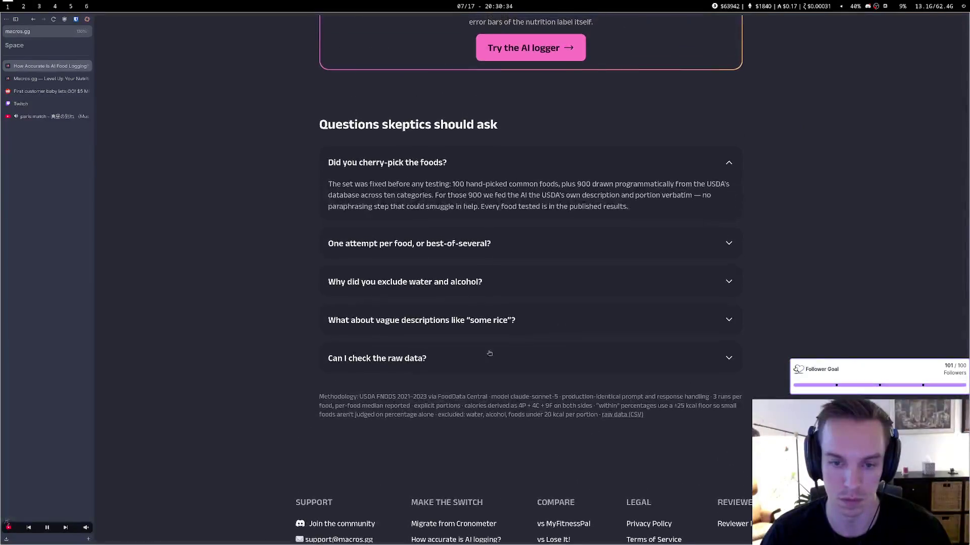
left_click(488, 354)
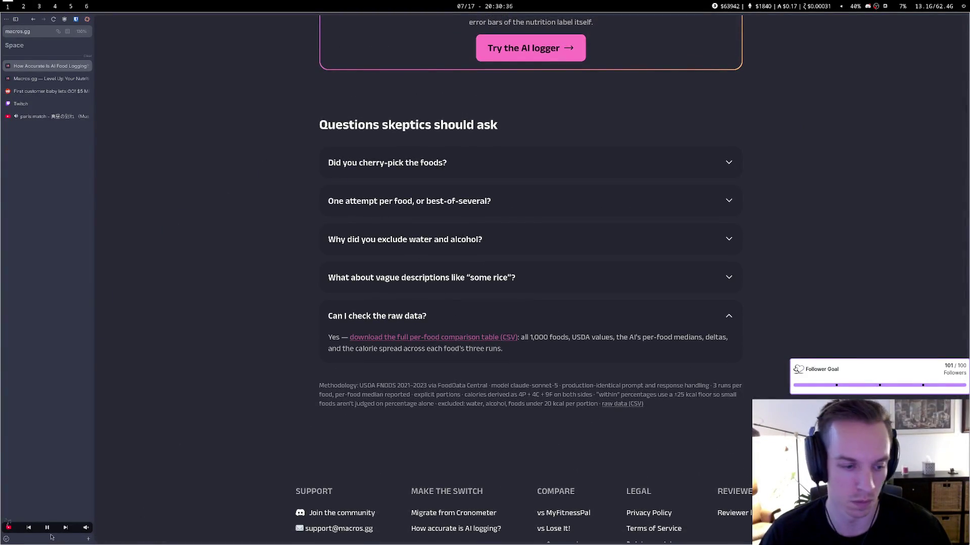
left_click(7, 539)
left_click(80, 430)
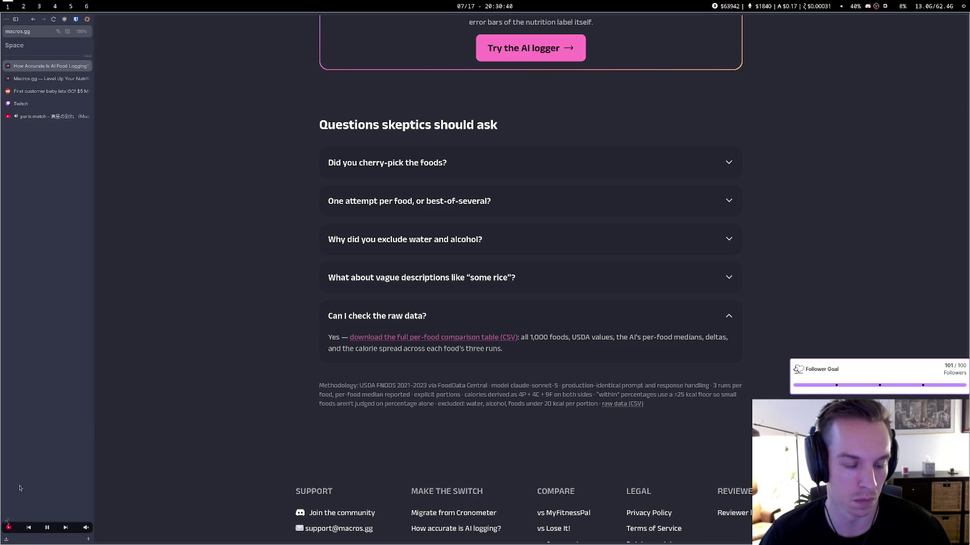
key("ctrl+t")
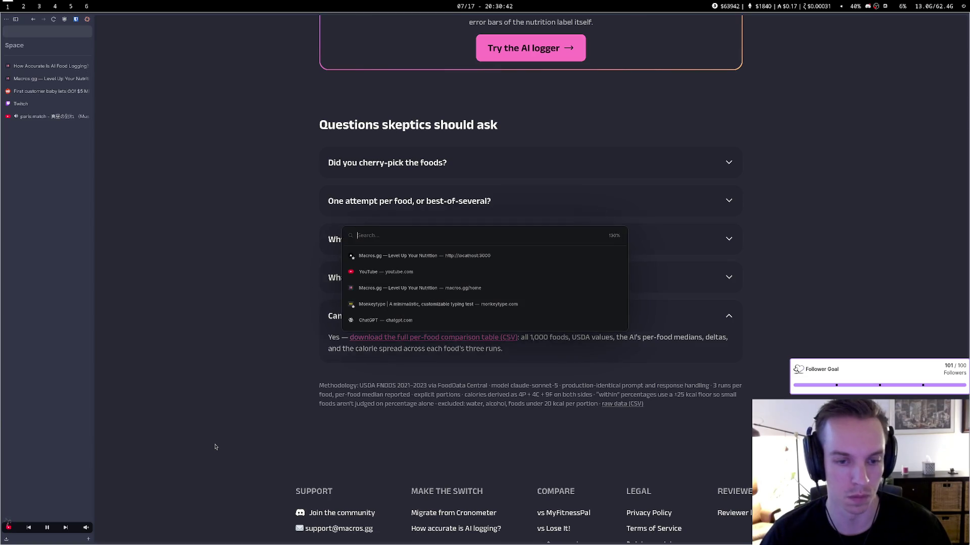
Upload ai-accuracy.csv from the downloads panel into Google Sheets via the Open file picker's Upload tab
type("docs")
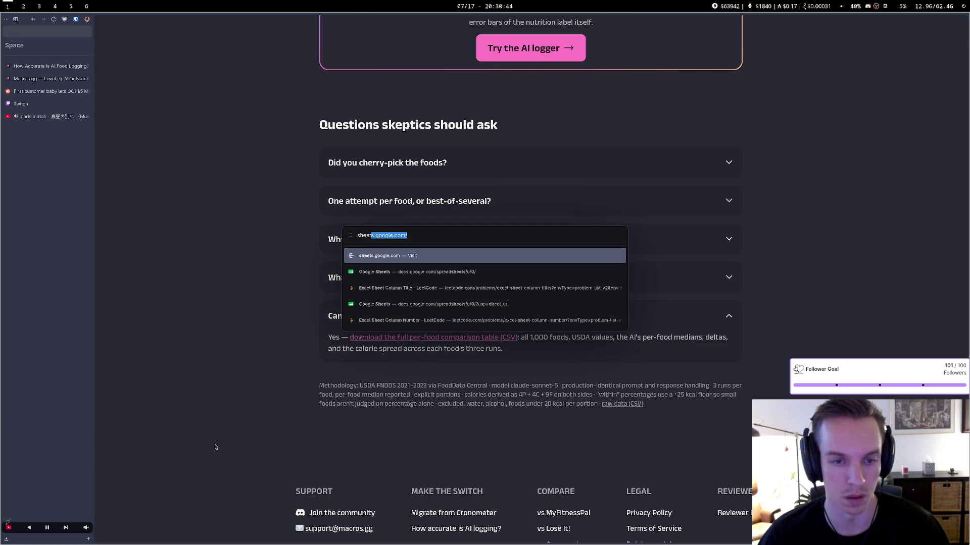
key("Return")
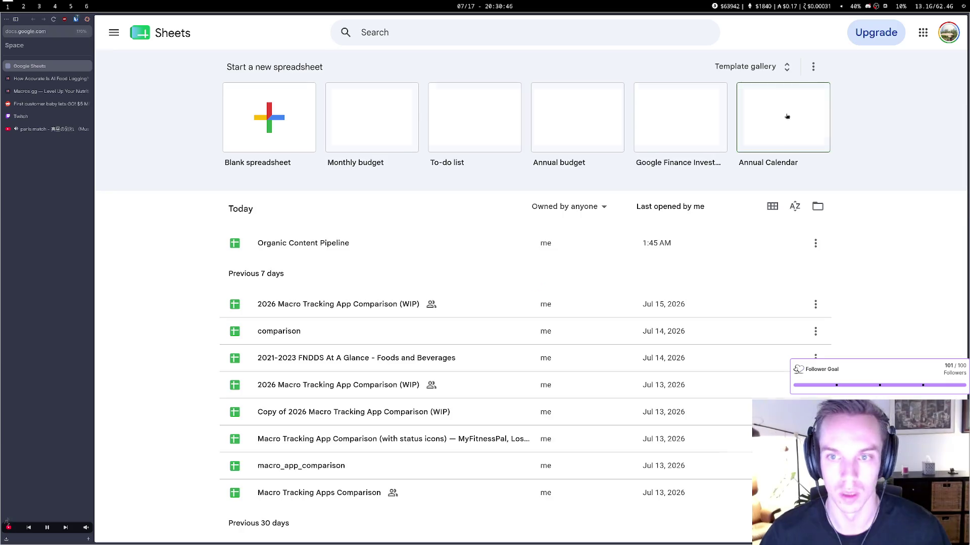
left_click(818, 216)
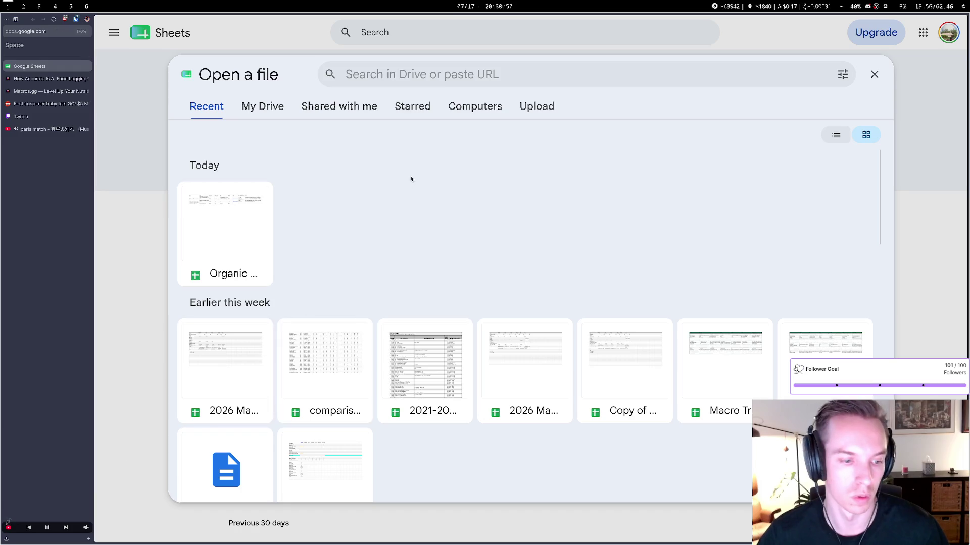
left_click(538, 106)
left_click(6, 540)
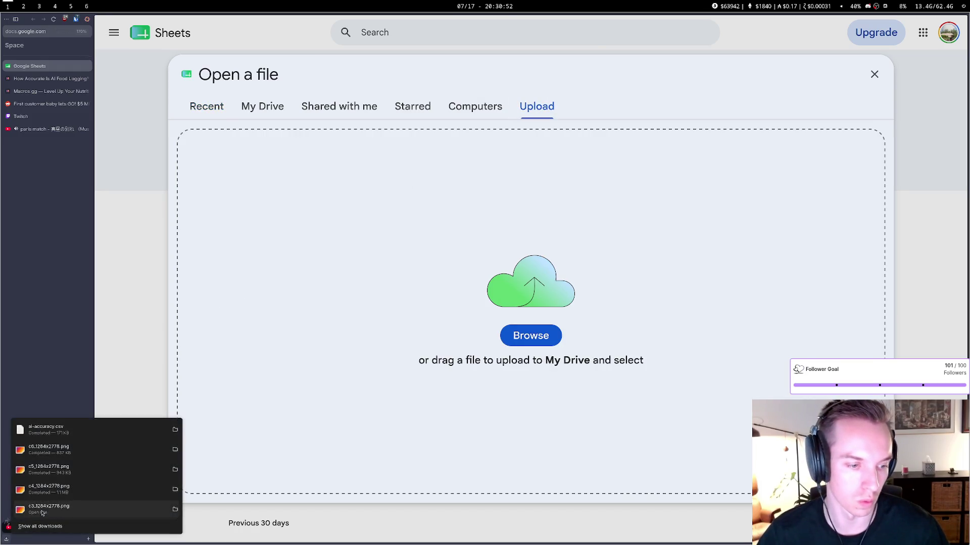
left_click_drag(67, 429, 435, 354)
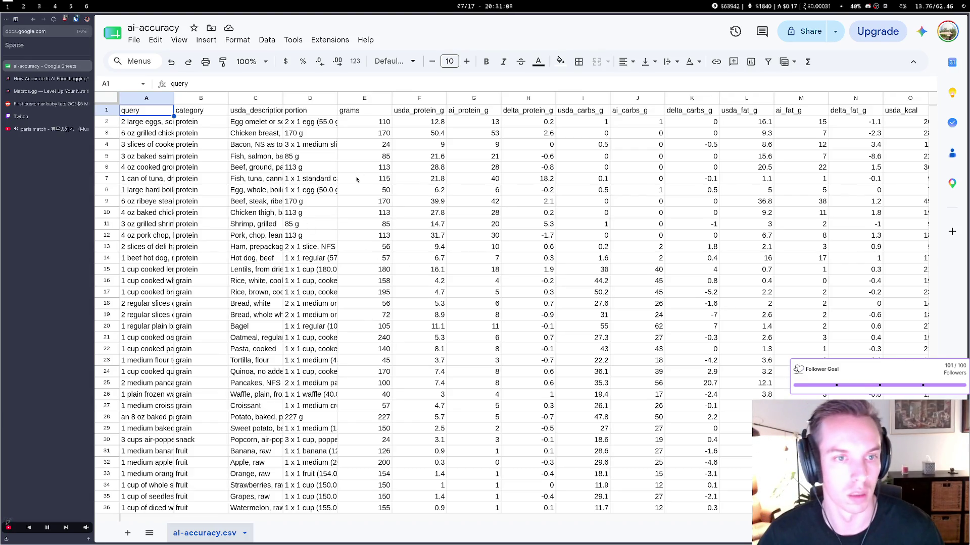
scroll(366, 184, "right", 3)
scroll(365, 184, "right", 3)
scroll(365, 186, "left", 4)
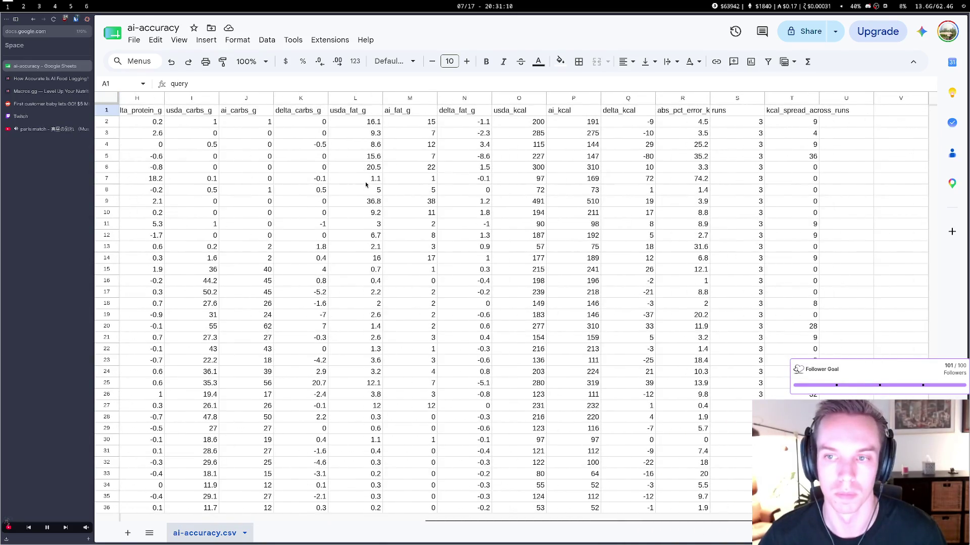
scroll(365, 186, "left", 3)
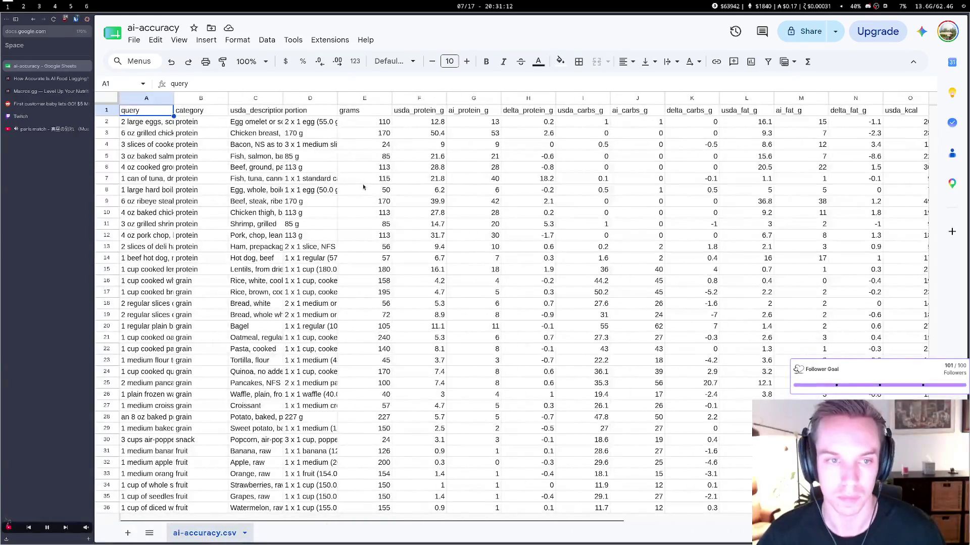
scroll(364, 188, "right", 2)
scroll(363, 187, "left", 2)
scroll(363, 188, "right", 4)
scroll(363, 188, "left", 4)
scroll(363, 186, "down", 15)
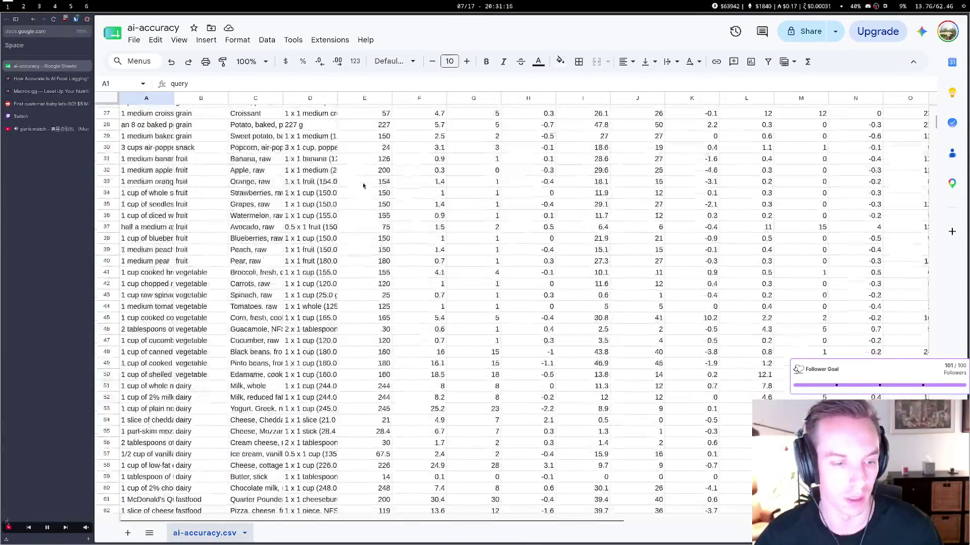
scroll(363, 186, "down", 20)
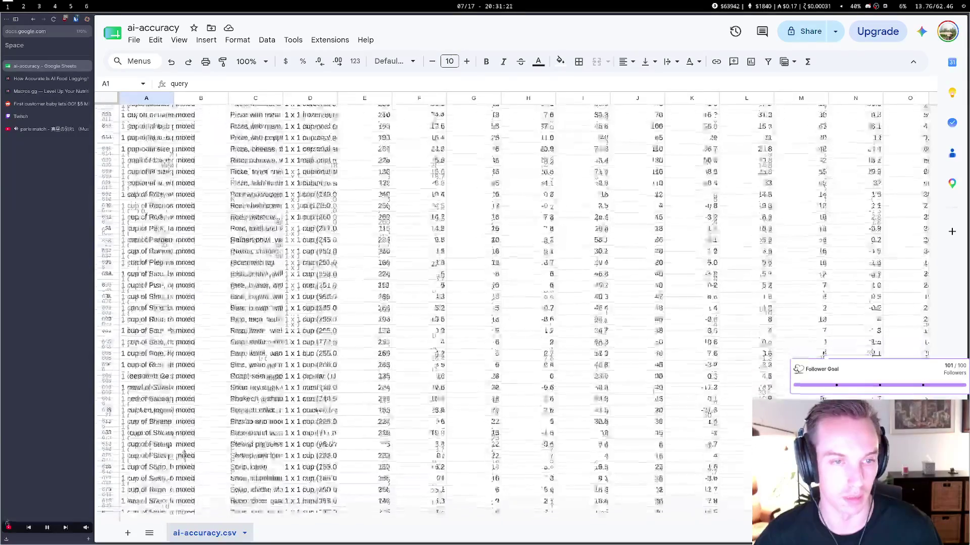
scroll(363, 303, "up", 20)
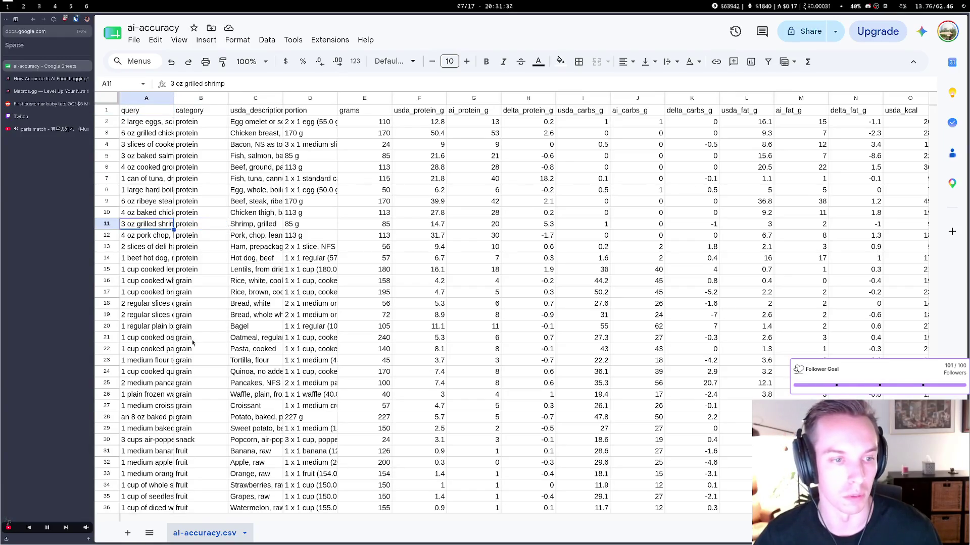
scroll(193, 342, "down", 20)
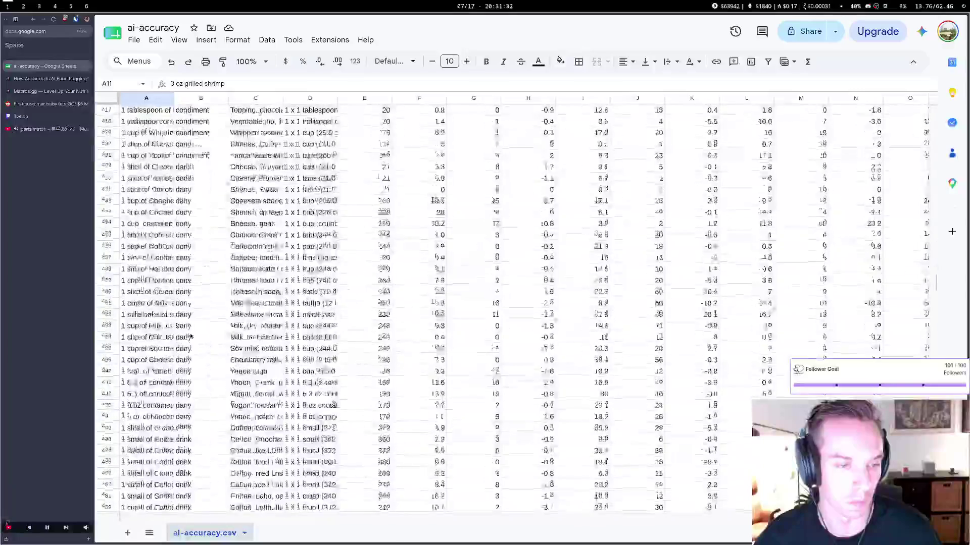
scroll(191, 335, "down", 20)
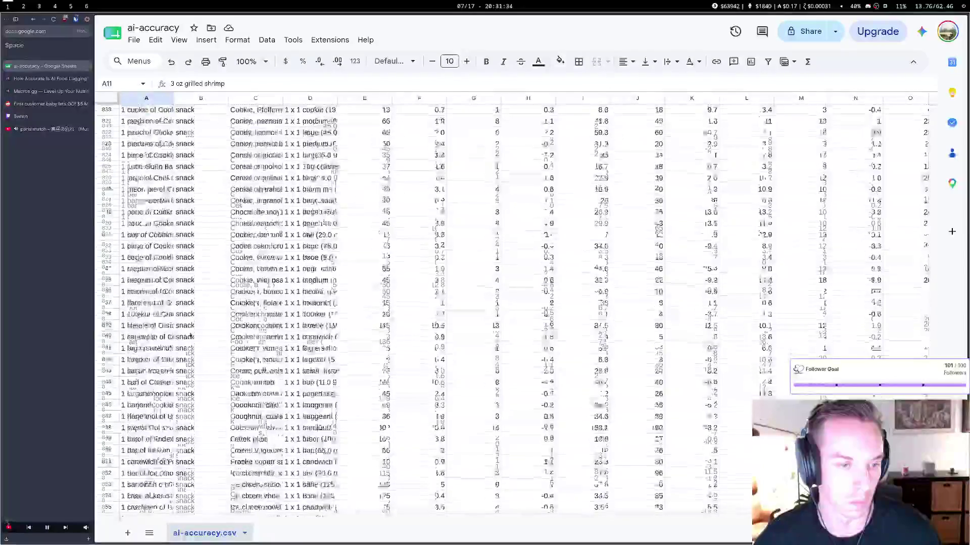
scroll(191, 336, "down", 15)
scroll(191, 336, "up", 20)
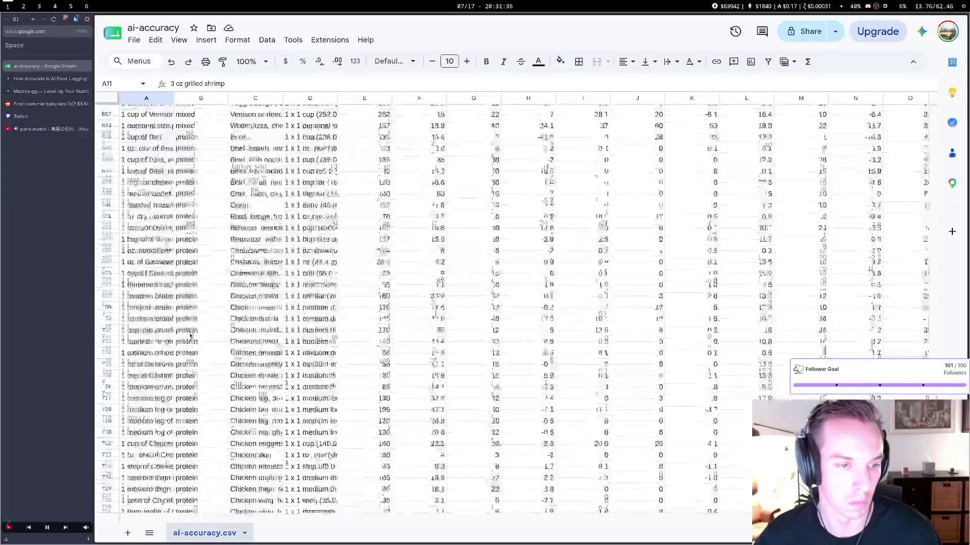
scroll(191, 336, "up", 20)
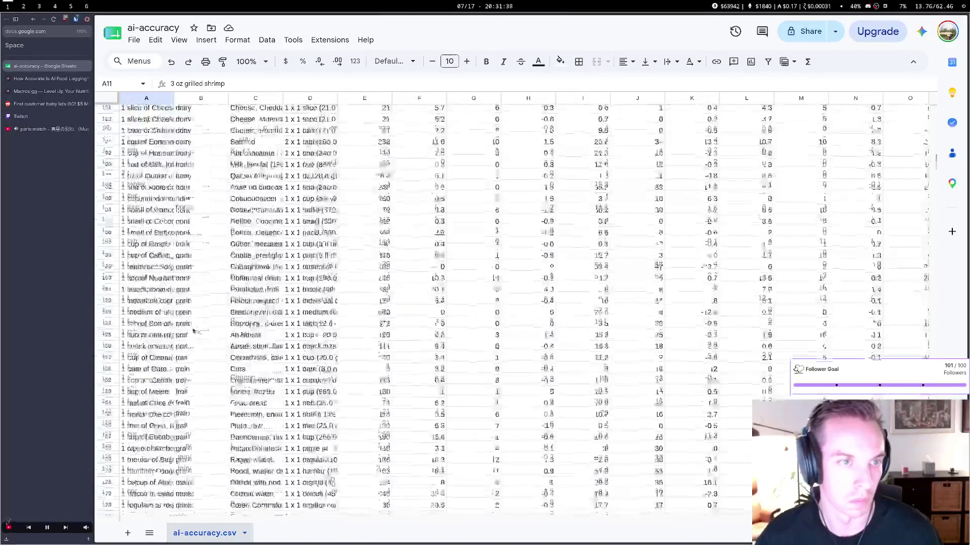
double_click(173, 98)
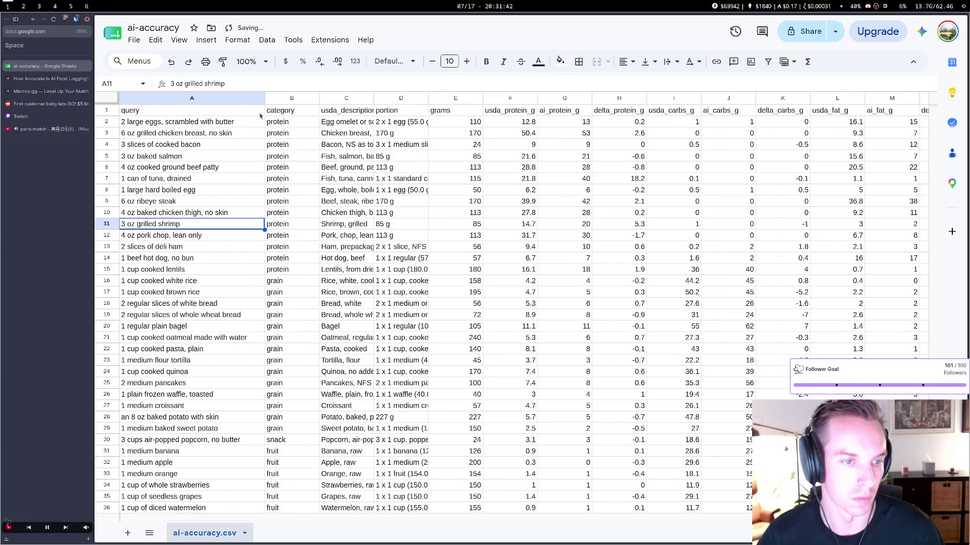
double_click(262, 99)
scroll(227, 204, "down", 20)
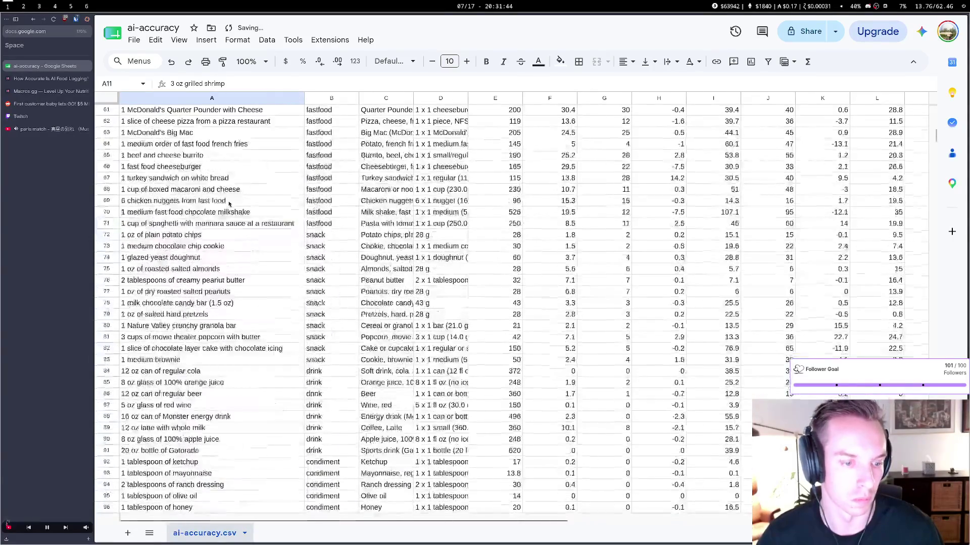
scroll(227, 203, "down", 15)
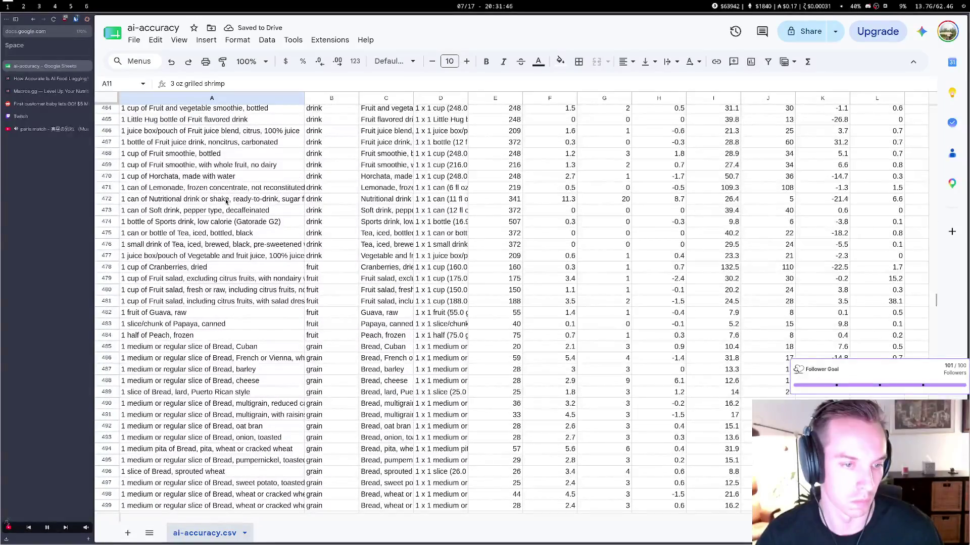
scroll(227, 202, "down", 20)
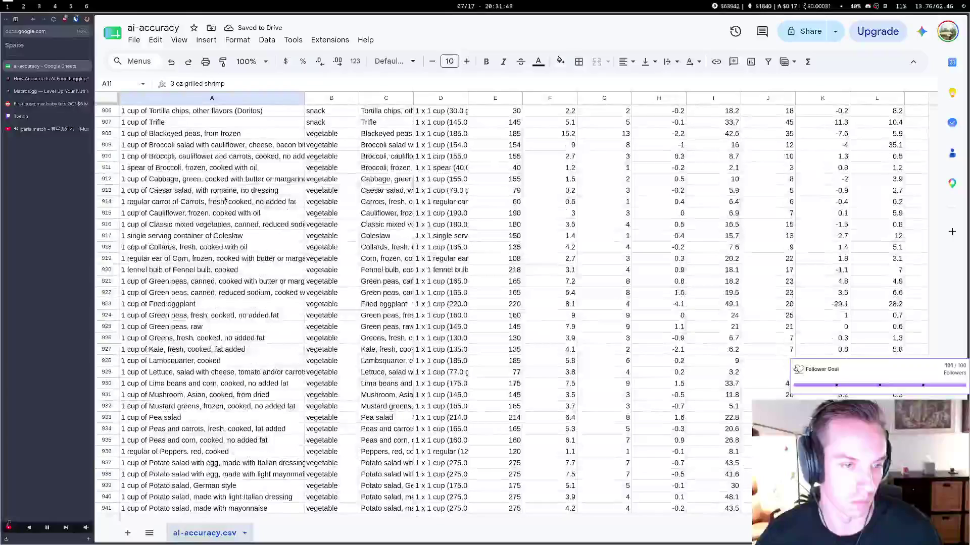
scroll(225, 198, "down", 5)
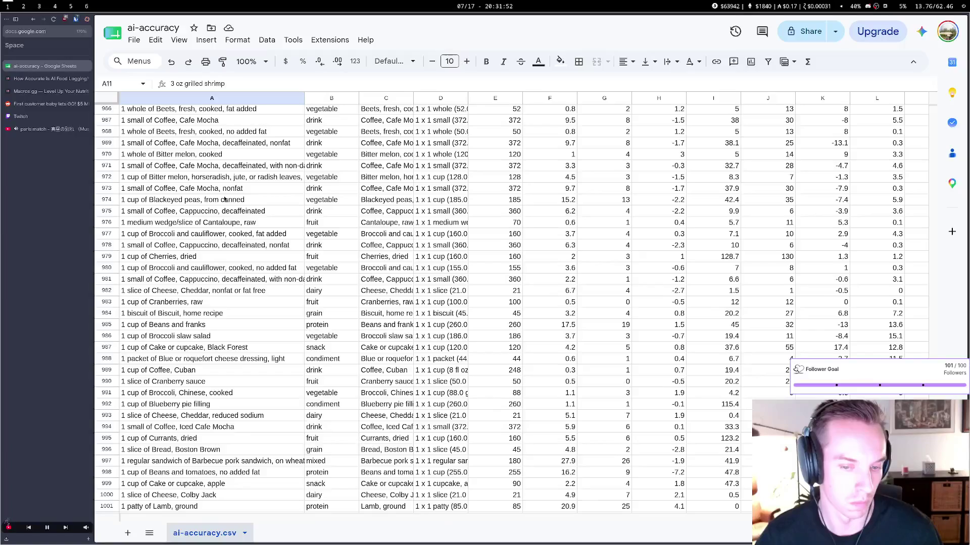
scroll(225, 199, "up", 20)
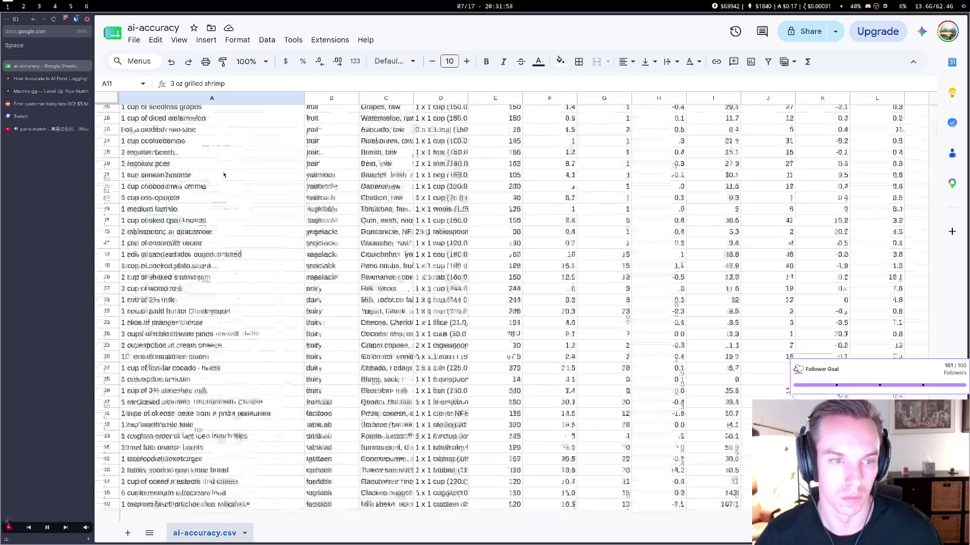
scroll(224, 174, "down", 20)
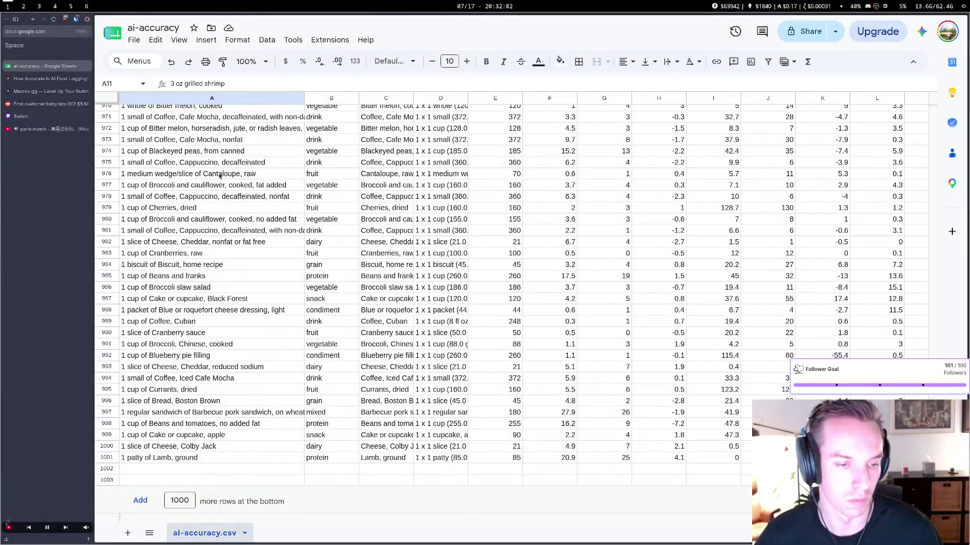
scroll(219, 176, "up", 20)
scroll(219, 176, "up", 20)
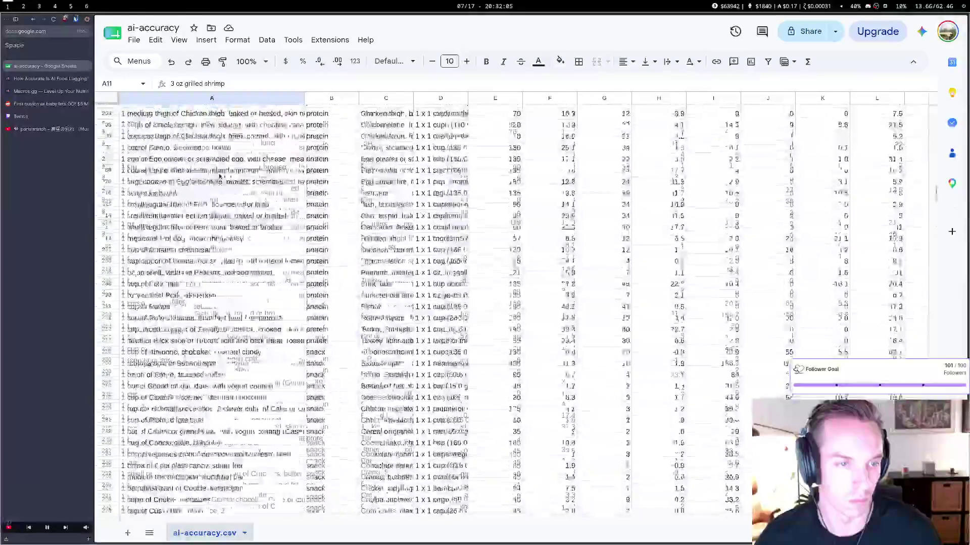
scroll(219, 175, "up", 15)
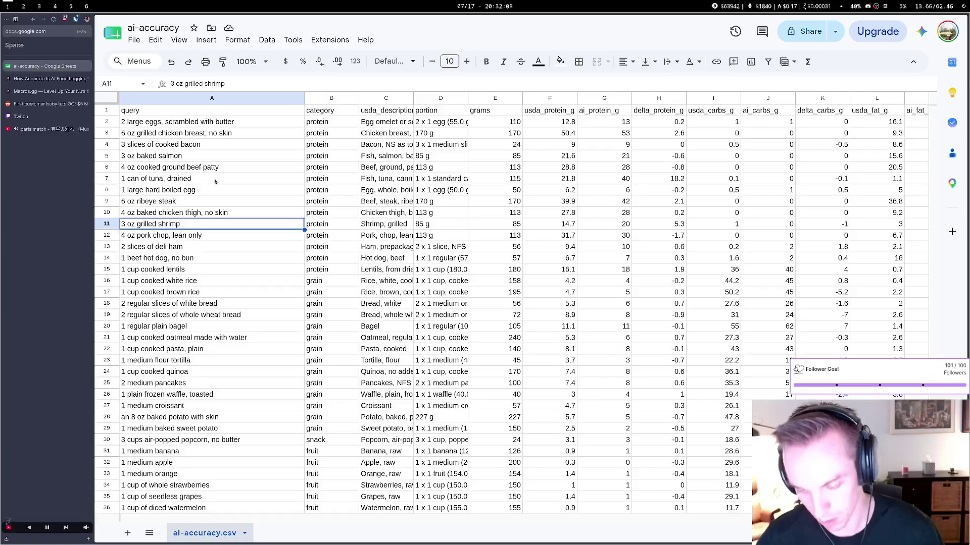
scroll(214, 181, "down", 3)
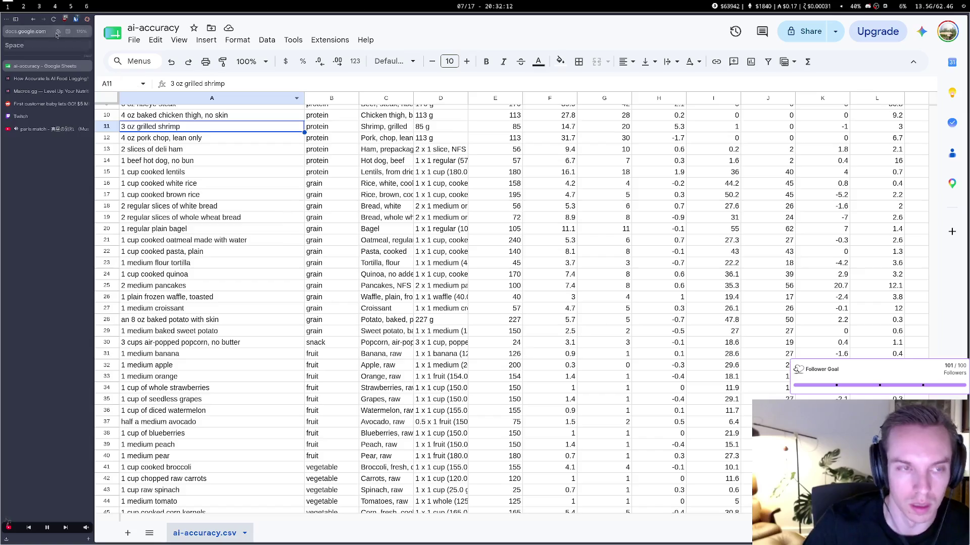
scroll(205, 195, "up", 3)
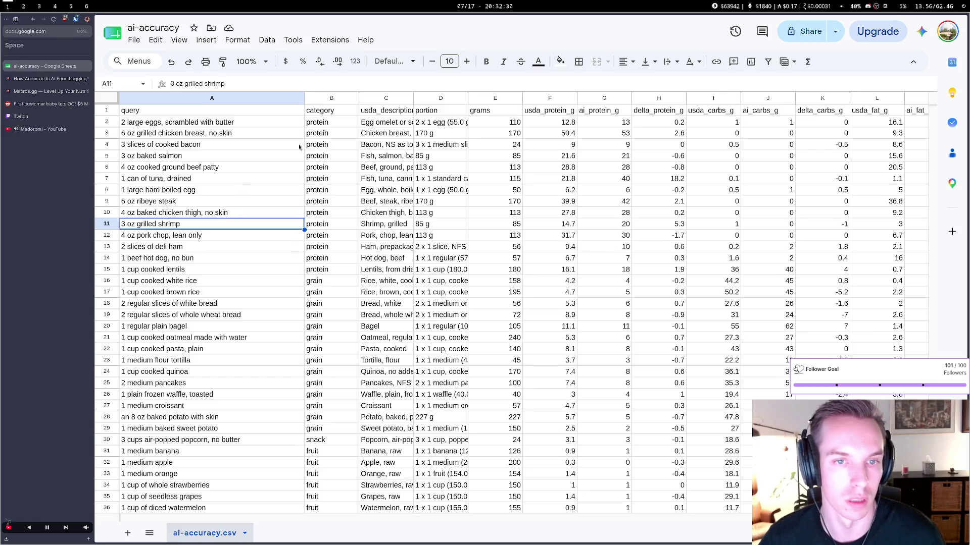
left_click_drag(413, 98, 597, 100)
left_click(489, 109)
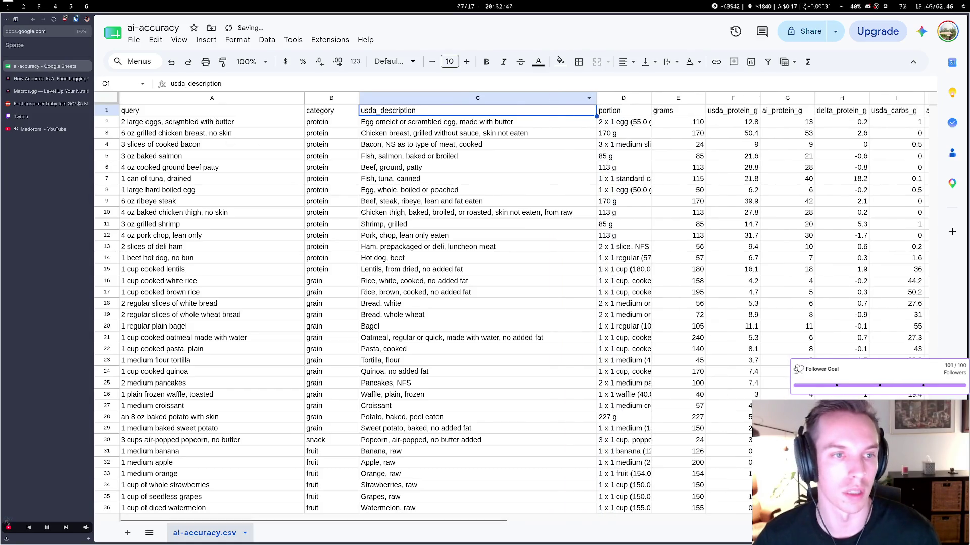
left_click_drag(178, 122, 155, 450)
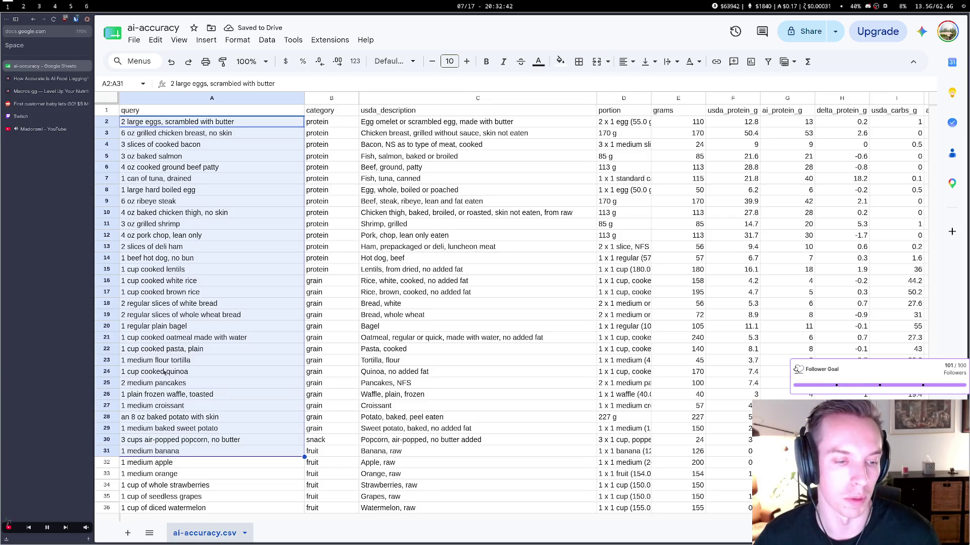
scroll(167, 353, "down", 5)
left_click_drag(207, 170, 201, 389)
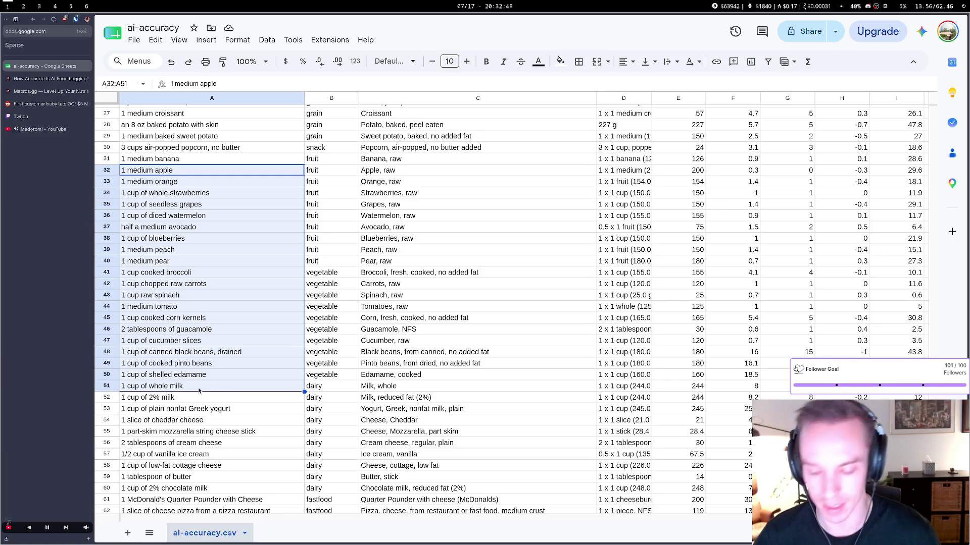
scroll(198, 386, "down", 2)
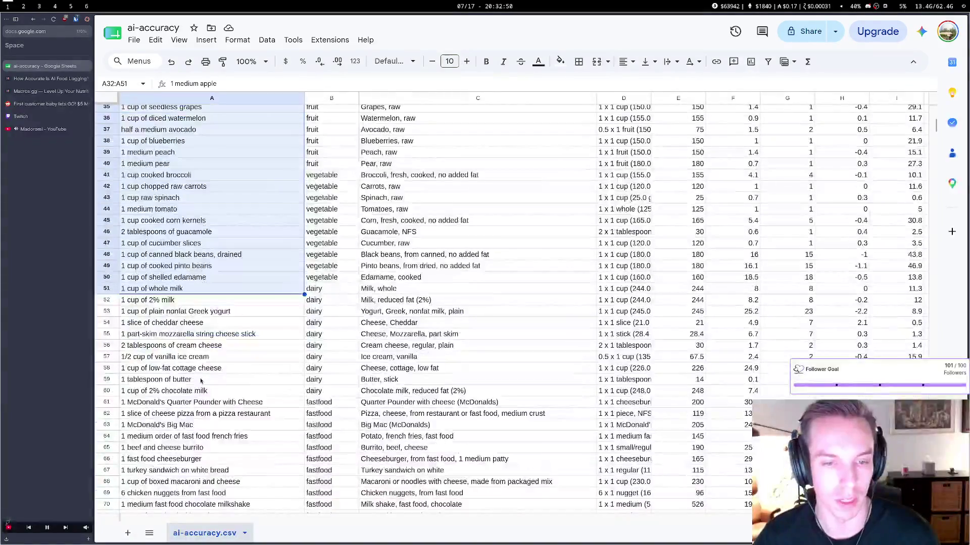
scroll(202, 382, "up", 8)
left_click(427, 115)
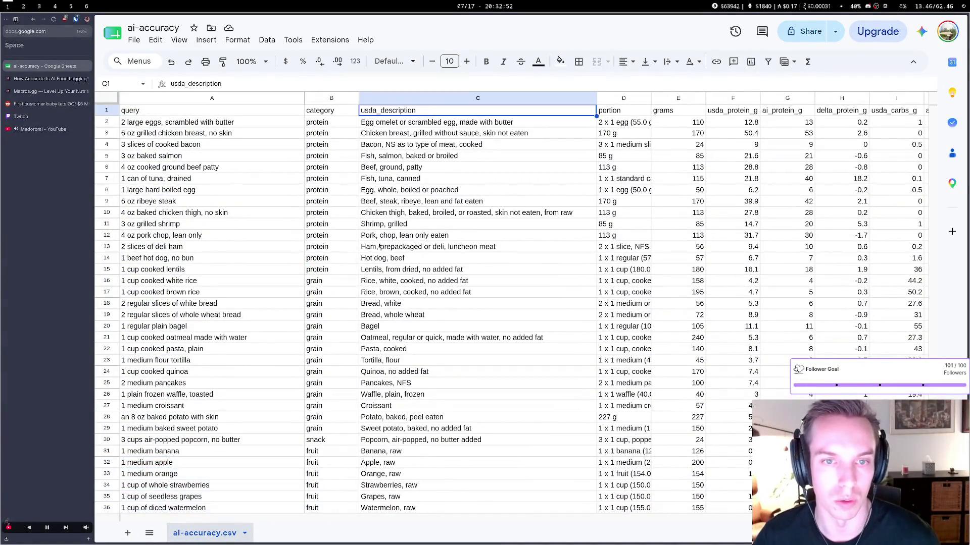
scroll(369, 278, "down", 12)
scroll(424, 202, "up", 14)
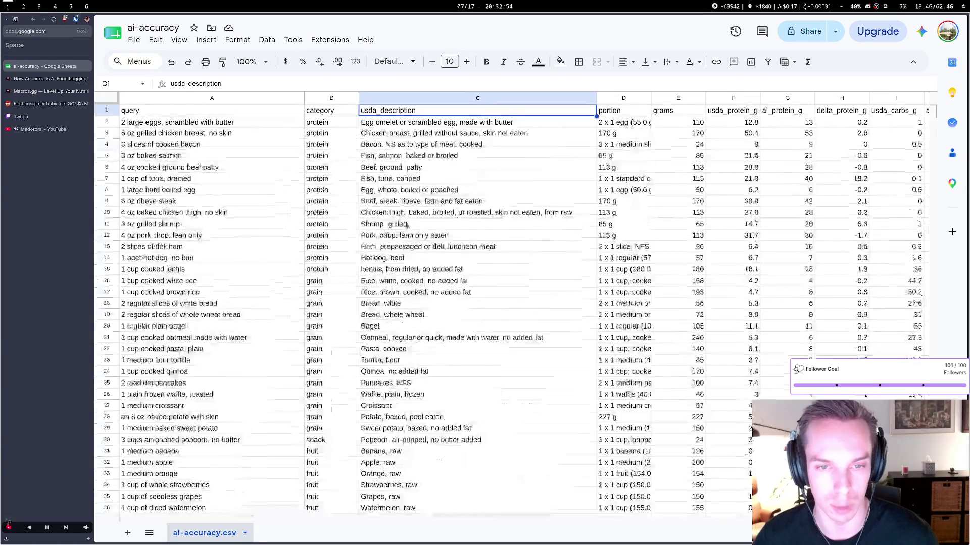
scroll(414, 252, "down", 6)
left_click_drag(412, 233, 429, 476)
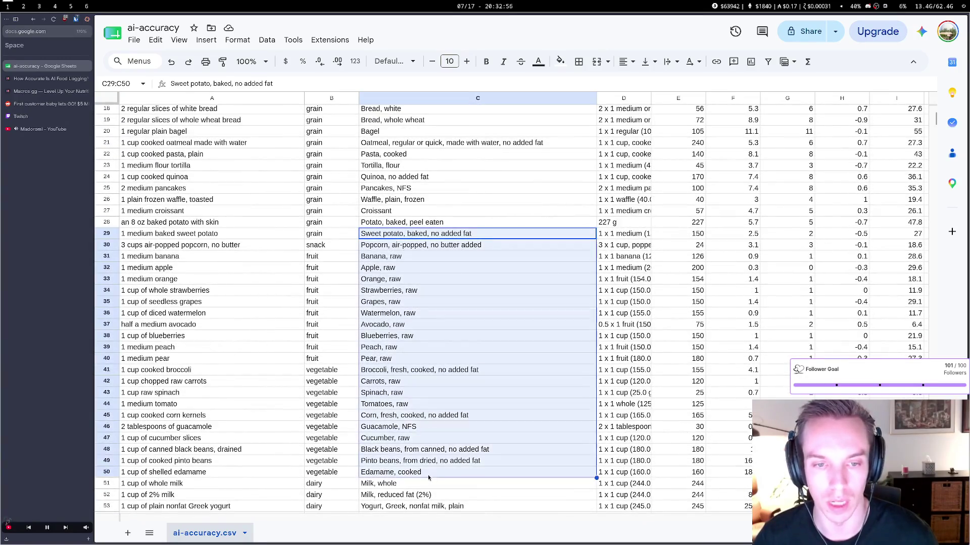
scroll(427, 470, "down", 12)
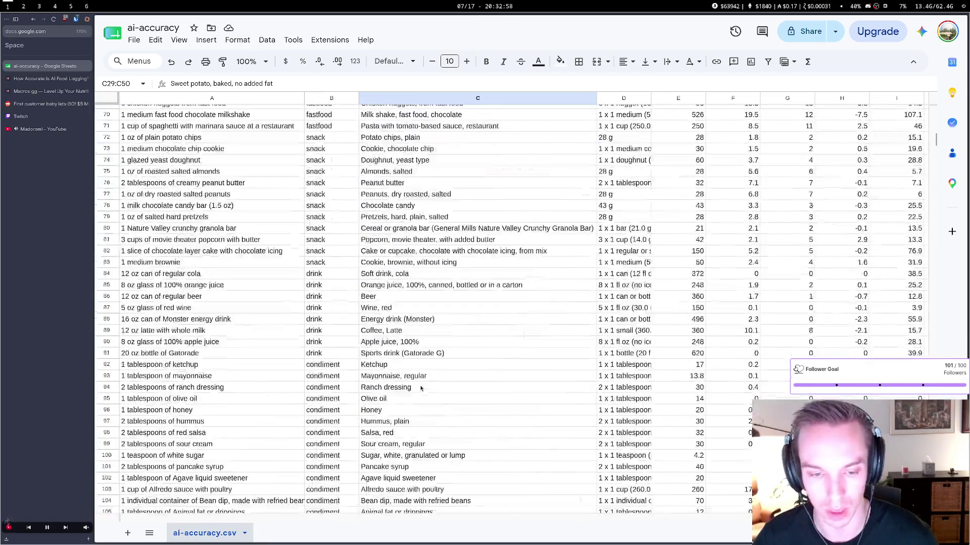
left_click(199, 321)
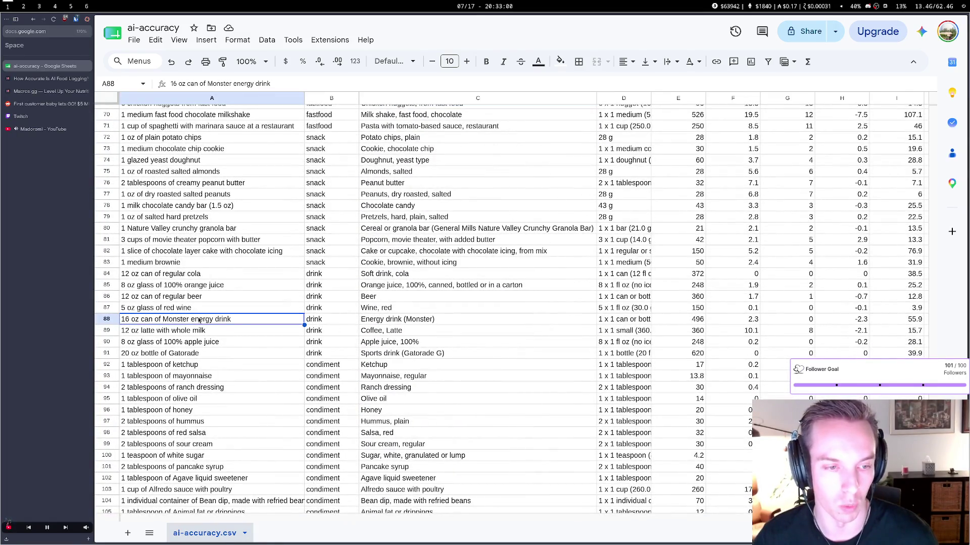
left_click(398, 320)
scroll(378, 361, "down", 11)
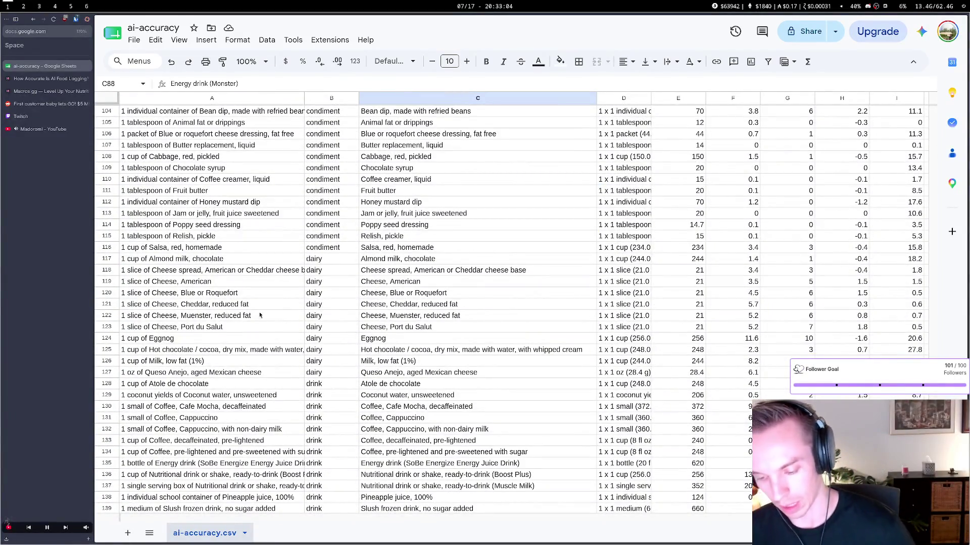
scroll(260, 316, "up", 7)
scroll(180, 284, "up", 15)
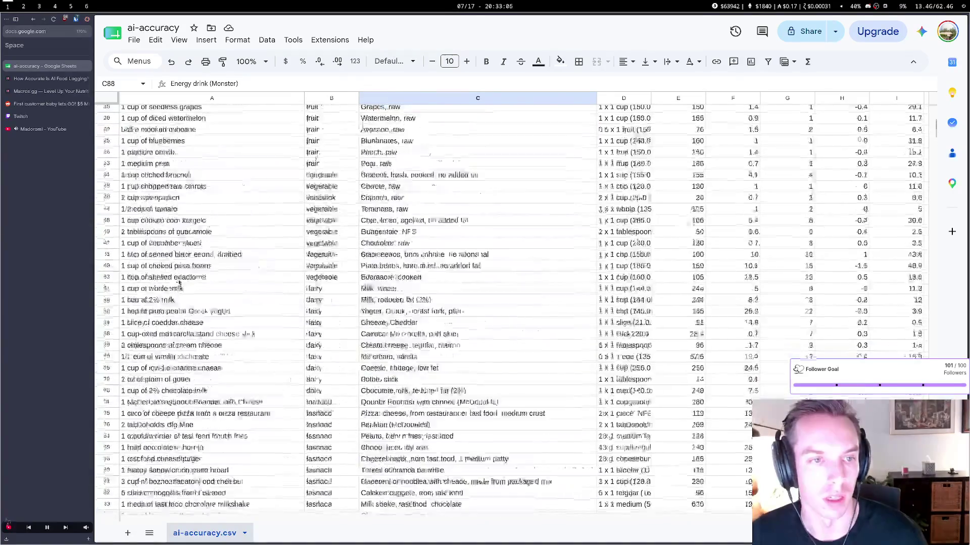
scroll(179, 284, "up", 11)
left_click_drag(180, 124, 162, 392)
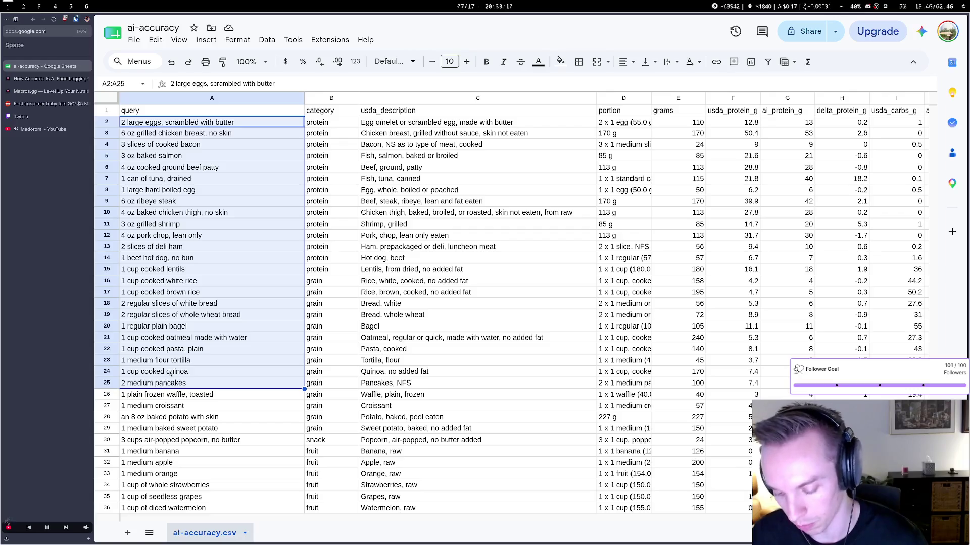
scroll(173, 368, "down", 10)
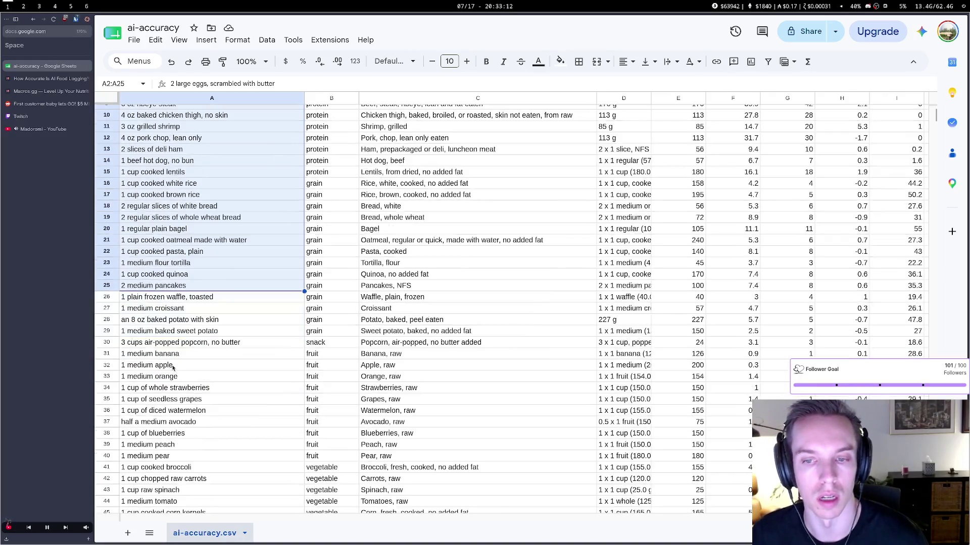
scroll(172, 369, "up", 4)
scroll(172, 369, "up", 6)
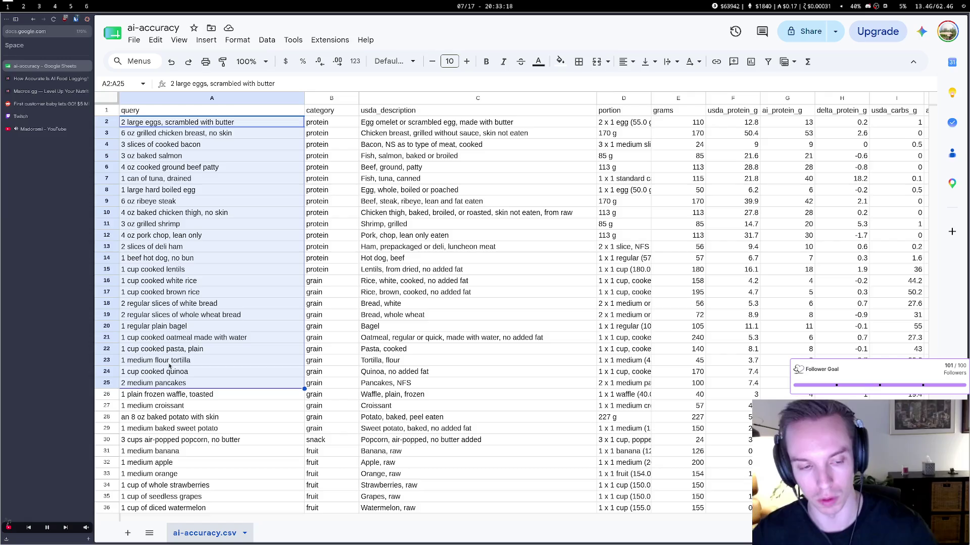
left_click_drag(417, 377, 419, 486)
scroll(416, 487, "down", 1)
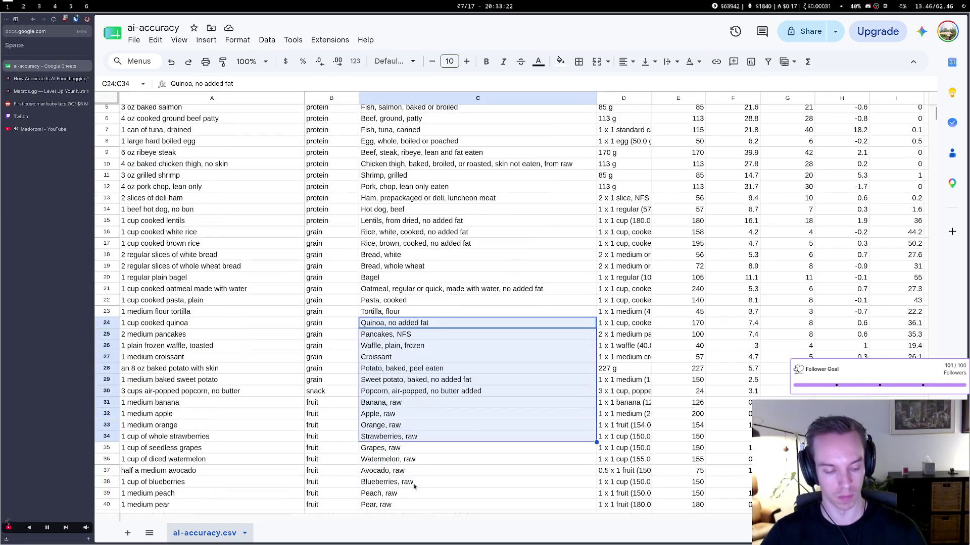
left_click(414, 456)
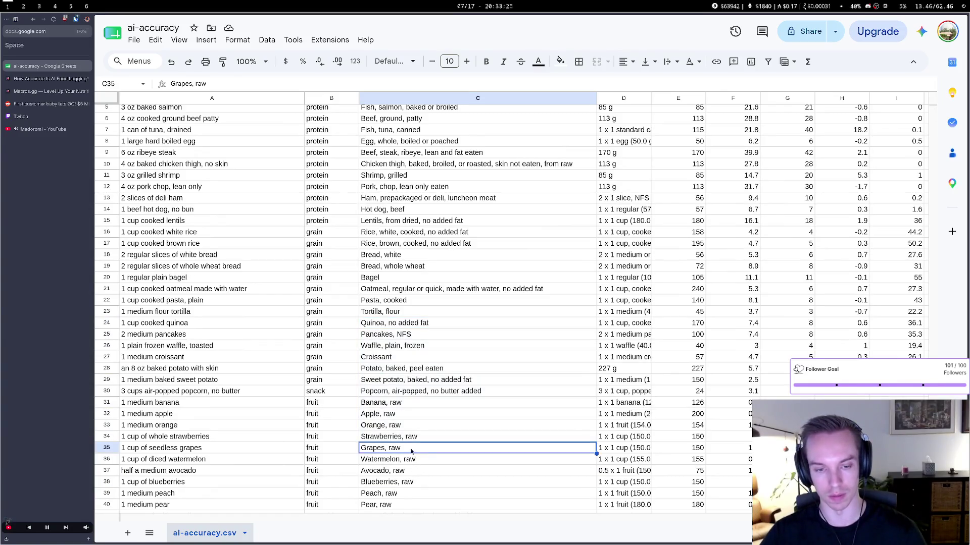
left_click_drag(414, 380, 406, 504)
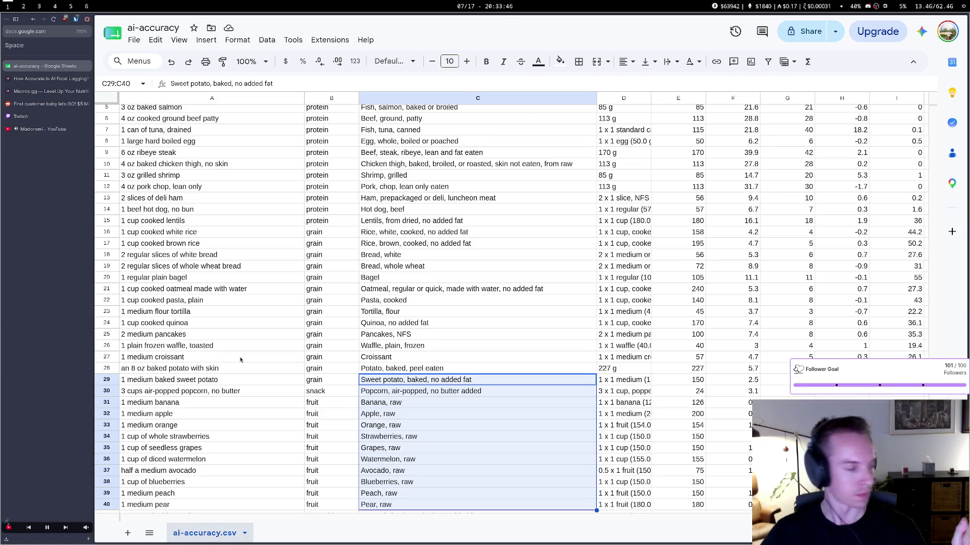
scroll(240, 360, "down", 6)
scroll(241, 336, "up", 7)
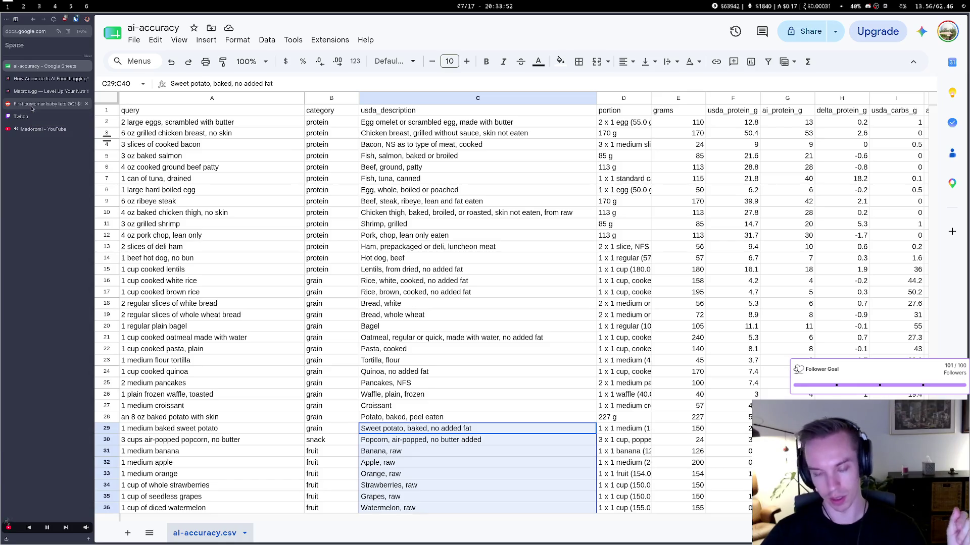
left_click(31, 106)
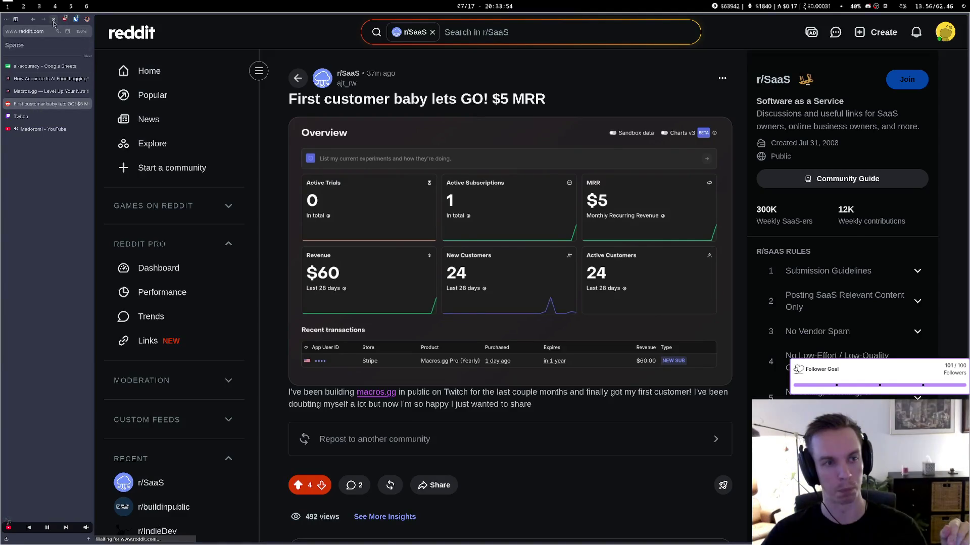
left_click(53, 19)
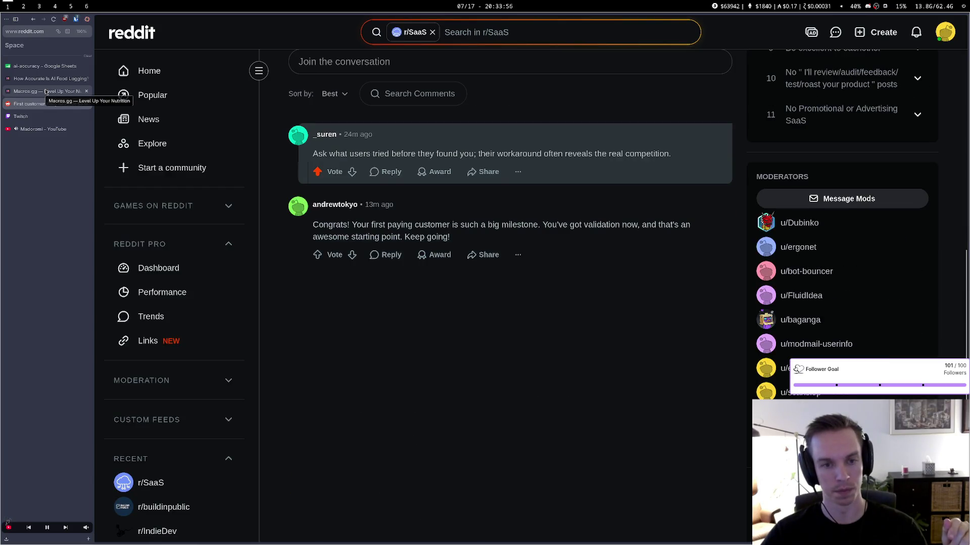
left_click(46, 91)
left_click(47, 76)
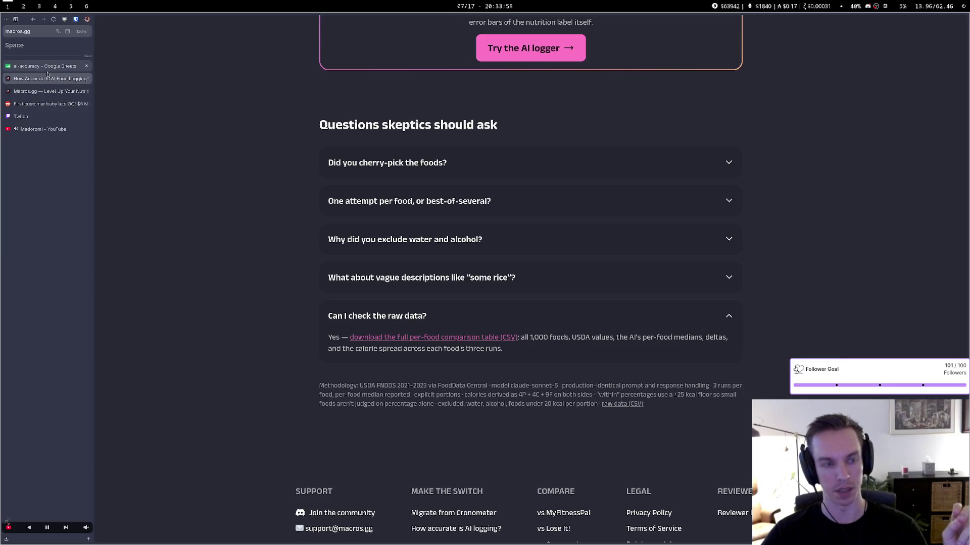
left_click(45, 67)
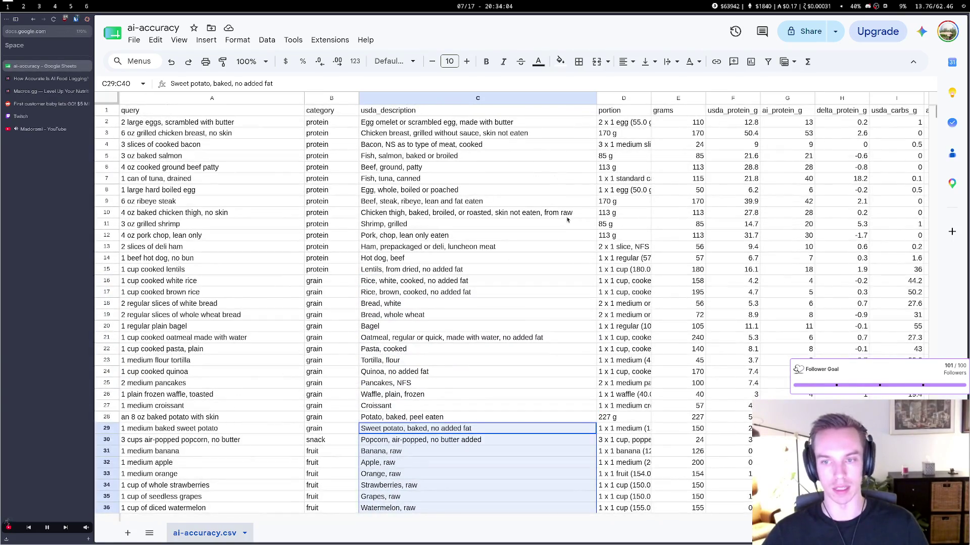
scroll(567, 218, "right", 7)
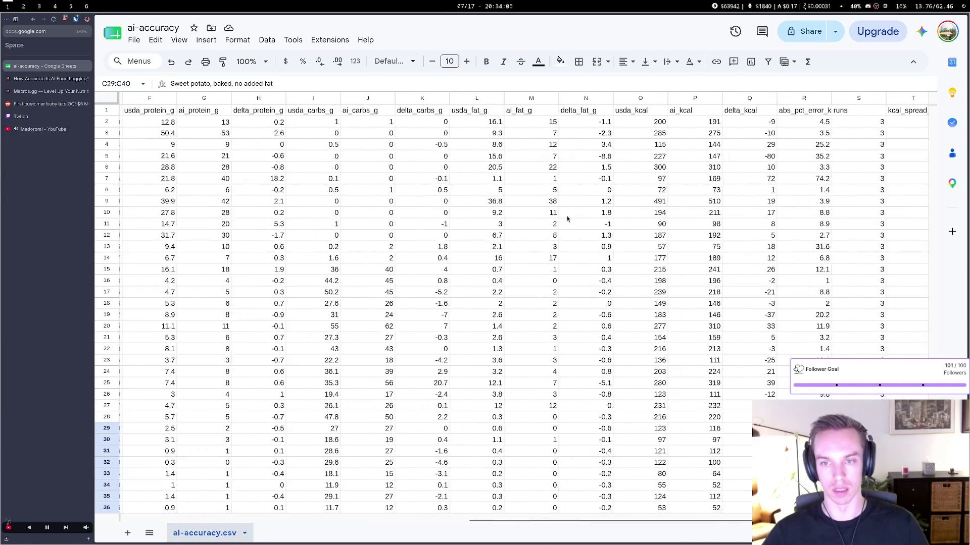
scroll(567, 218, "left", 6)
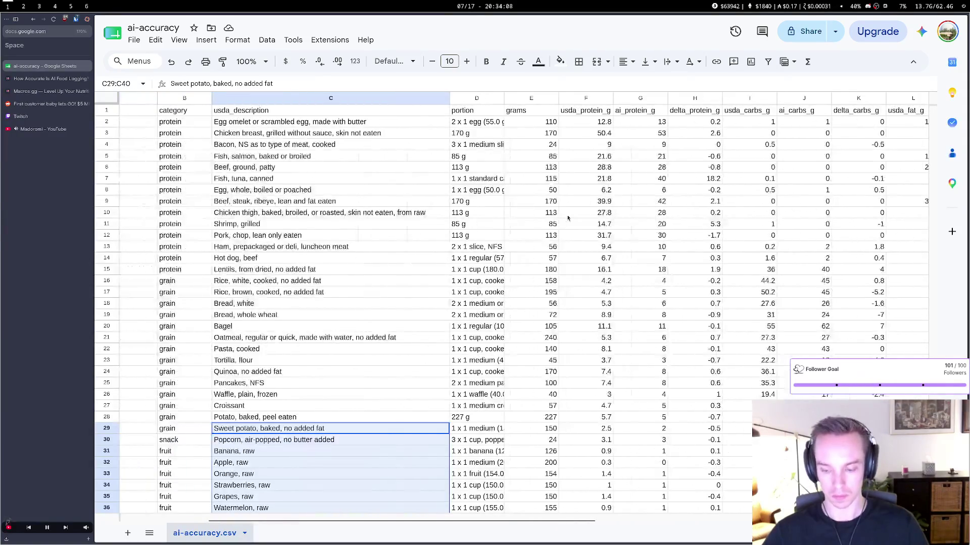
key("ctrl+w")
Read the study's method, highlighting the 1,000 foods tier, USDA FNDDS wording and step 1
scroll(652, 287, "up", 20)
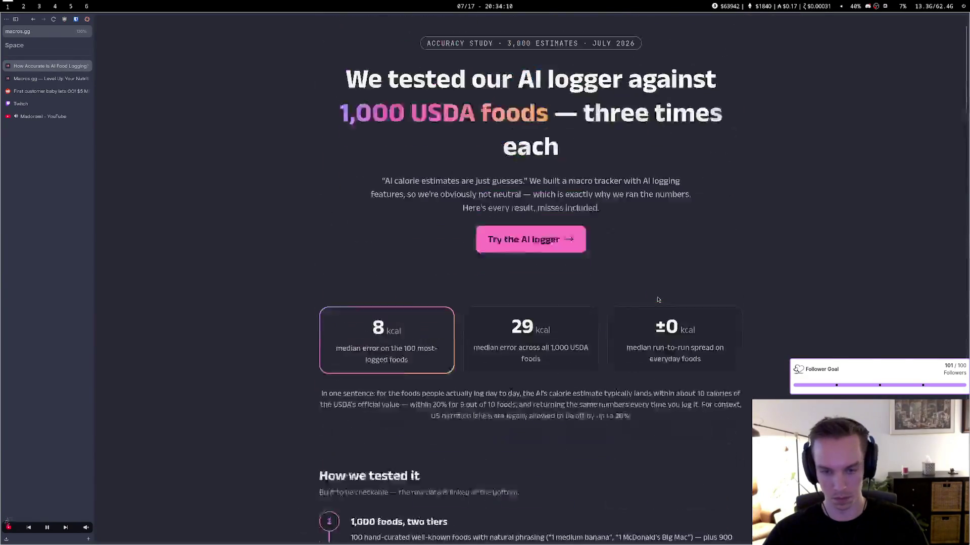
scroll(657, 300, "down", 3)
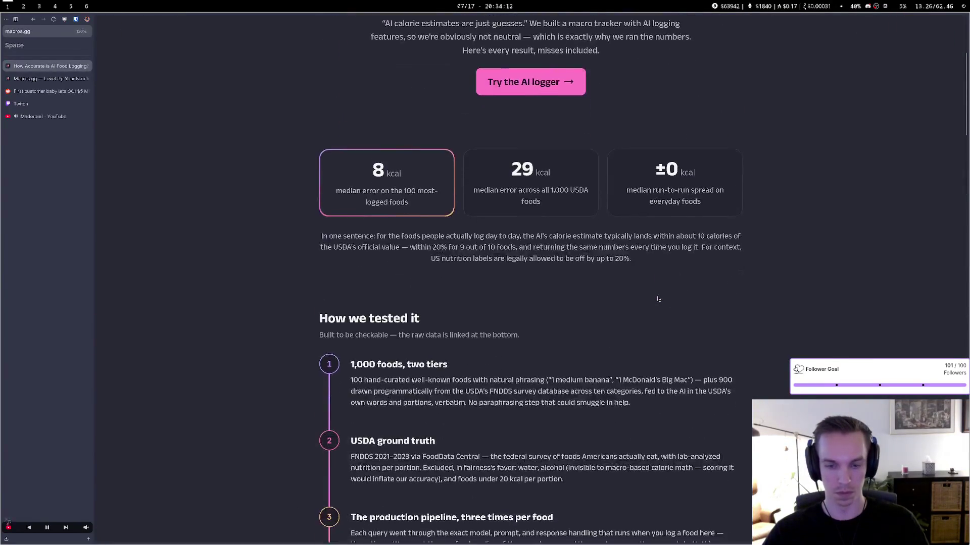
scroll(606, 280, "down", 3)
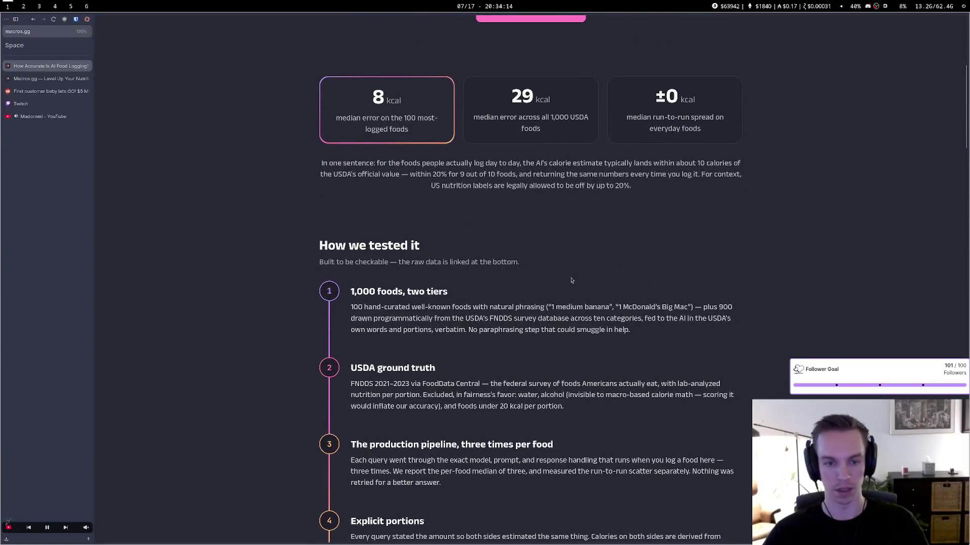
mouse_move(380, 306)
left_mouse_down()
mouse_move(565, 304)
mouse_move(608, 319)
mouse_move(640, 306)
left_mouse_up()
left_click(415, 317)
left_click_drag(367, 317, 692, 318)
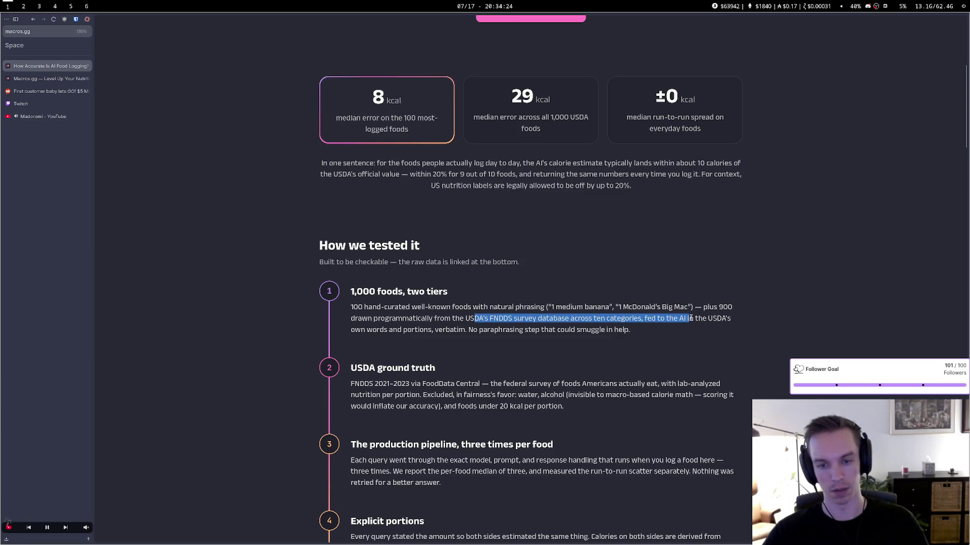
left_click(665, 329)
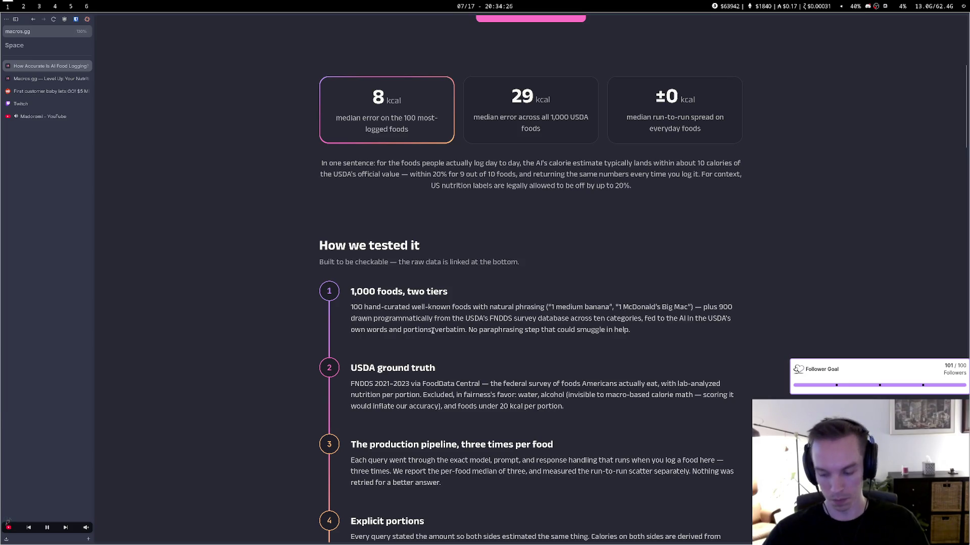
mouse_move(335, 303)
left_mouse_down()
mouse_move(676, 331)
mouse_move(396, 301)
mouse_move(352, 306)
mouse_move(631, 331)
left_mouse_up()
left_click(352, 292)
left_click(559, 255)
Highlight the median error across all foods, finish scrolling the study, and go to the Macros.gg home page
scroll(531, 271, "up", 4)
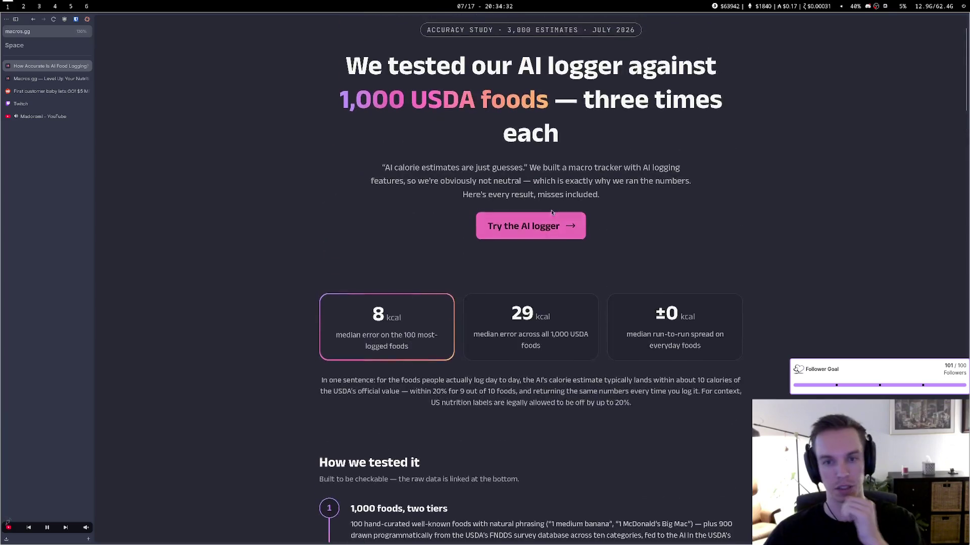
scroll(532, 272, "down", 1)
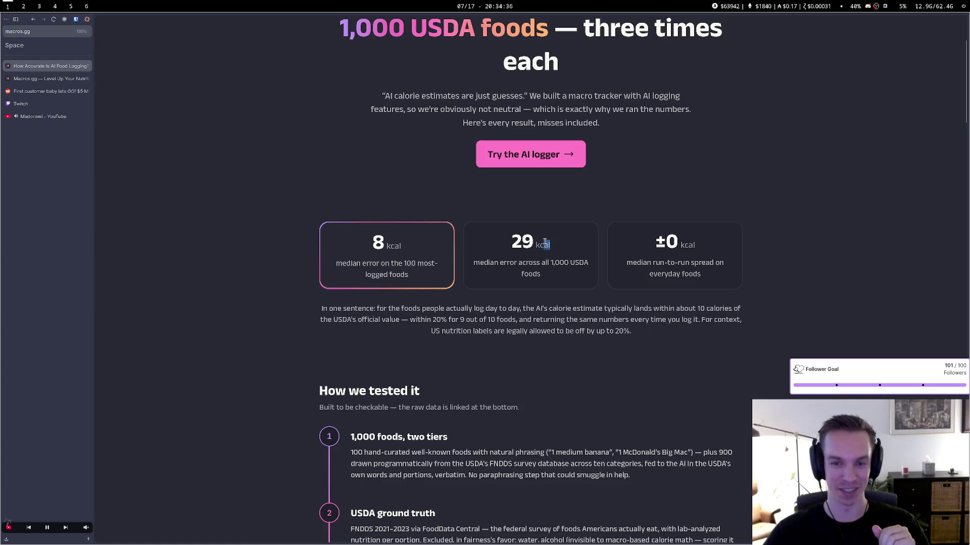
left_click_drag(473, 262, 541, 275)
scroll(535, 280, "down", 12)
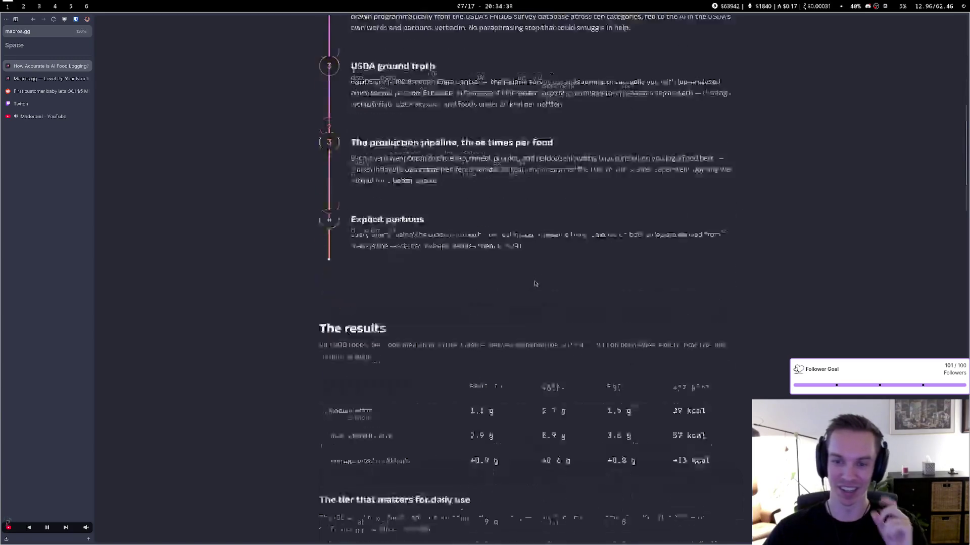
scroll(535, 283, "down", 12)
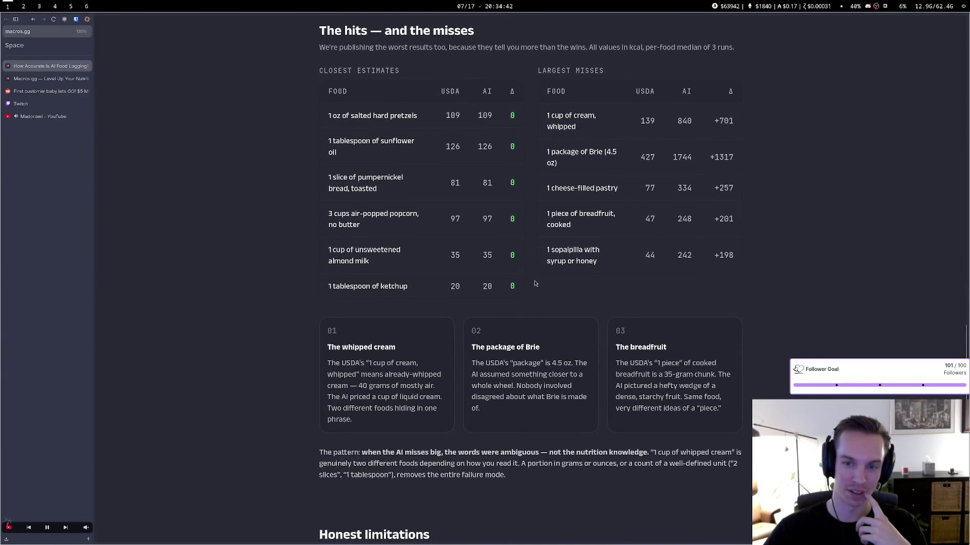
scroll(537, 281, "up", 20)
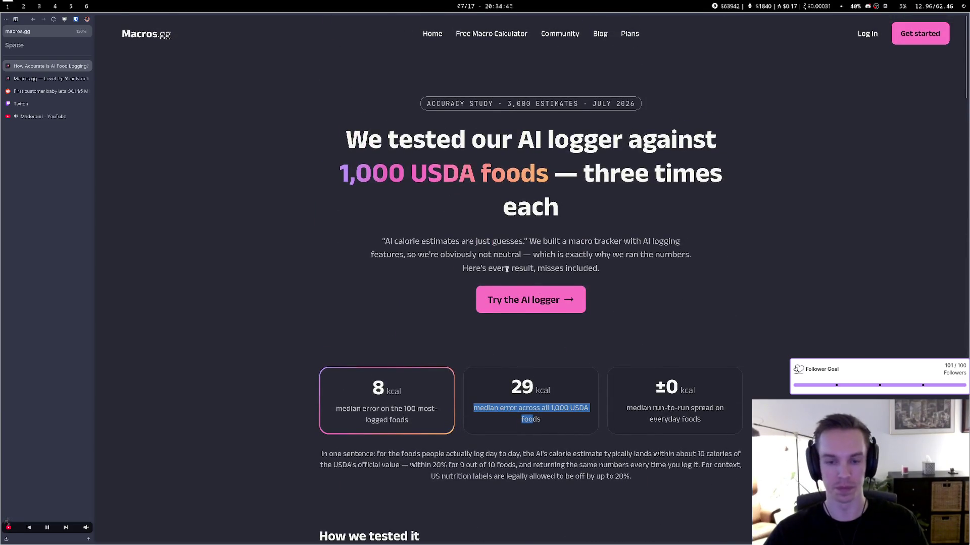
left_click(433, 33)
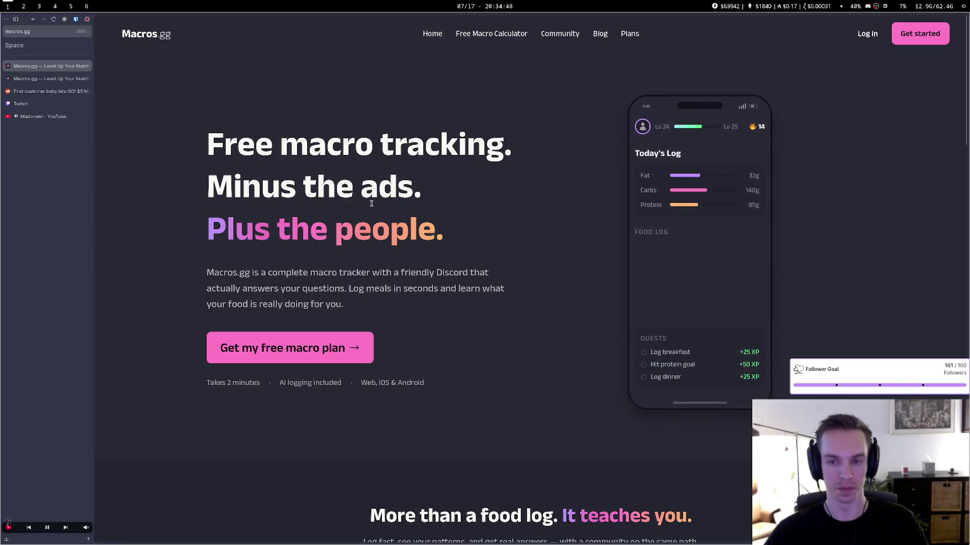